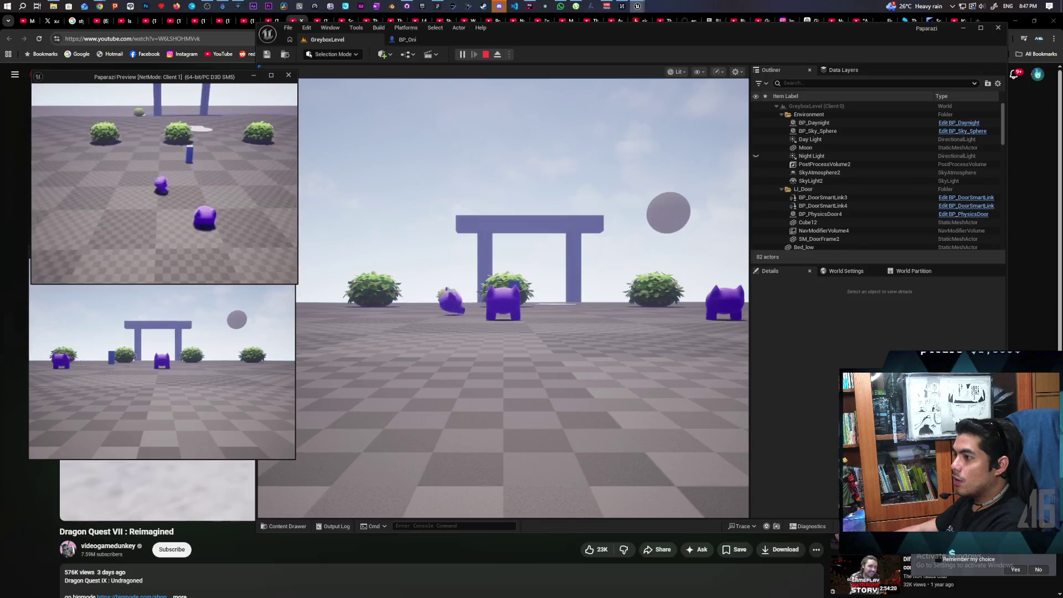
Walk and jump the client character toward the gate in the play session.
key(w)
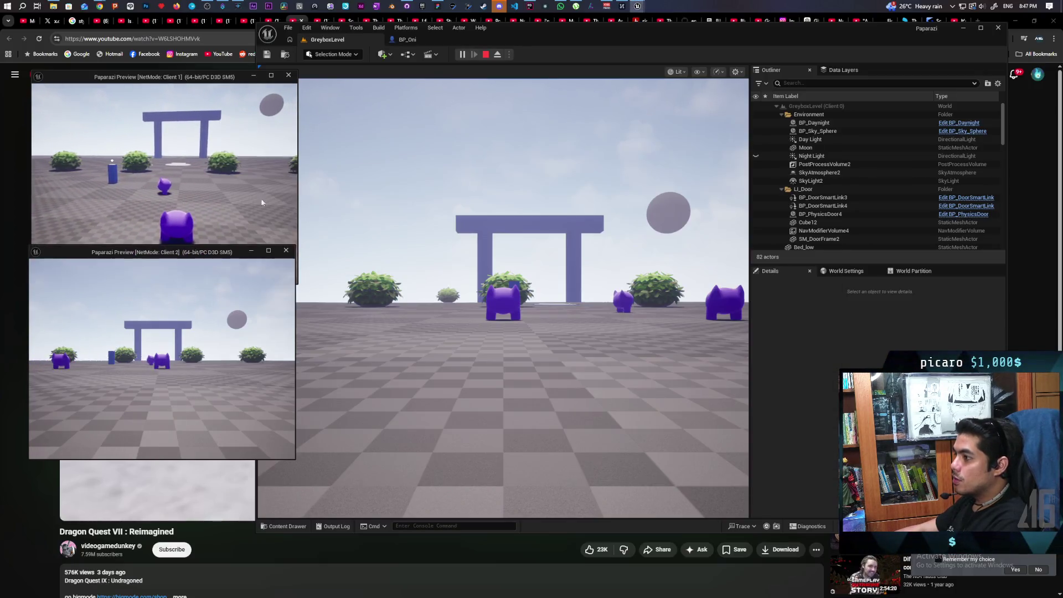
click(503, 299)
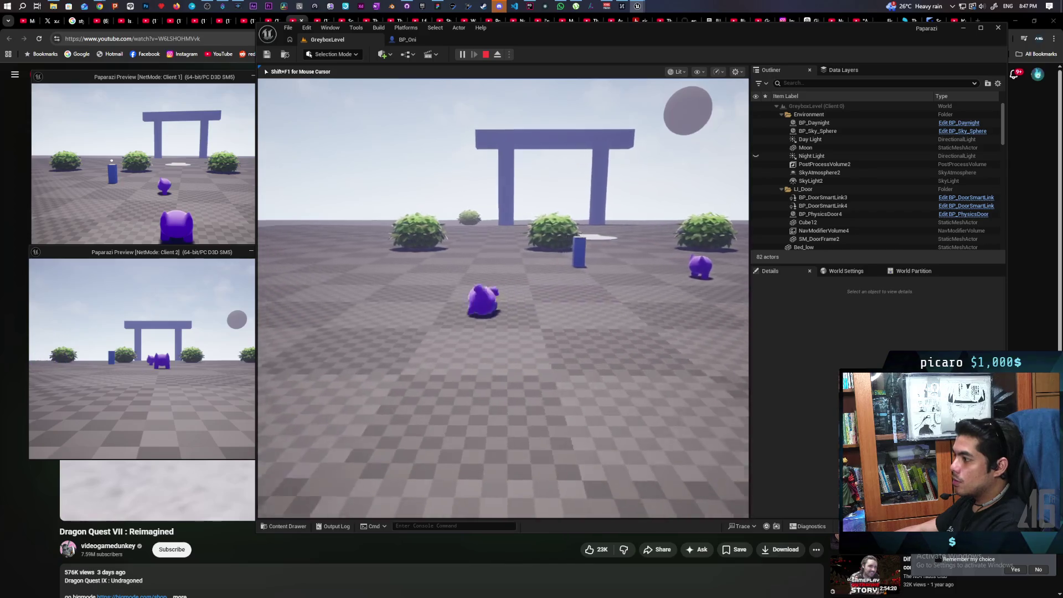
key(w)
key(space)
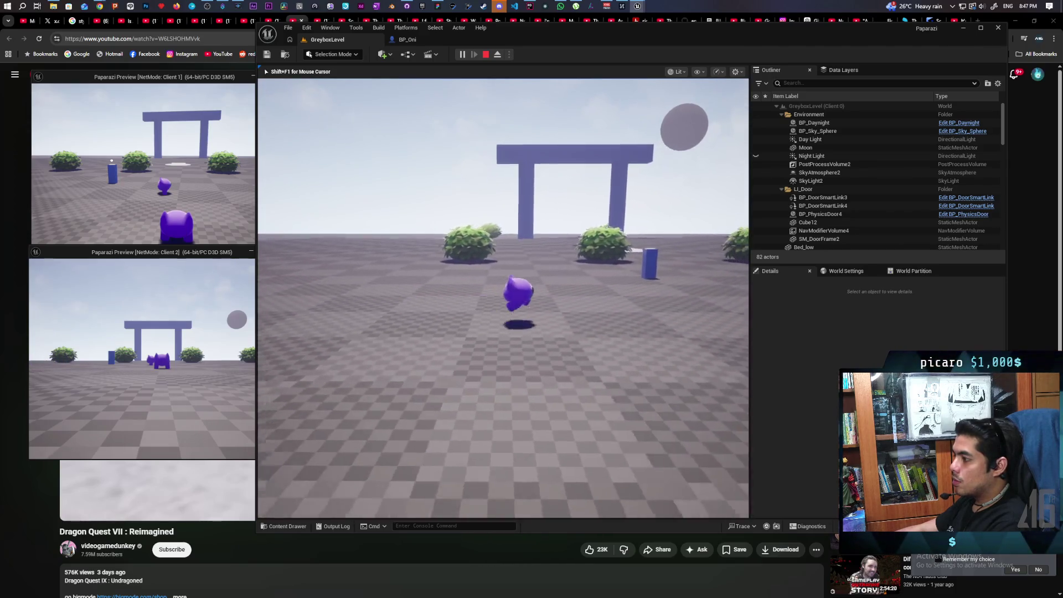
Strafe the Client 1 character left and right, then stop the session and return to BP_Oni.
key(w)
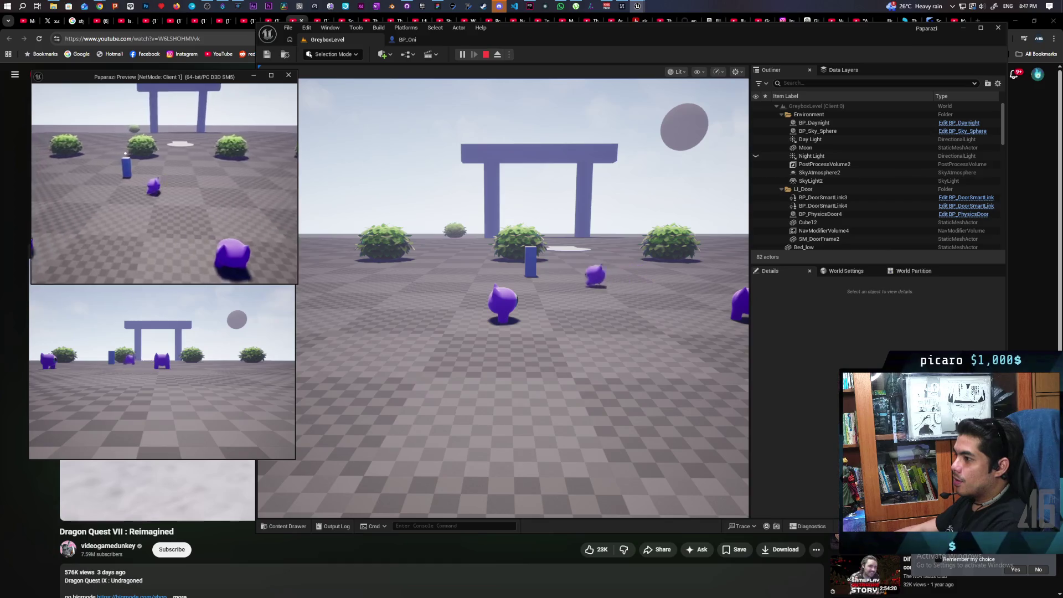
key(d)
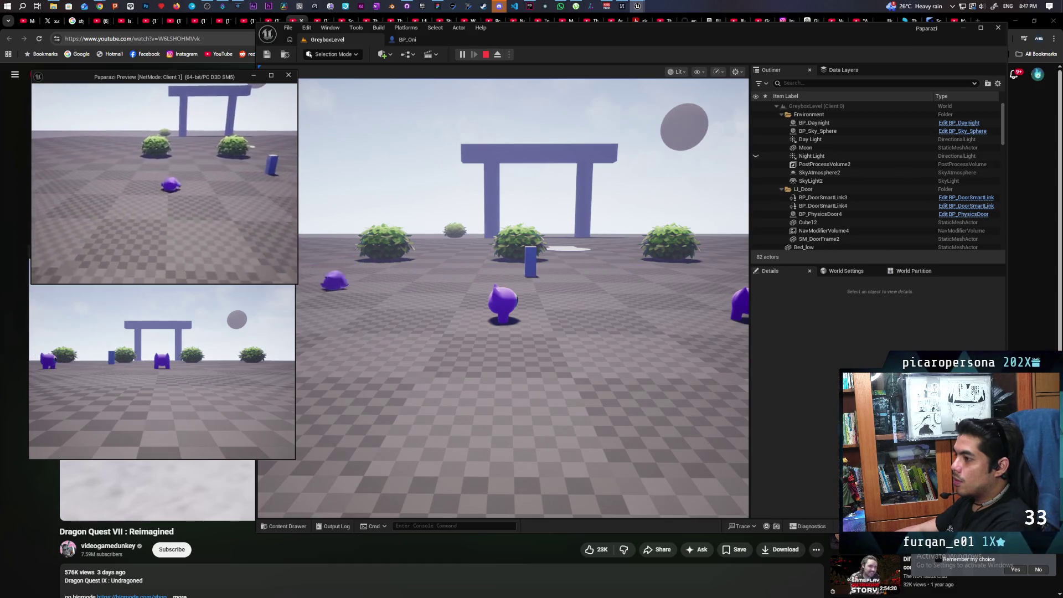
key(a)
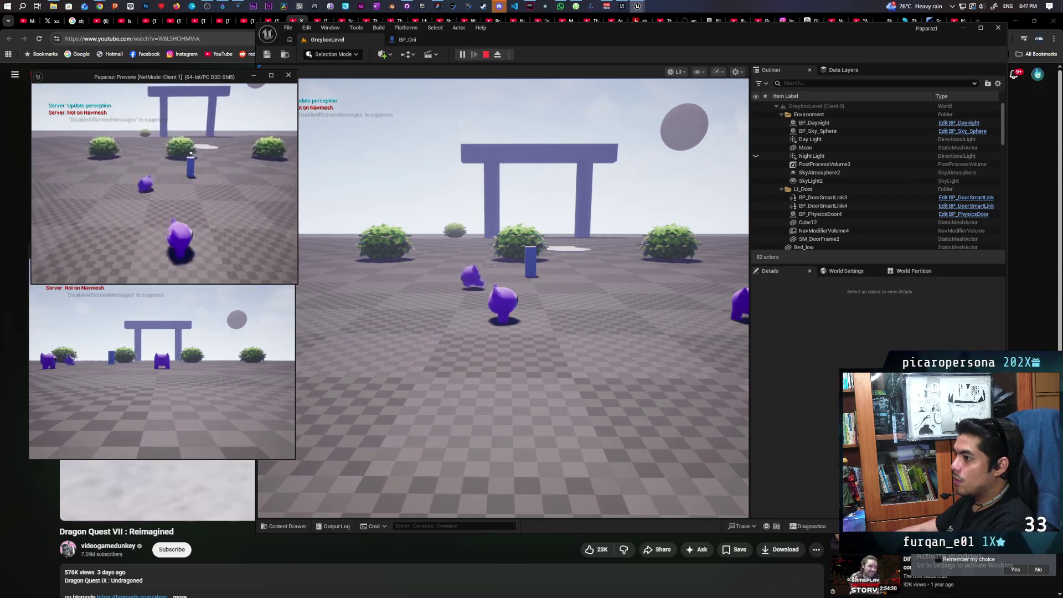
key(d)
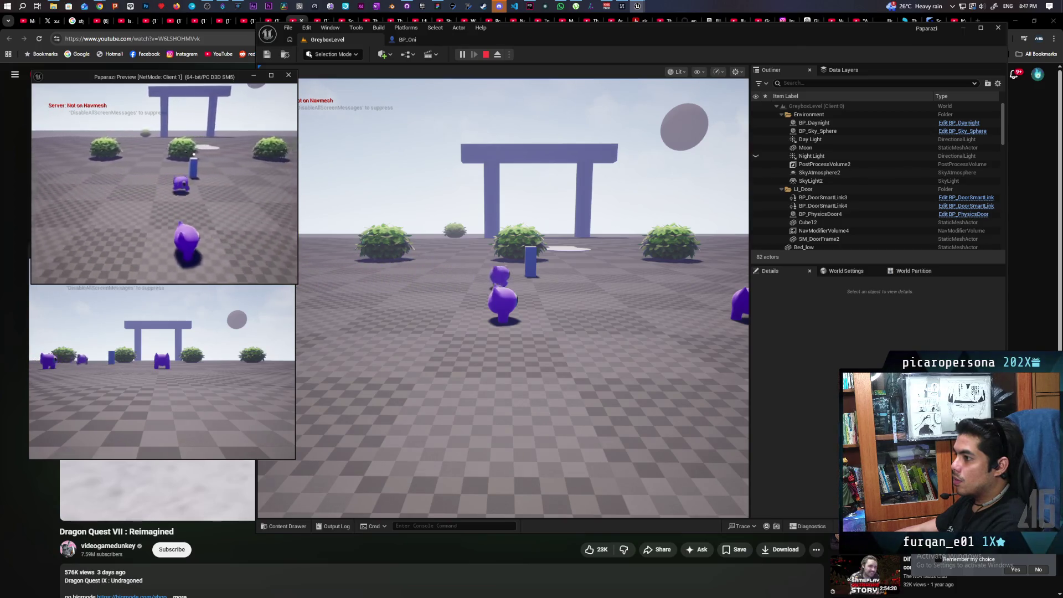
key(a)
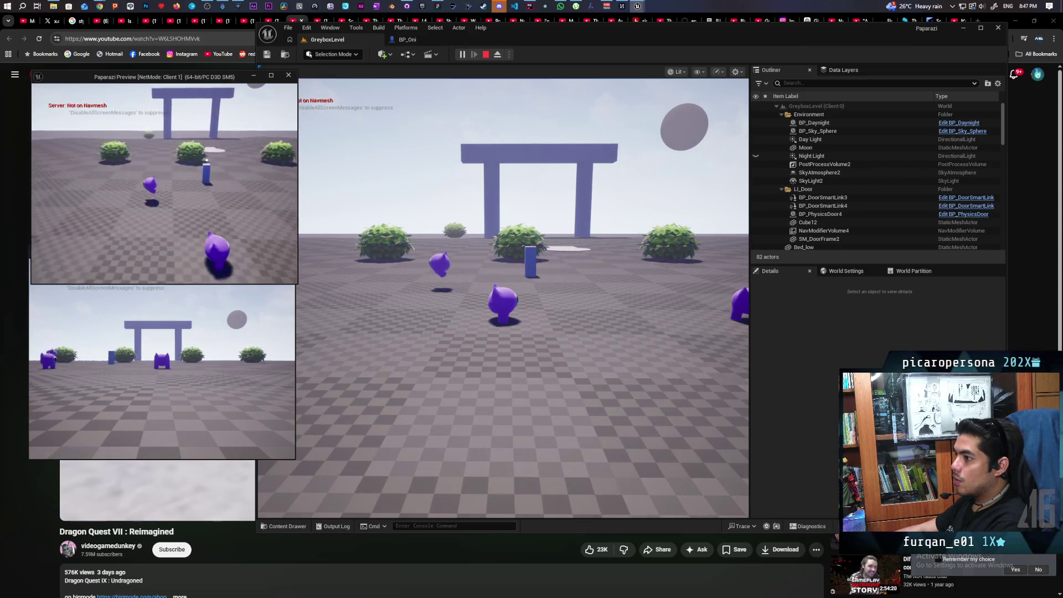
key(Escape)
click(407, 39)
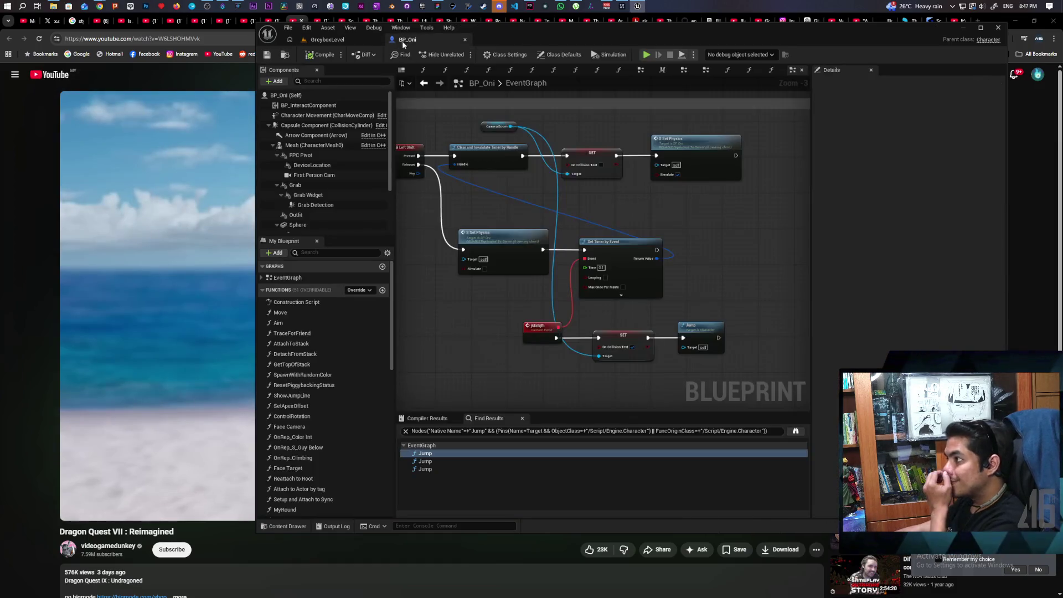
Delete the Delay and Jump nodes after Set Actor Location, then play GreyboxLevel.
scroll(604, 258, down, 5)
scroll(604, 258, up, 6)
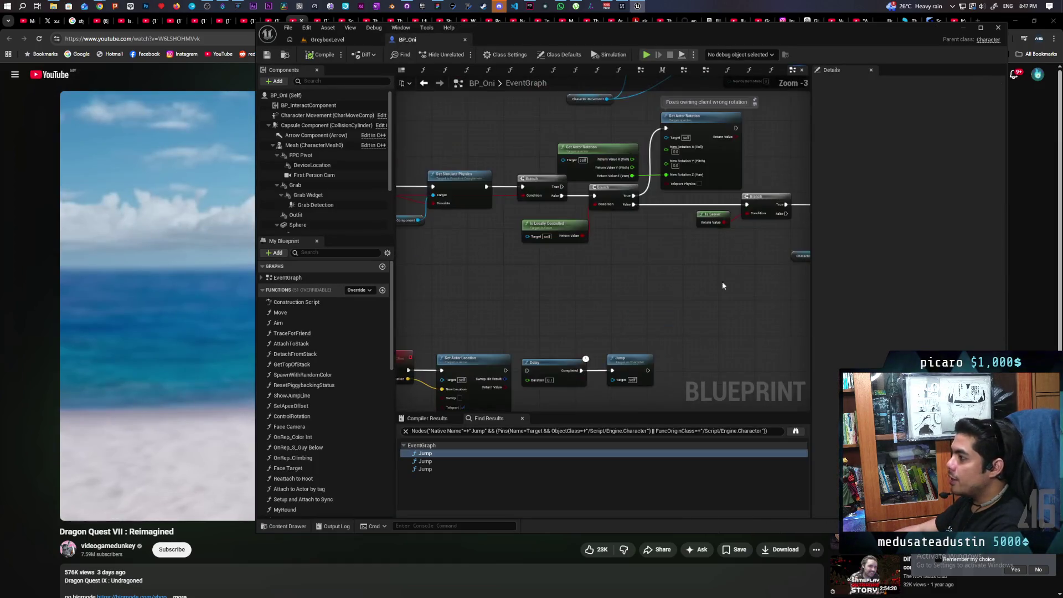
drag(553, 268, 683, 289)
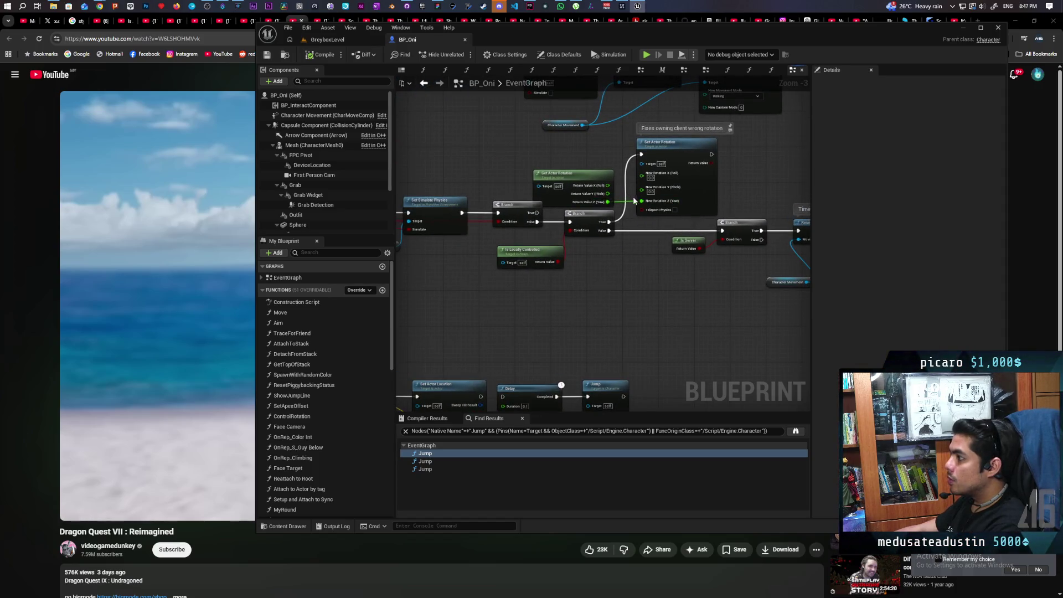
mouse_move(631, 181)
mouse_down()
mouse_move(480, 242)
mouse_move(554, 238)
mouse_up()
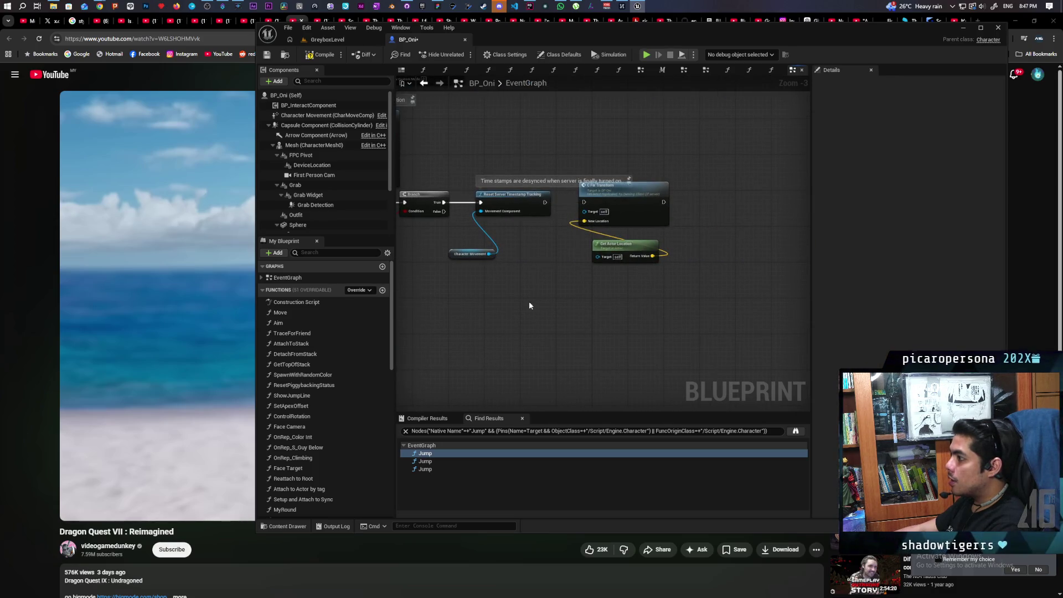
mouse_move(527, 304)
mouse_down()
mouse_move(553, 281)
mouse_move(712, 268)
mouse_move(439, 134)
mouse_up()
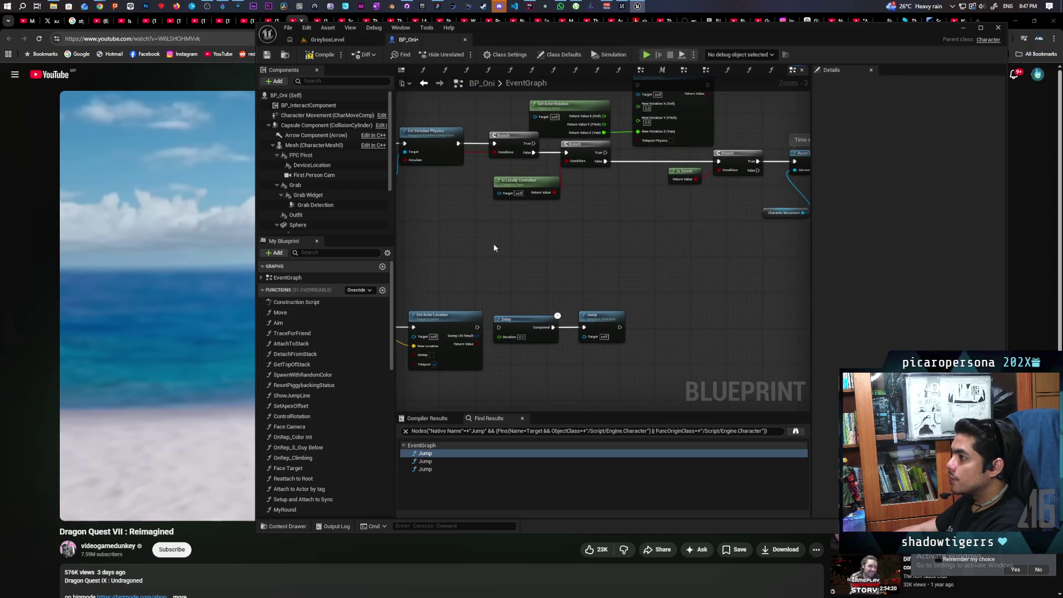
key(Delete)
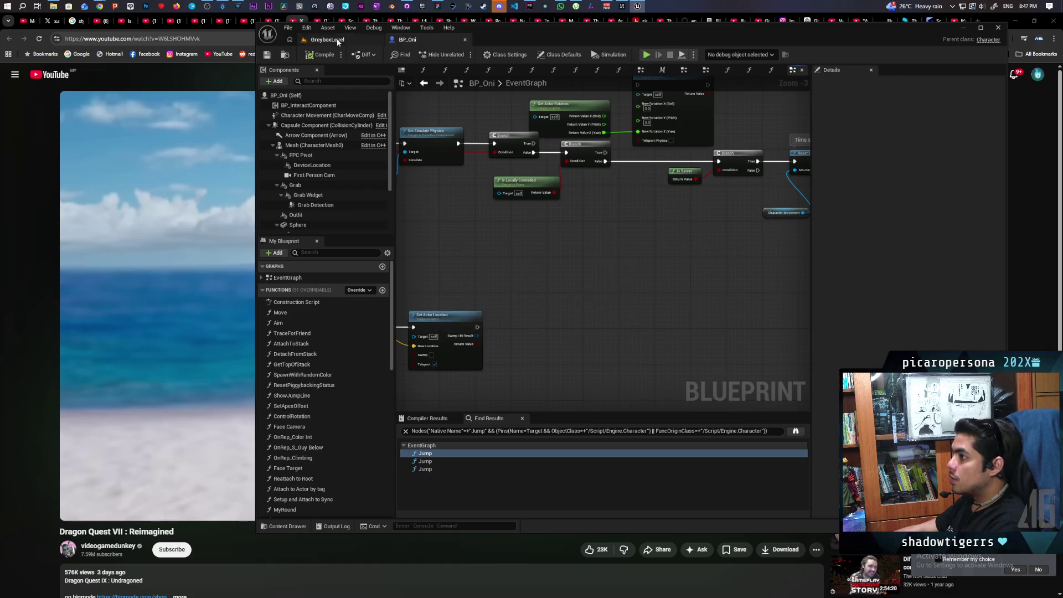
click(340, 39)
key(alt+p)
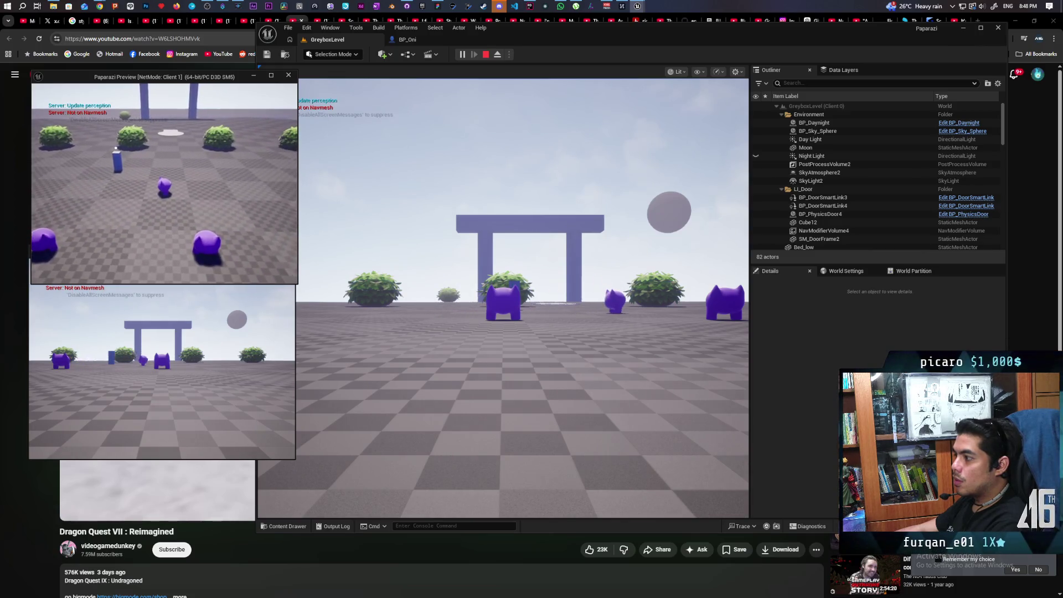
Stop the running play session and go back to the BP_Oni event graph.
key(Escape)
click(406, 40)
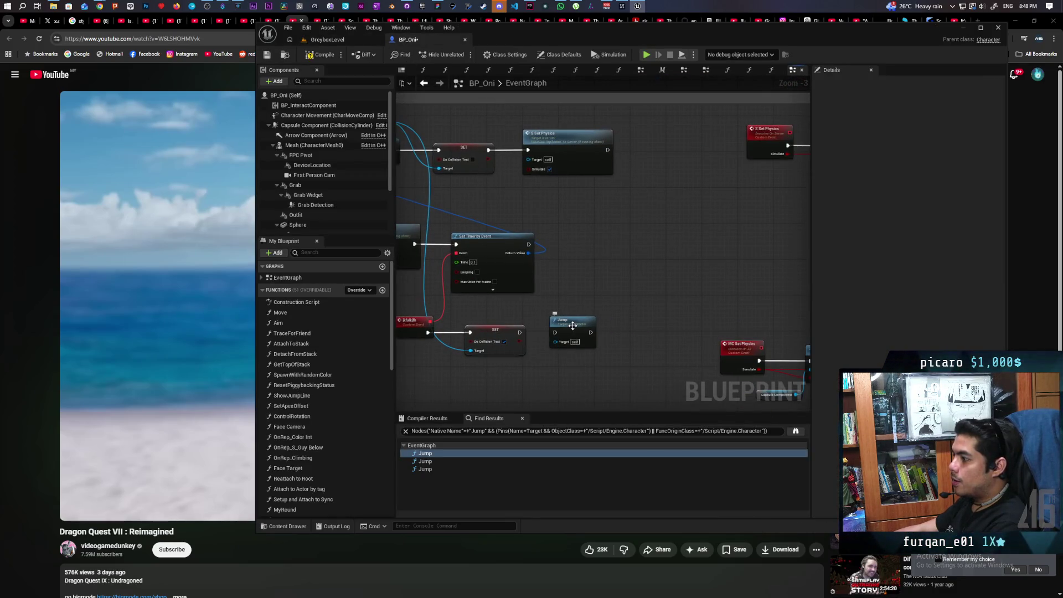
Move the Jump node beside Set Timer by Event and run a quick GreyboxLevel play test.
mouse_move(573, 325)
mouse_down()
mouse_move(568, 249)
mouse_move(579, 247)
mouse_up()
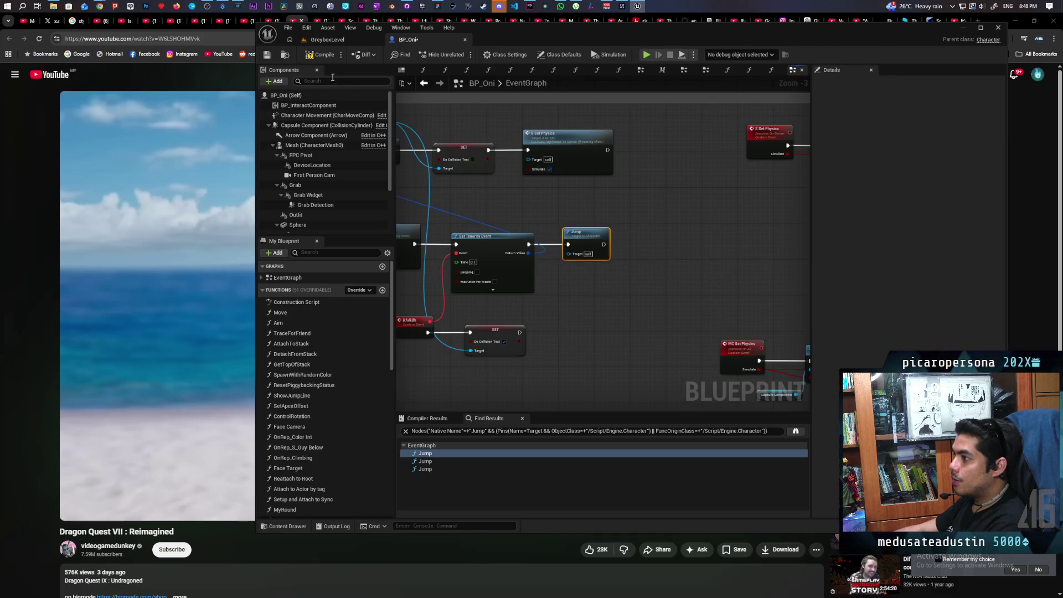
click(339, 43)
key(alt+p)
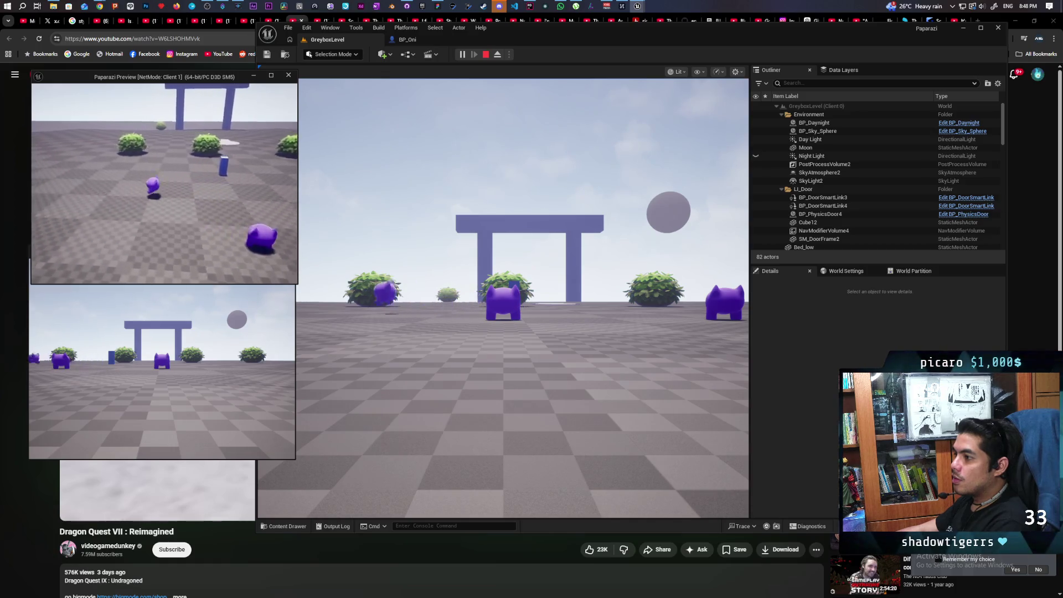
key(Escape)
click(410, 40)
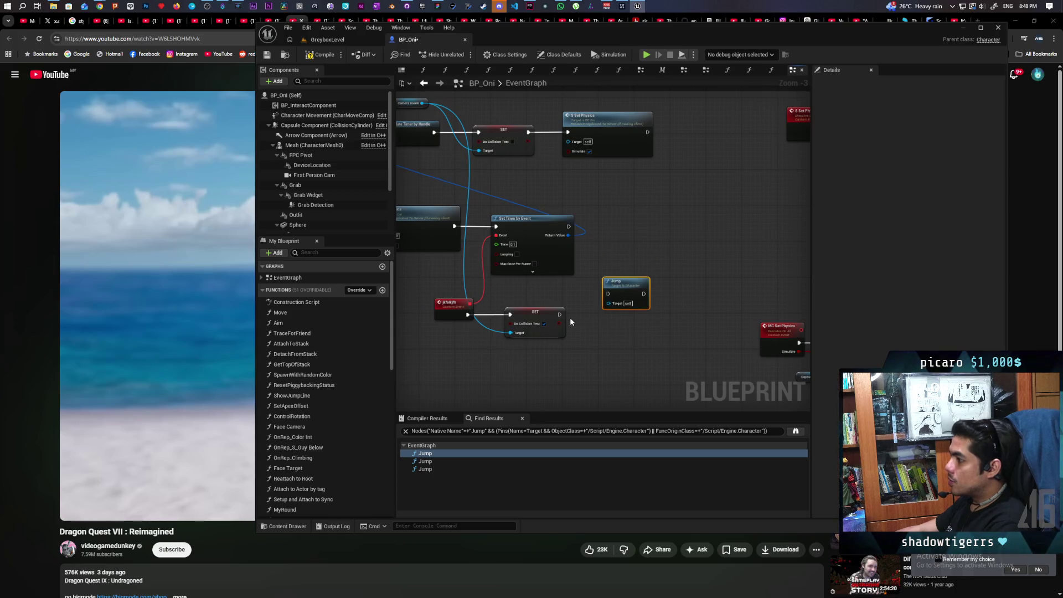
Wire the custom event's SET exec output into Jump and launch another GreyboxLevel play session.
mouse_move(560, 315)
mouse_down()
mouse_move(609, 294)
mouse_move(608, 312)
mouse_up()
drag(536, 333, 633, 322)
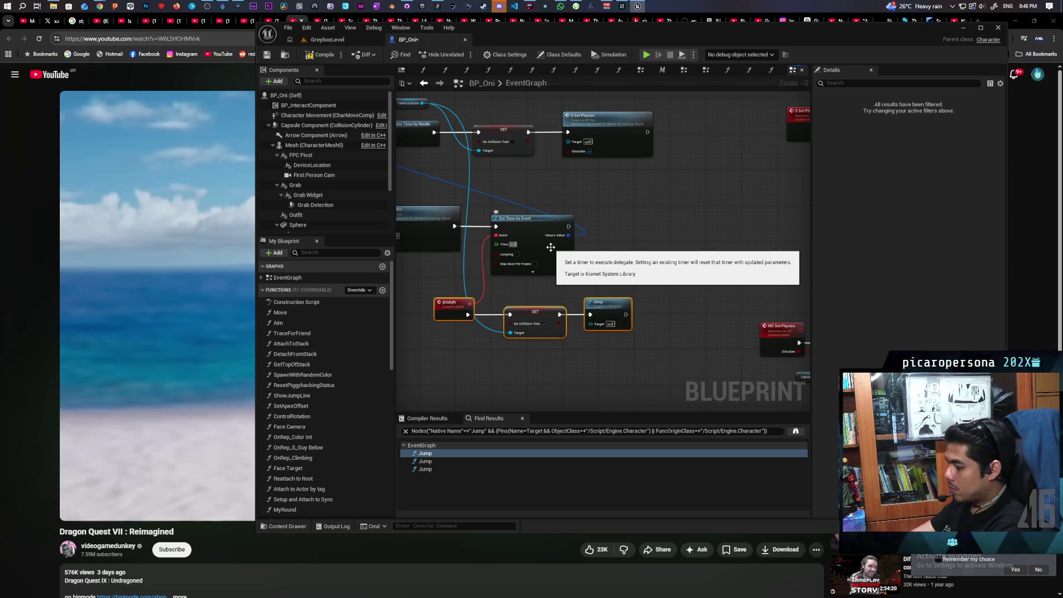
click(584, 245)
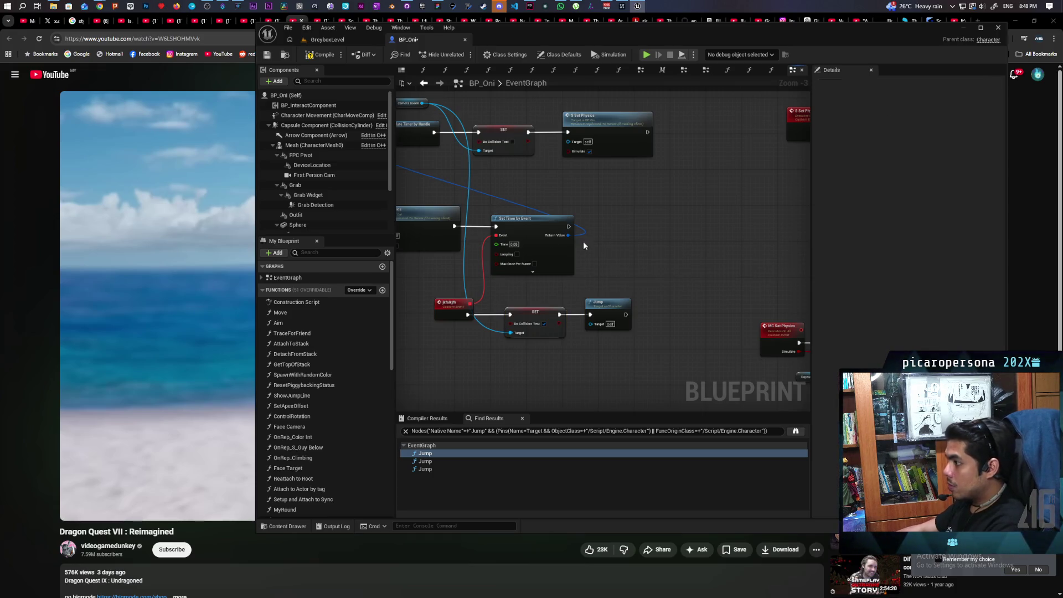
click(339, 41)
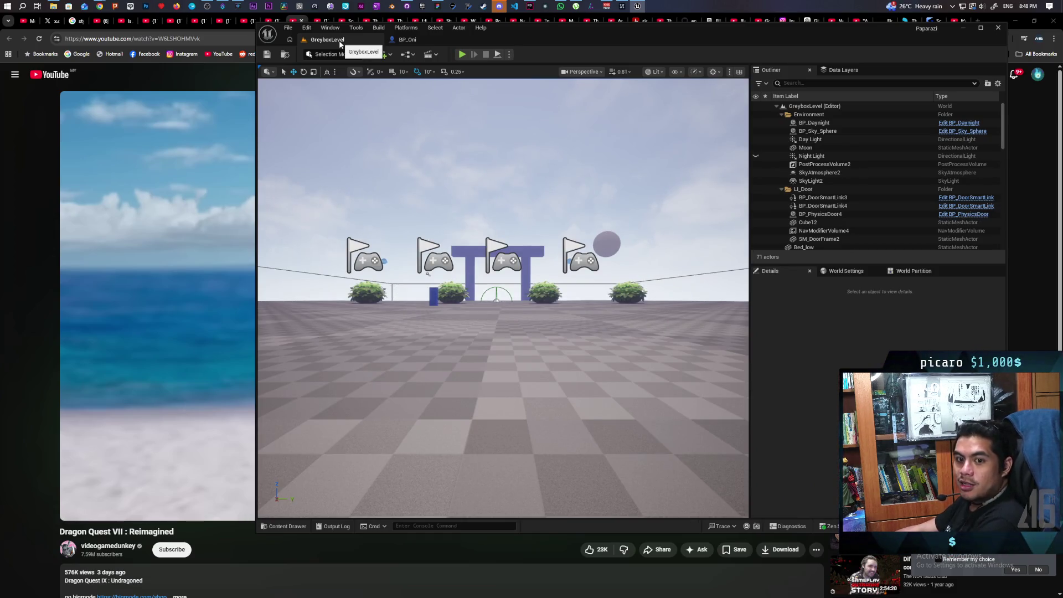
click(465, 55)
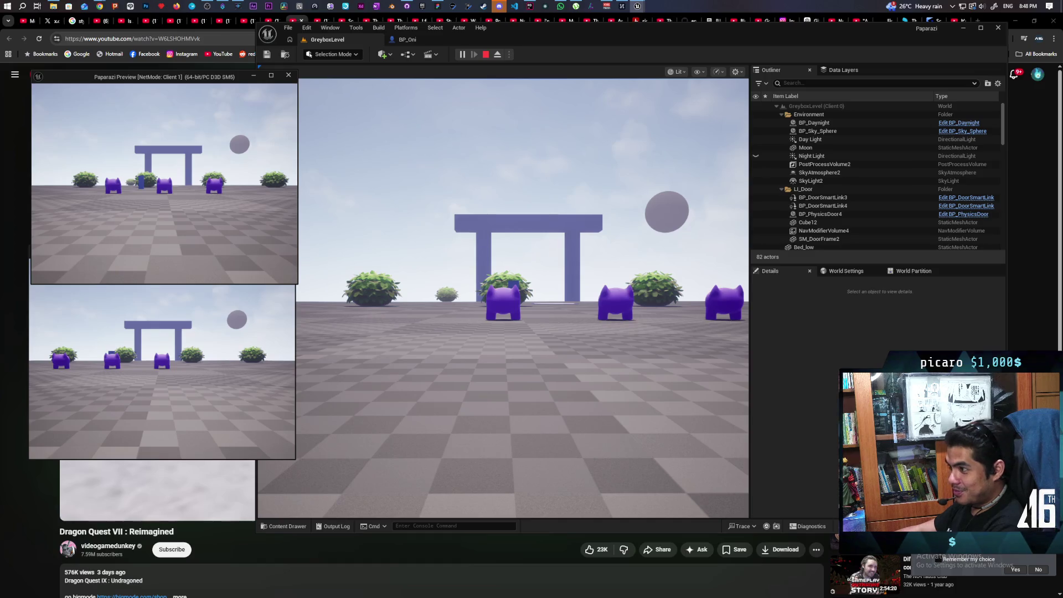
Move the Client 1 character forward and strafe it left and right.
key(w)
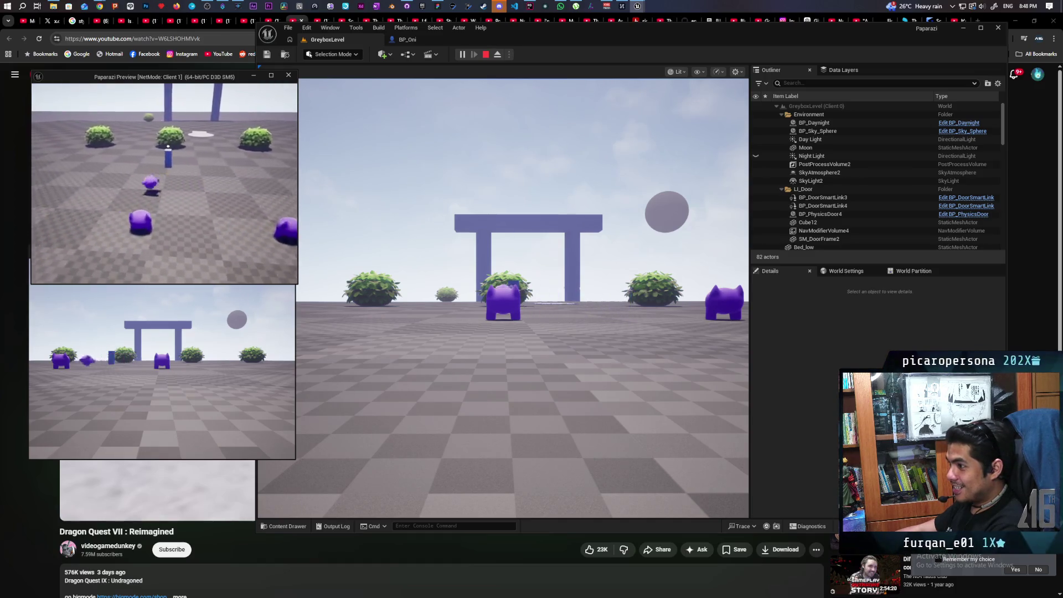
key(a)
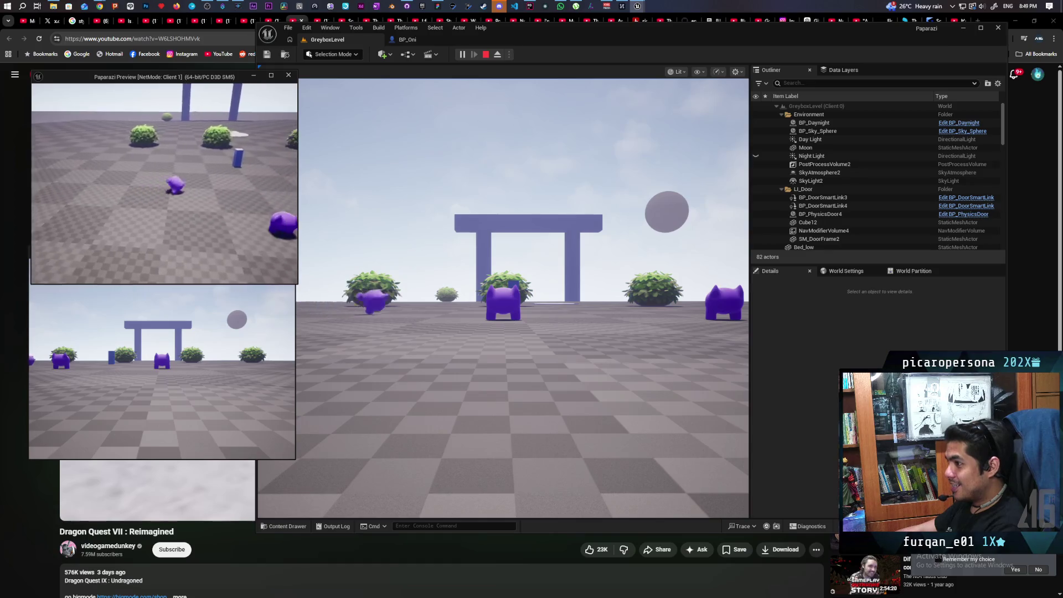
key(a)
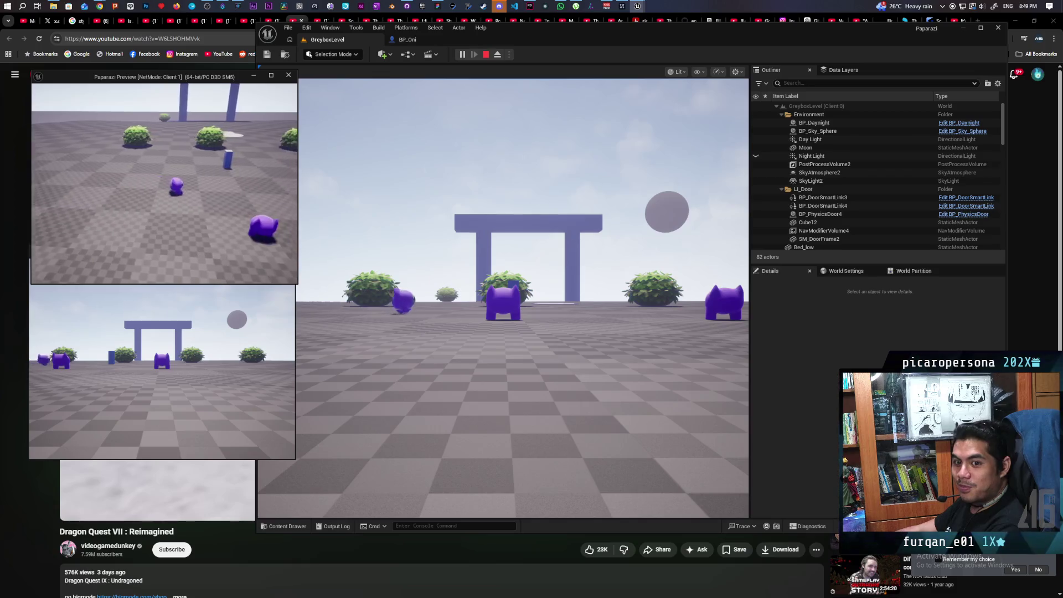
key(d)
key(a)
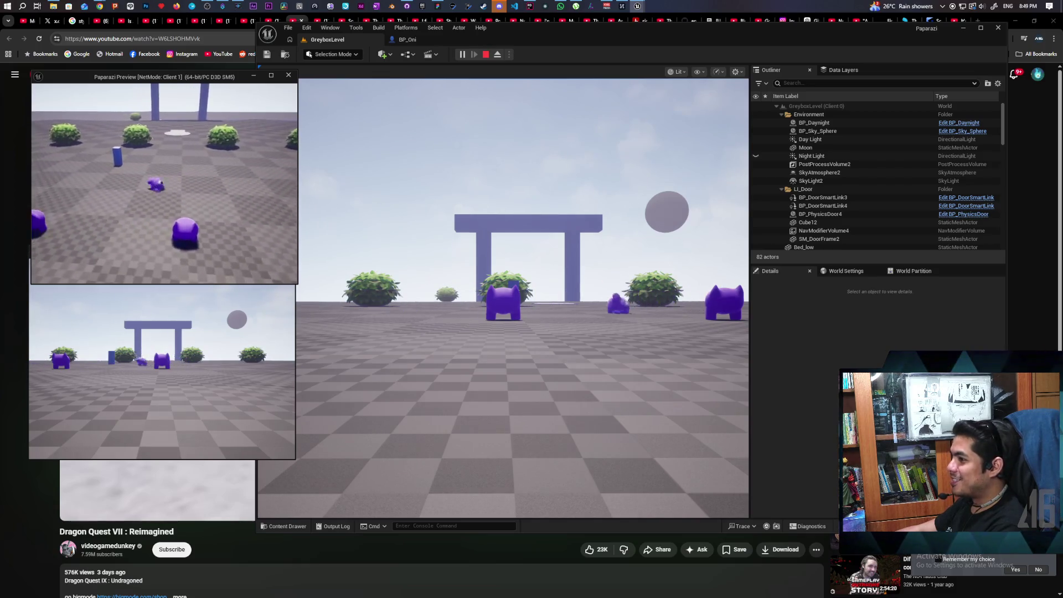
key(a)
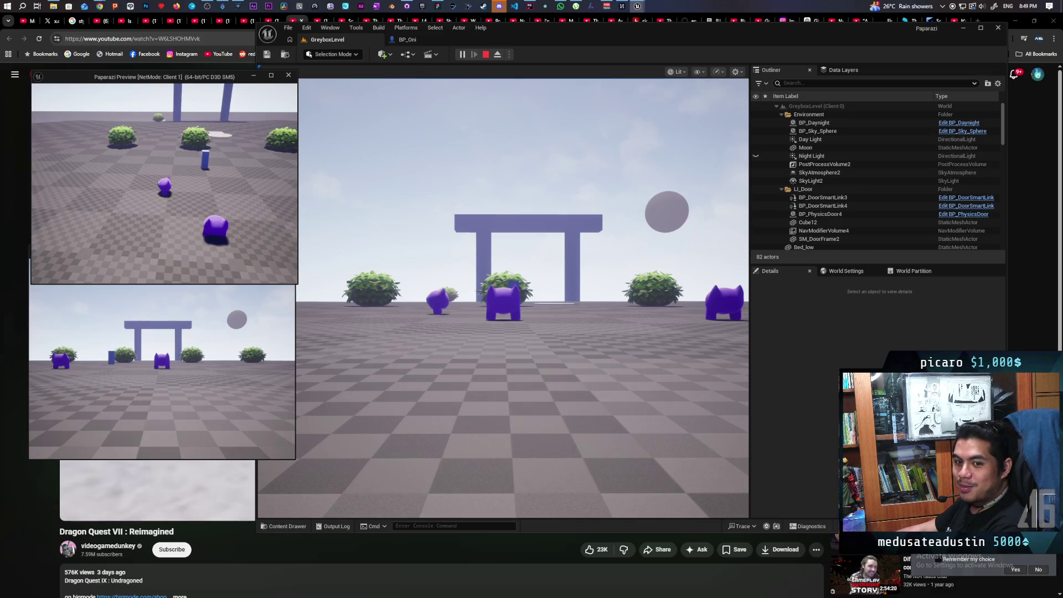
key(d)
key(d)
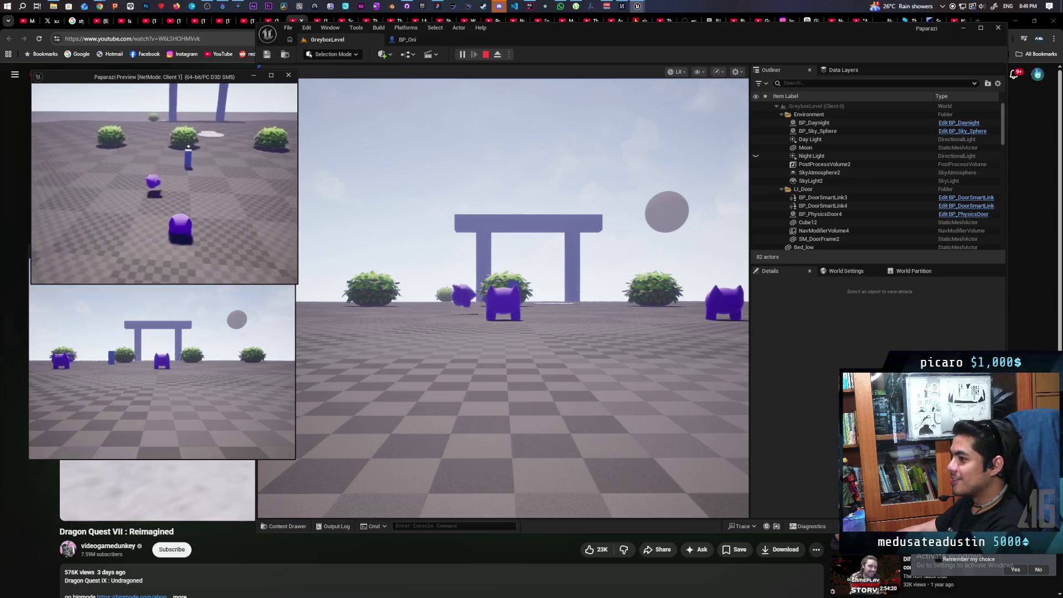
key(a)
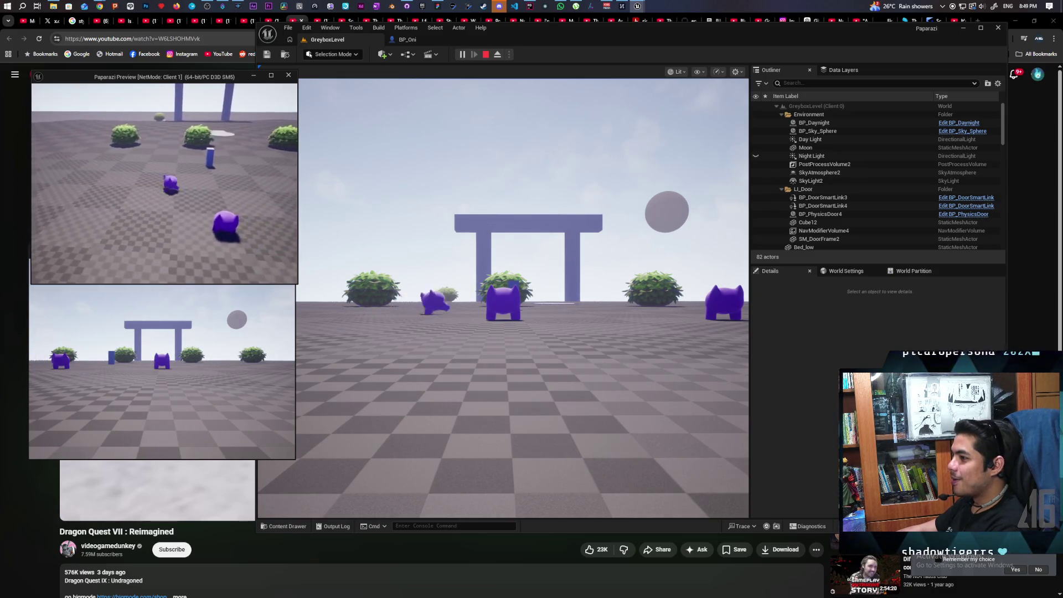
key(d)
Move the server player right and left, then bring up the Client 2 preview.
click(328, 275)
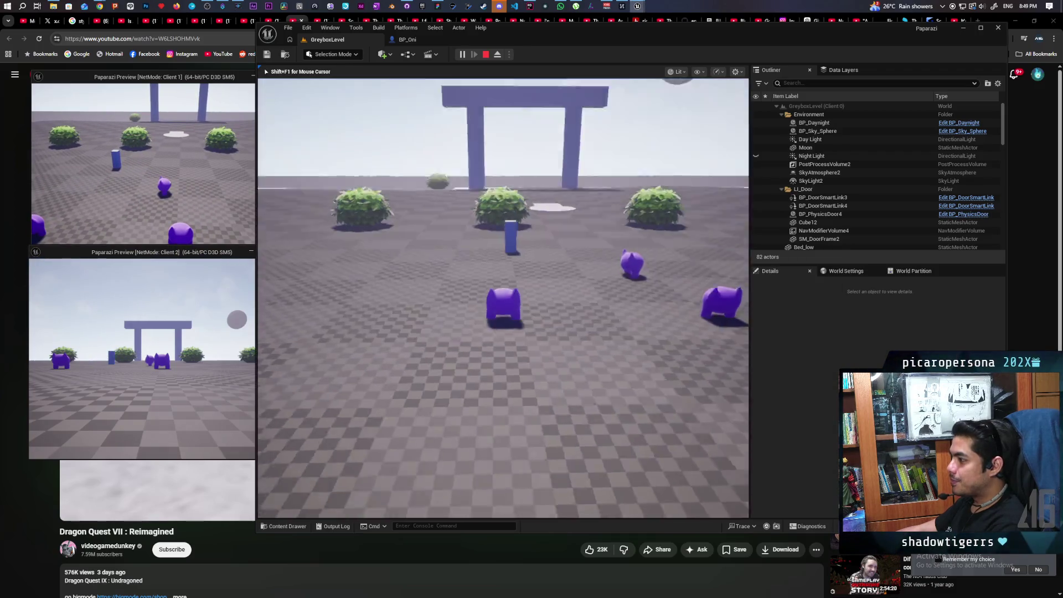
key(d)
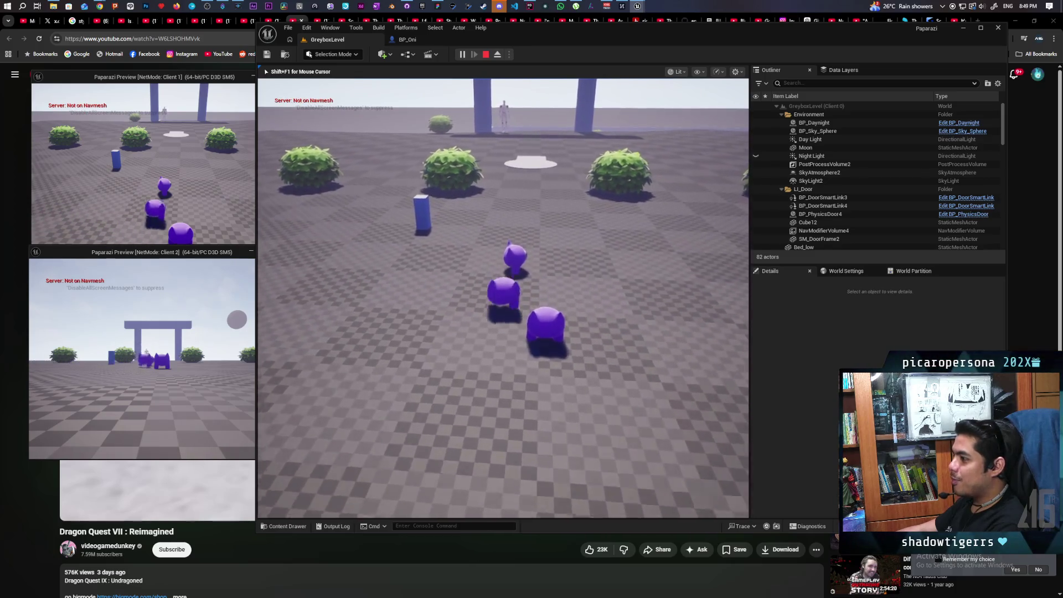
key(a)
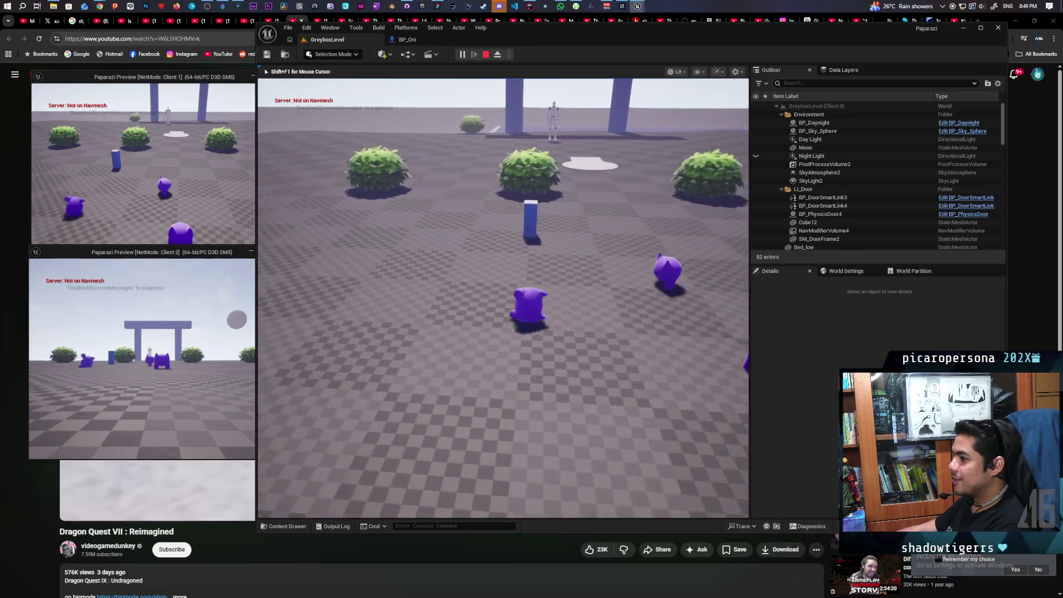
key(shift+F1)
click(161, 388)
Walk the Client 2 player toward the gate and strafe it, then stop and reopen BP_Oni.
key(w)
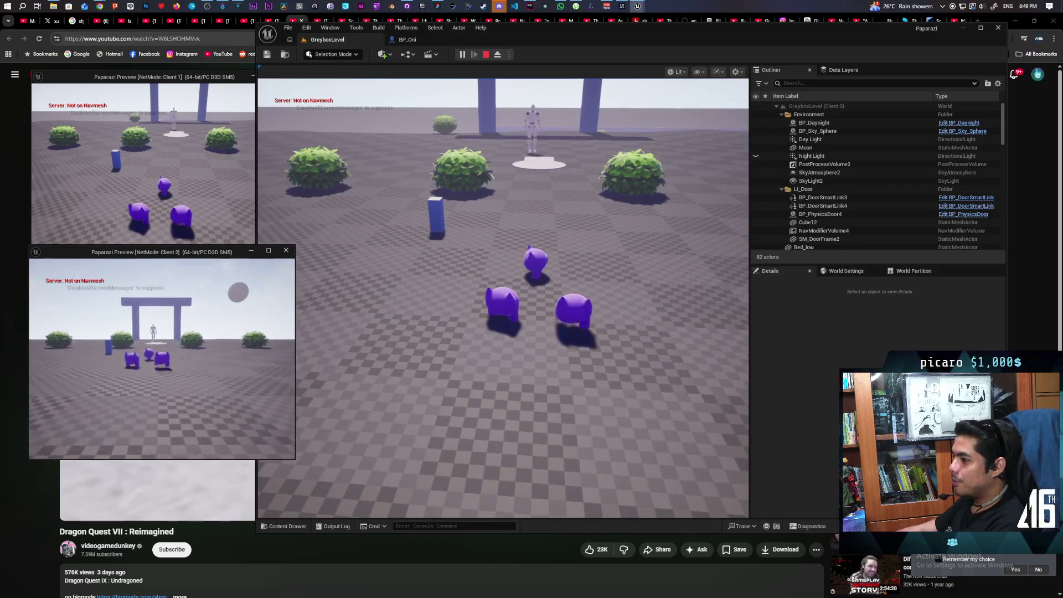
key(d)
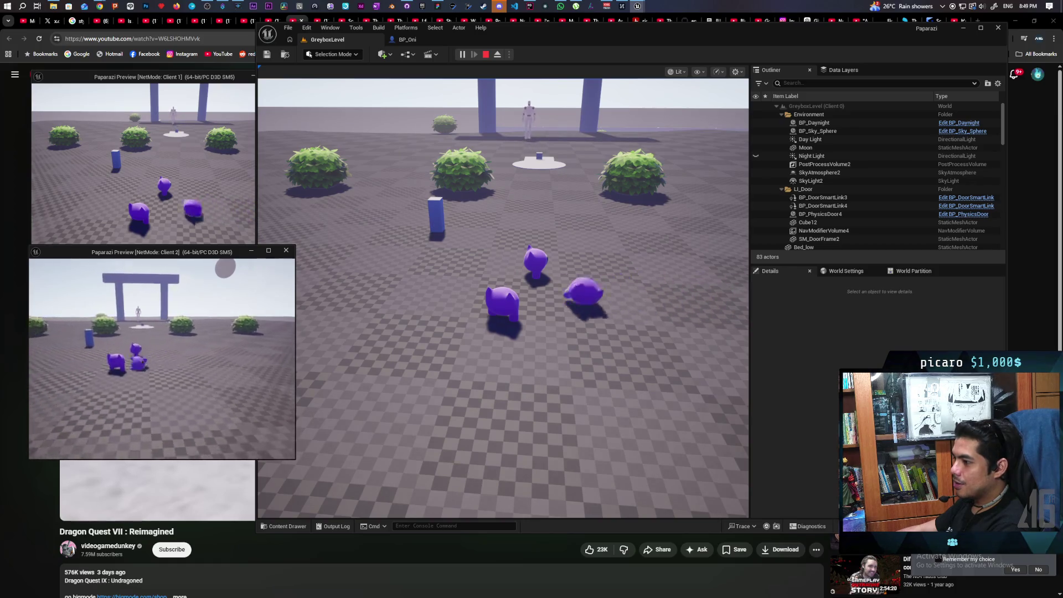
key(a)
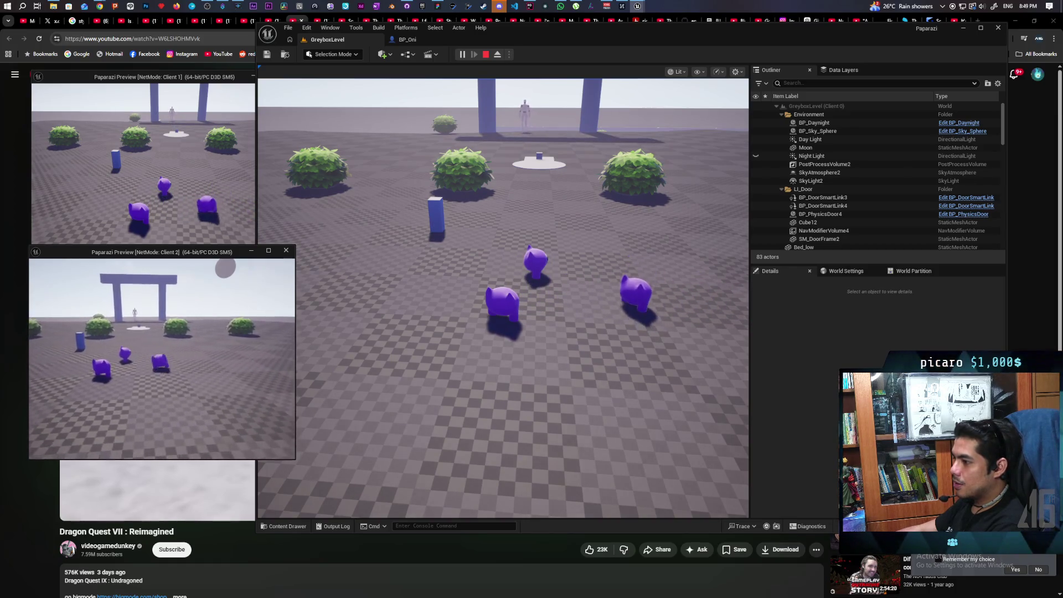
key(a)
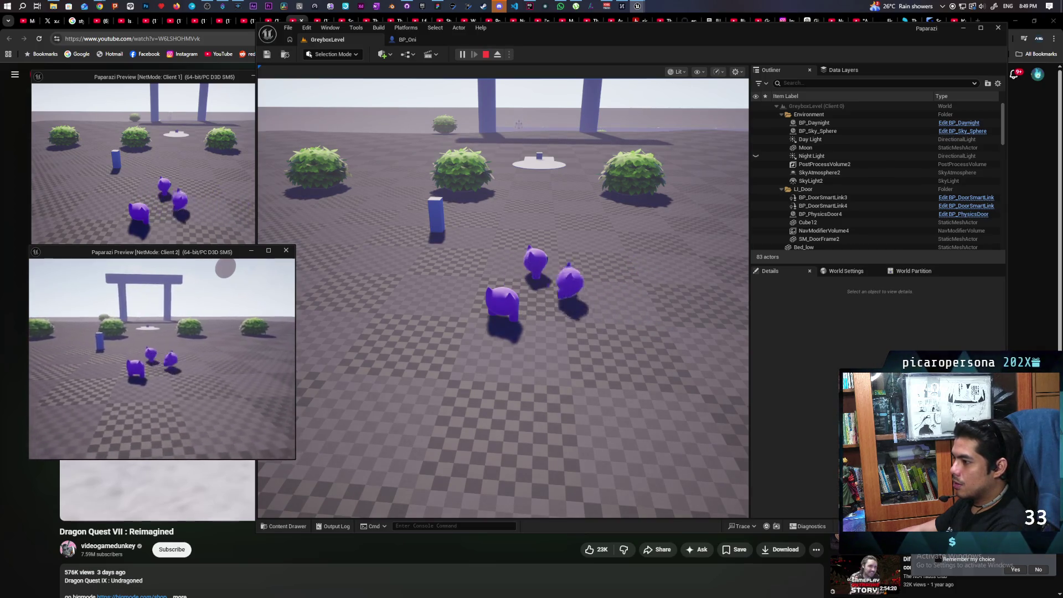
key(d)
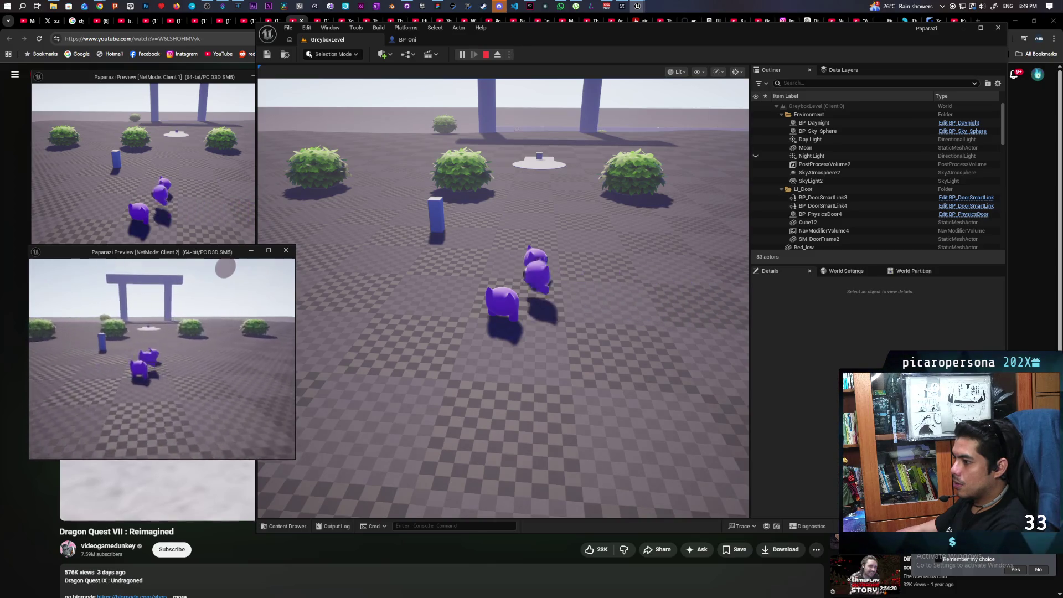
key(Escape)
click(408, 39)
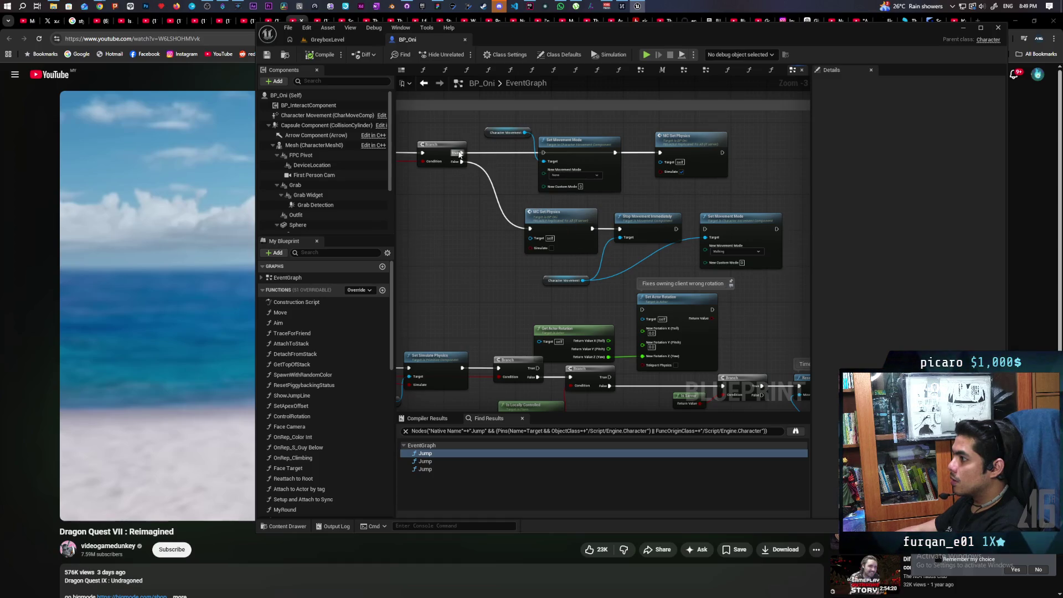
Drag test wires from Branch True and Stop Movement Immediately, then compile and save BP_Oni.
drag(459, 154, 543, 158)
drag(681, 232, 705, 229)
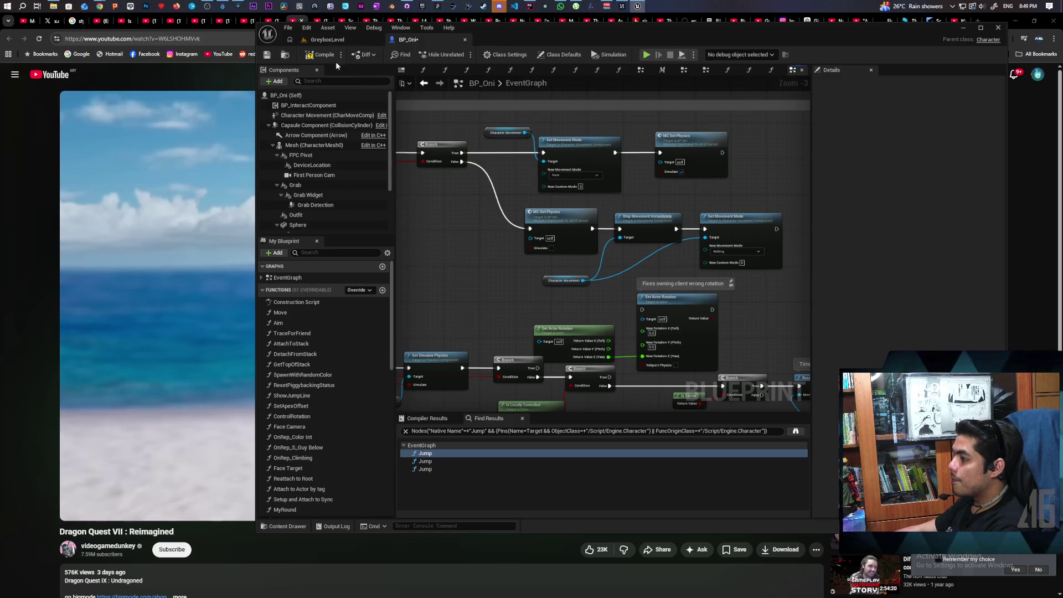
key(ctrl+s)
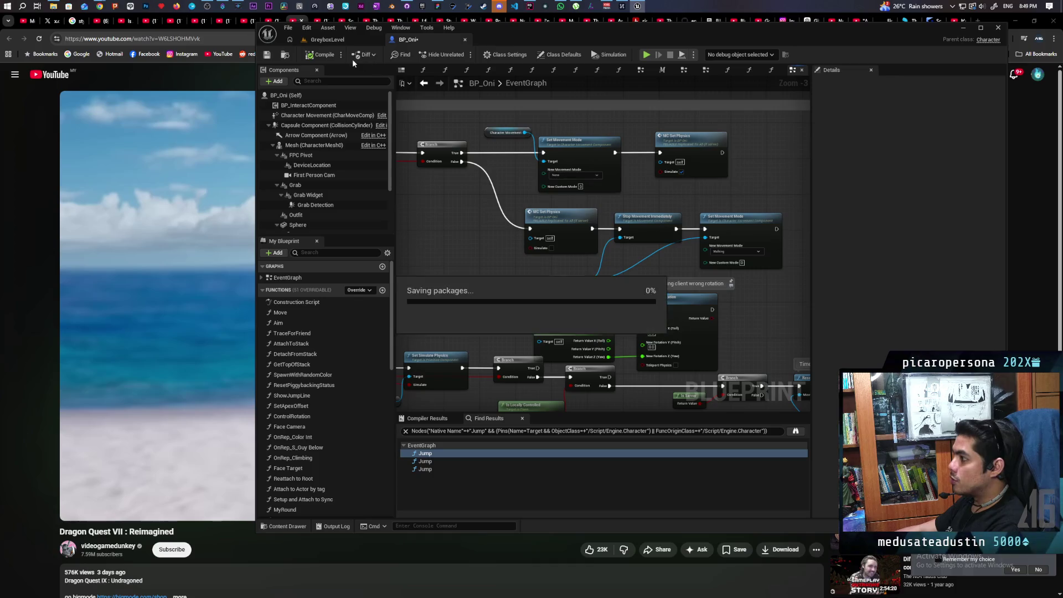
Switch to GreyboxLevel and launch Play-In-Editor with two client windows.
click(327, 40)
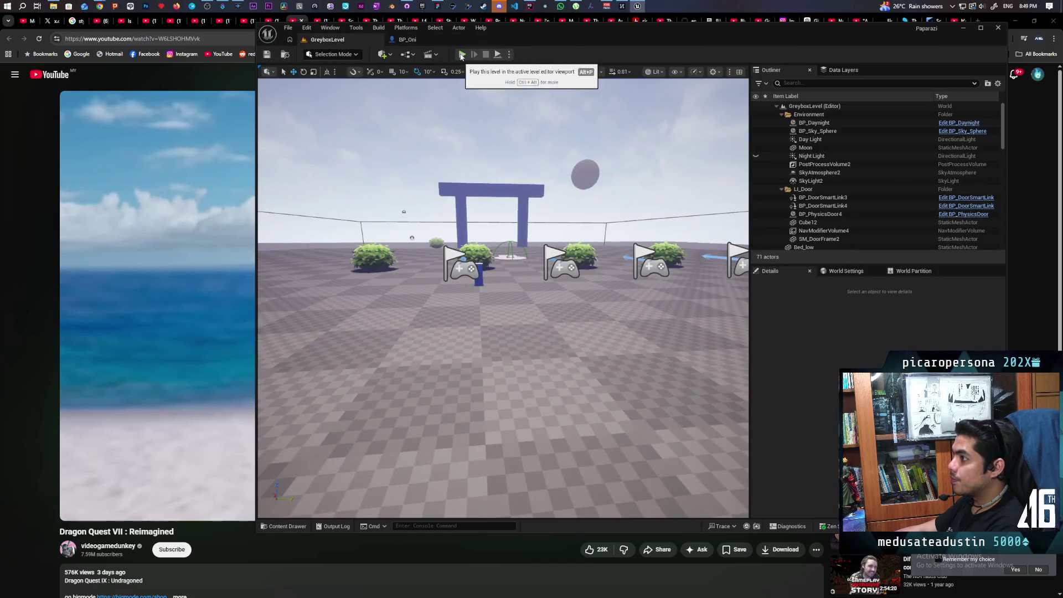
key(alt+p)
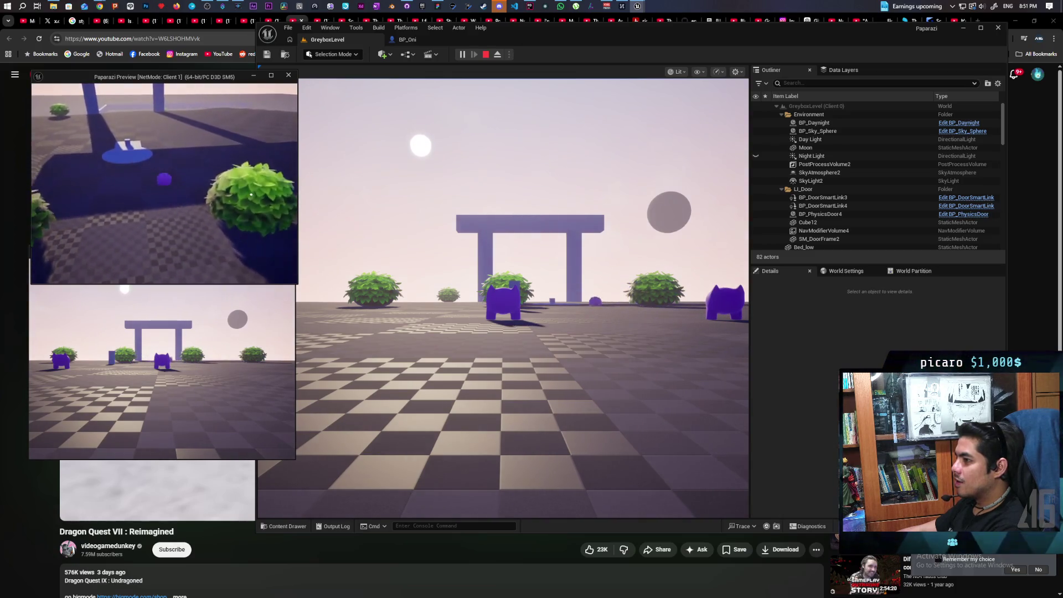
Switch between preview windows and walk the server player toward and around the blue pillar.
key(alt+Tab)
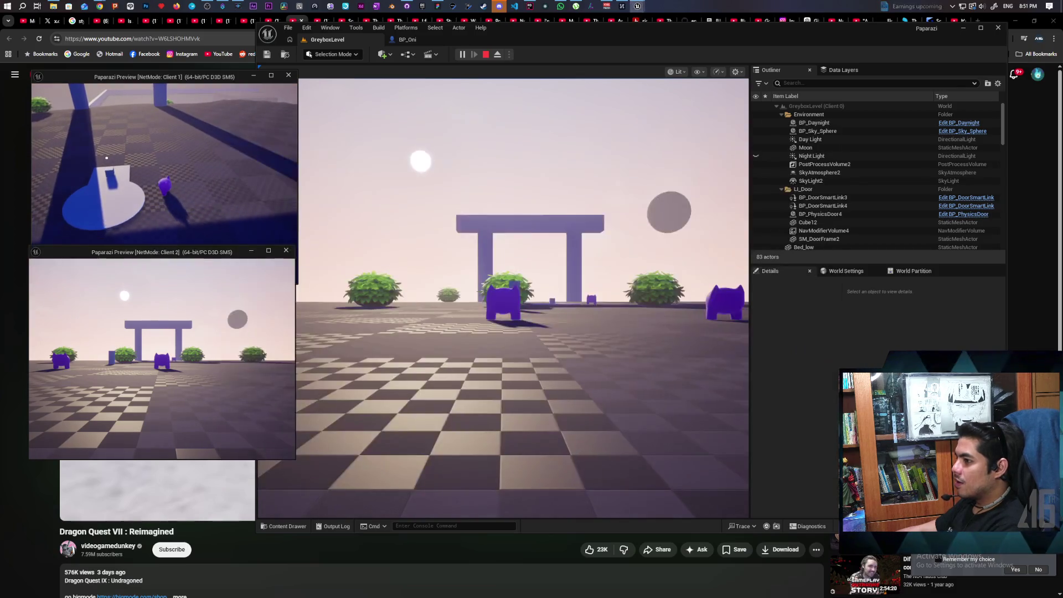
key(alt+Tab)
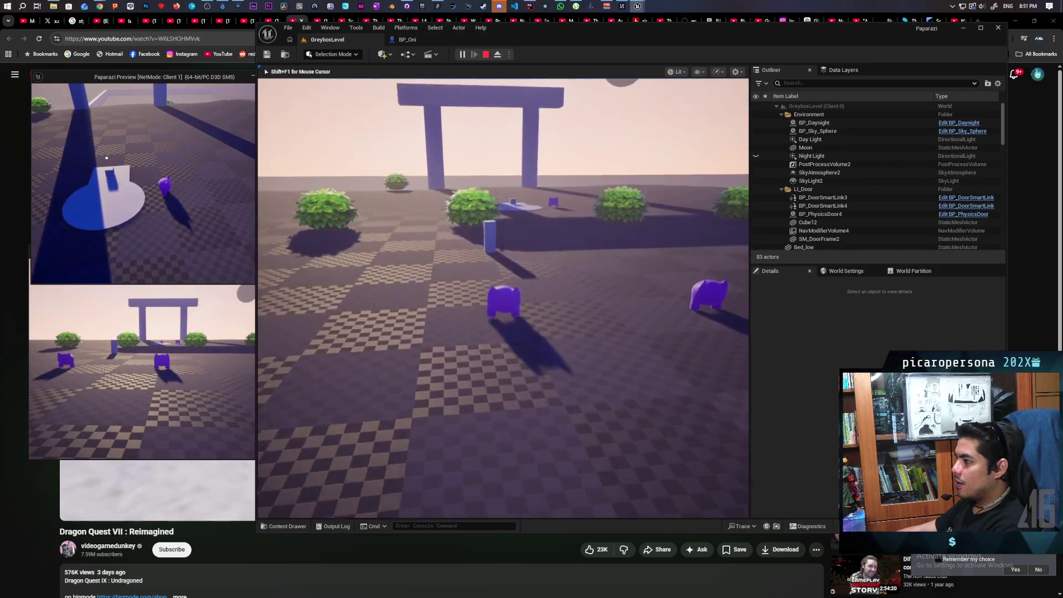
key(w)
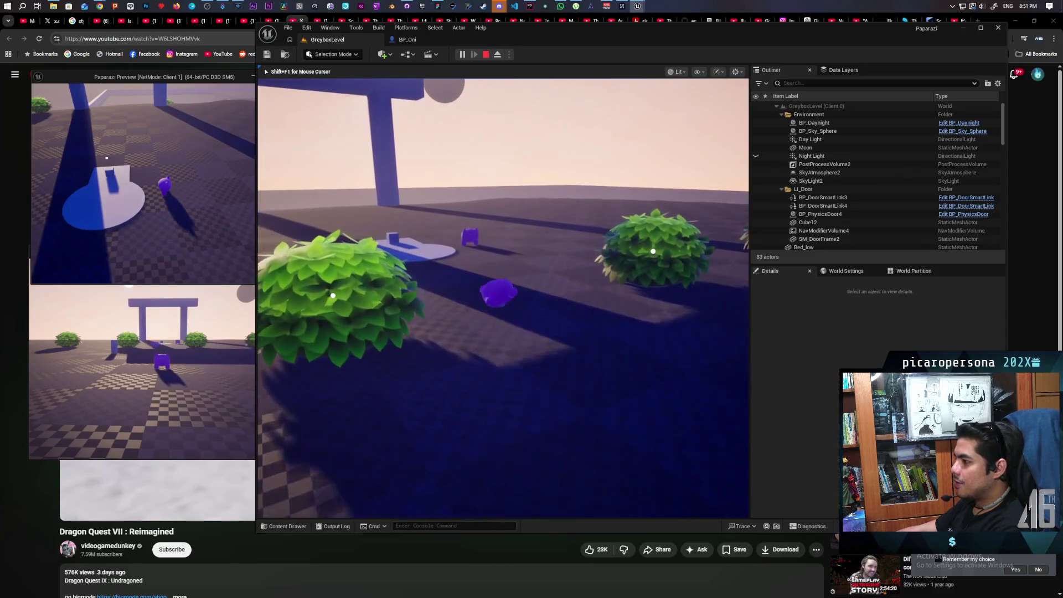
key(w)
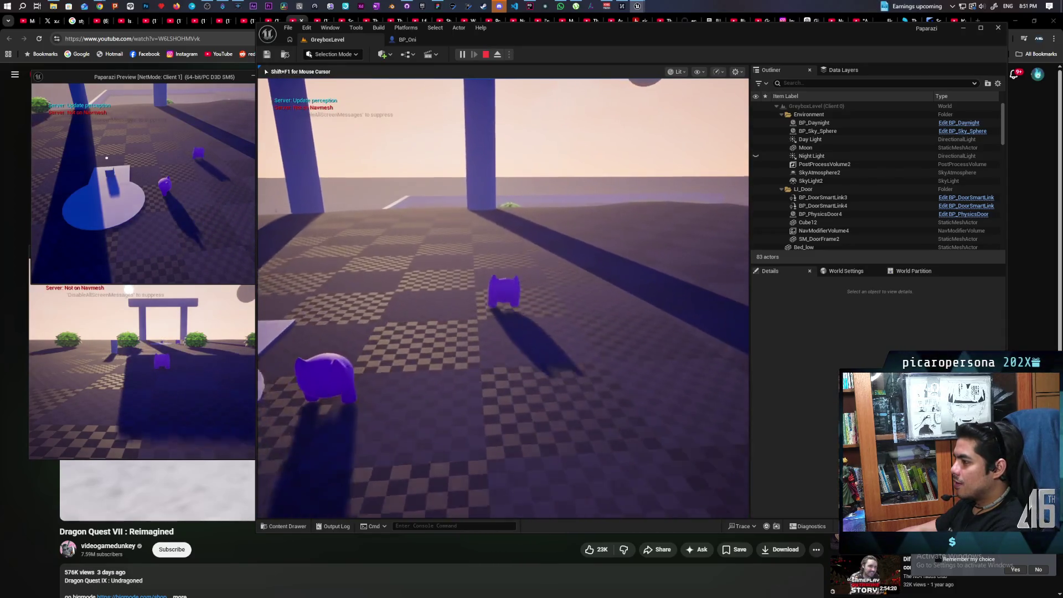
key(w)
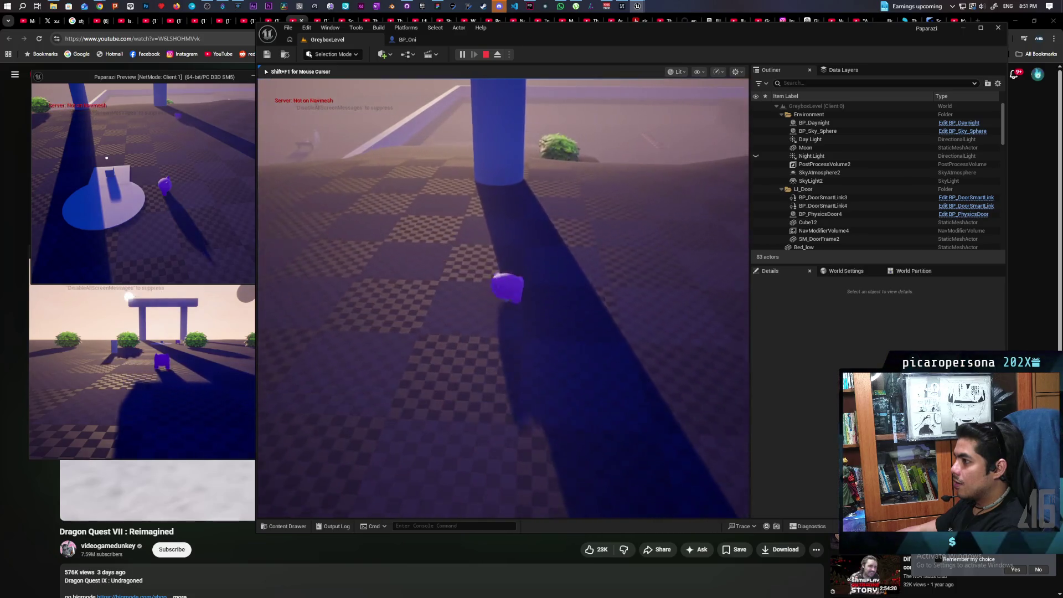
key(w)
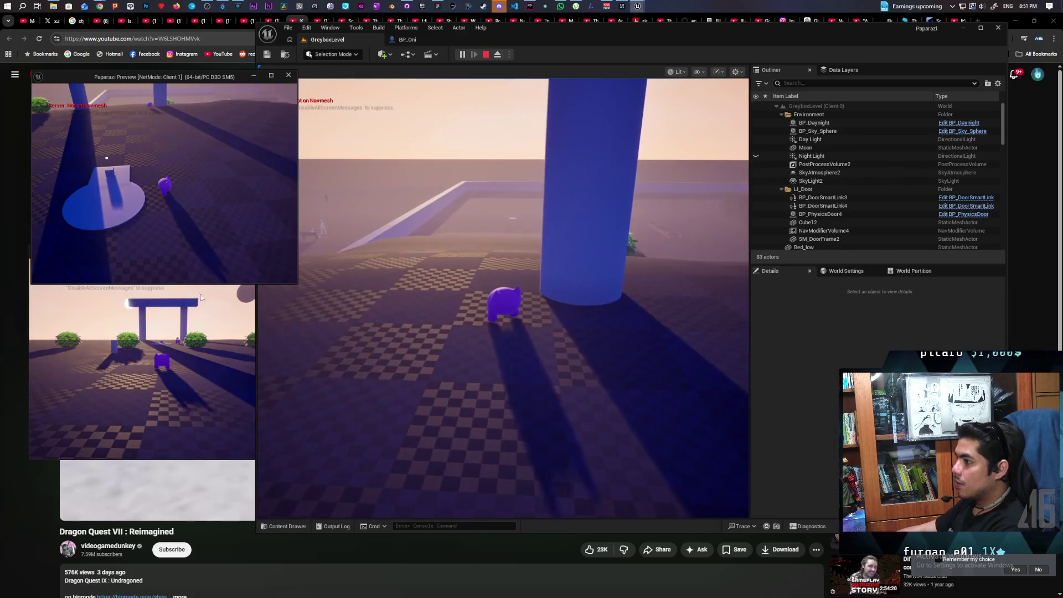
Walk the Client 1 player past the bushes and back beside the pillar, then stop the session.
key(w)
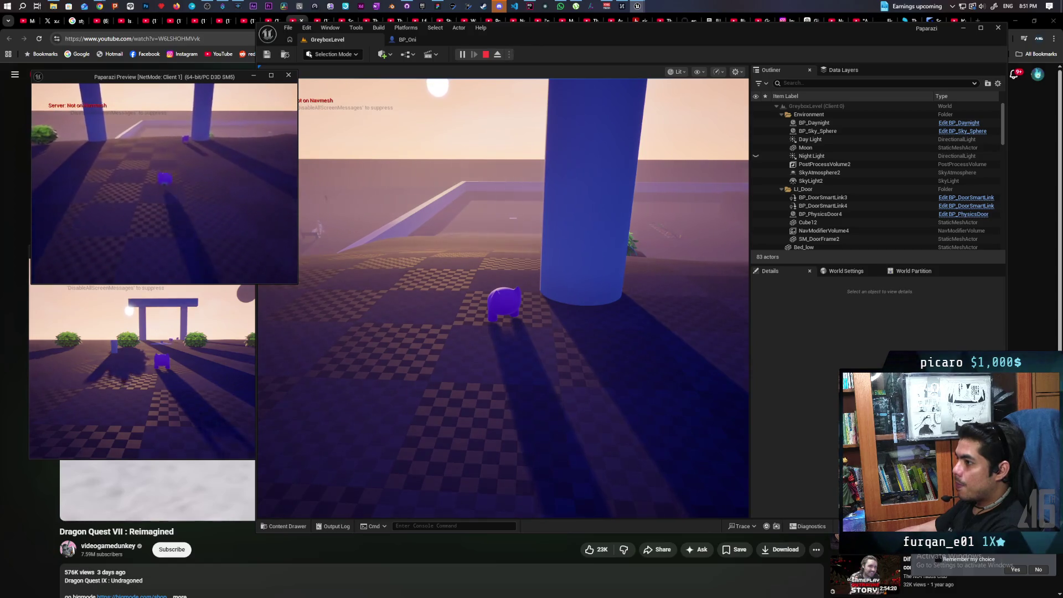
key(w)
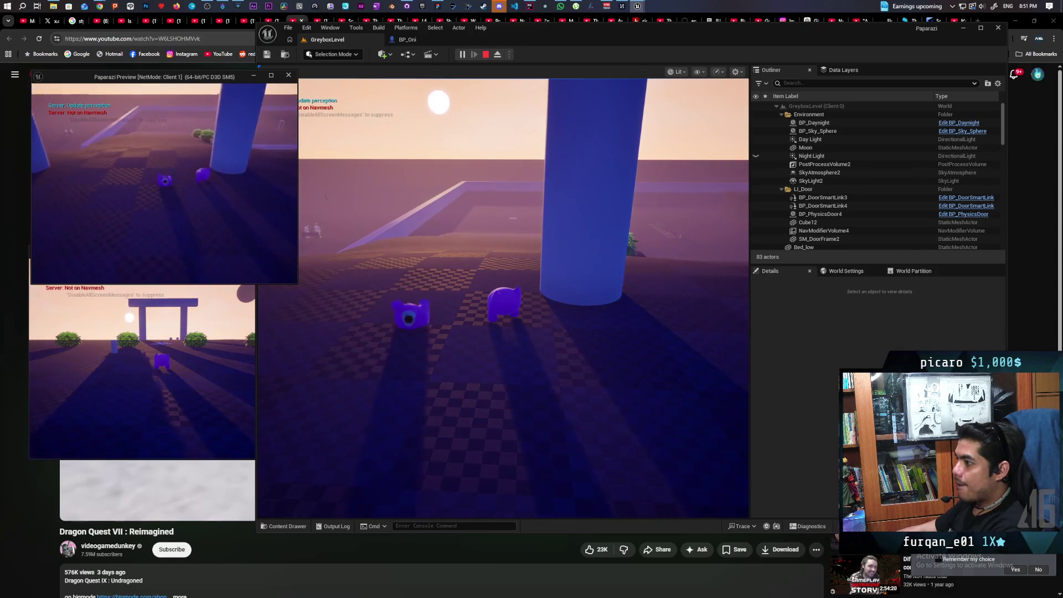
key(w)
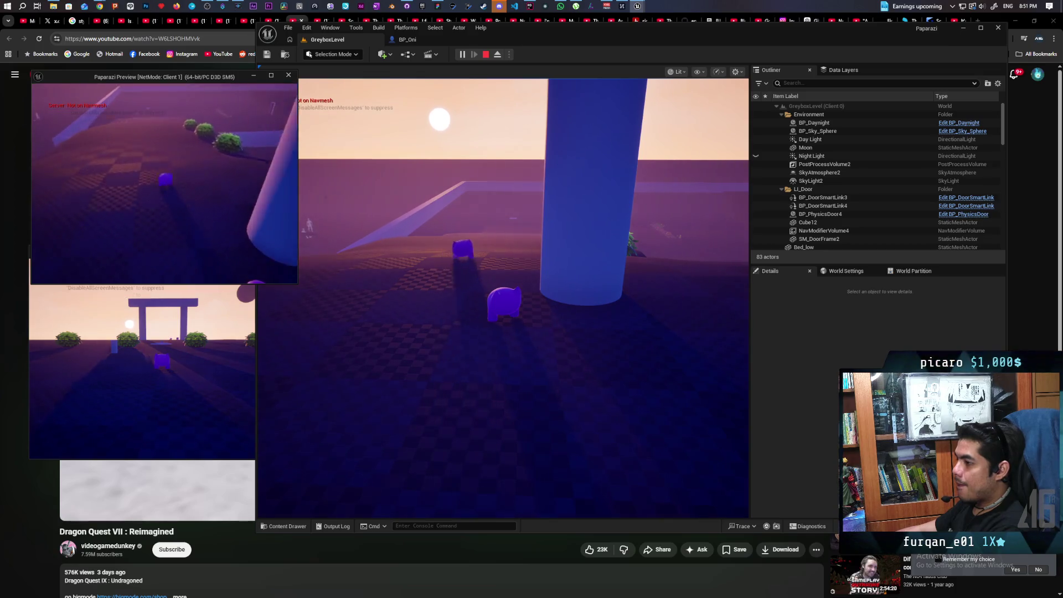
key(w)
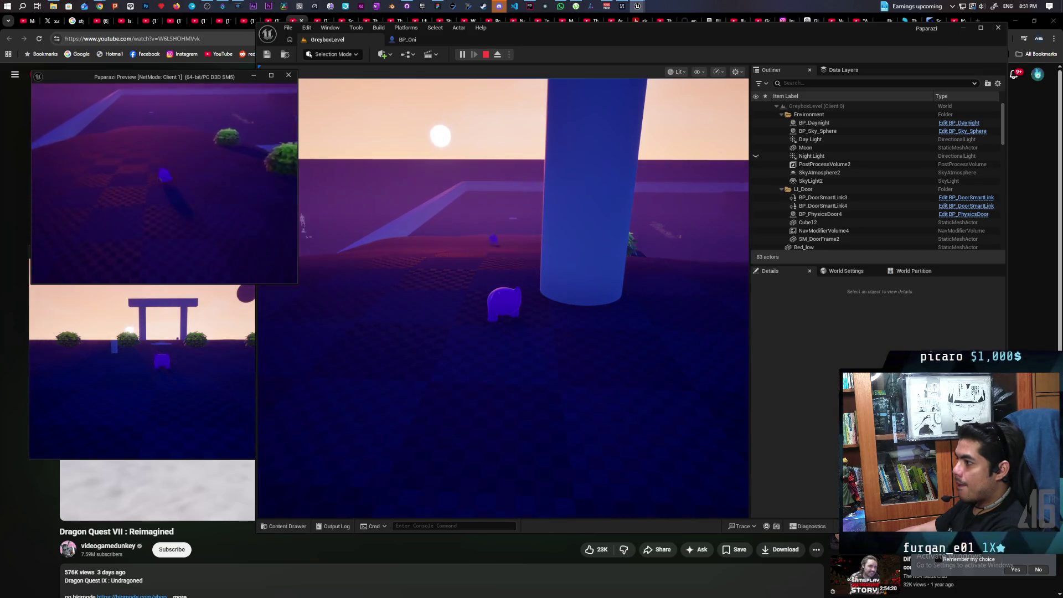
key(w)
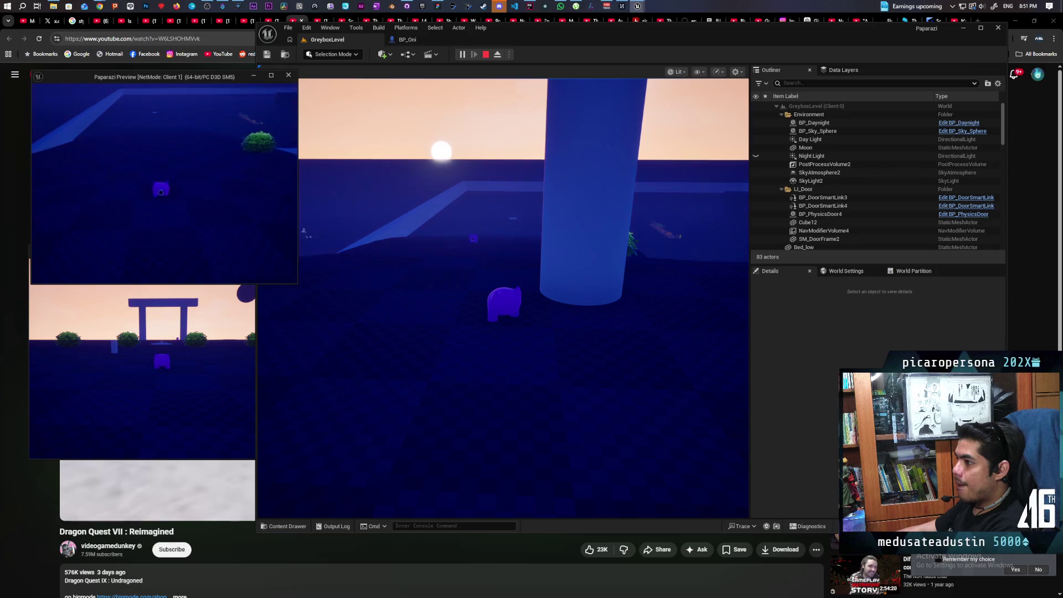
key(w)
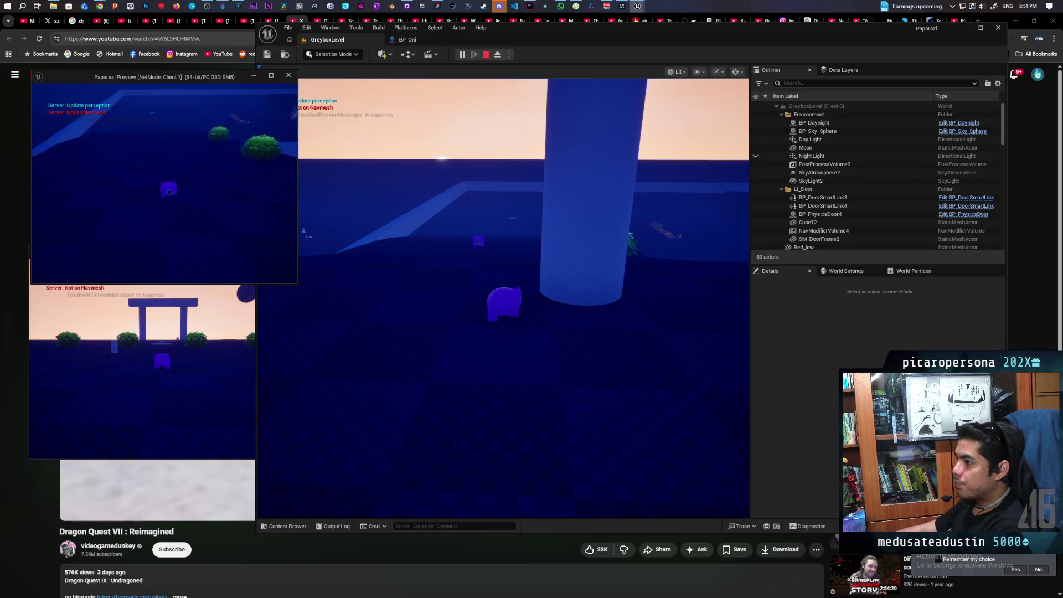
key(w)
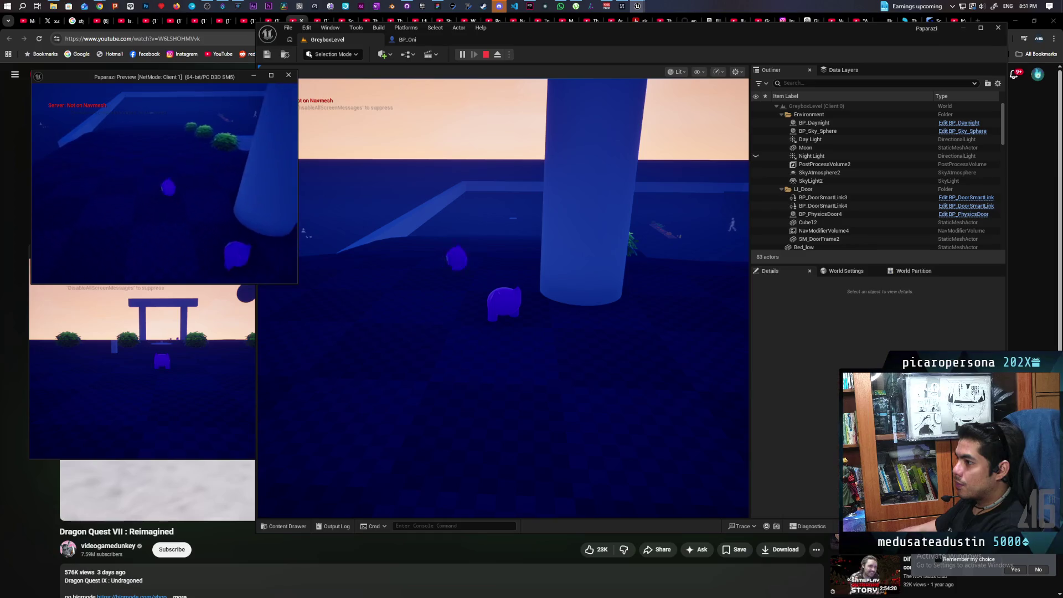
key(w)
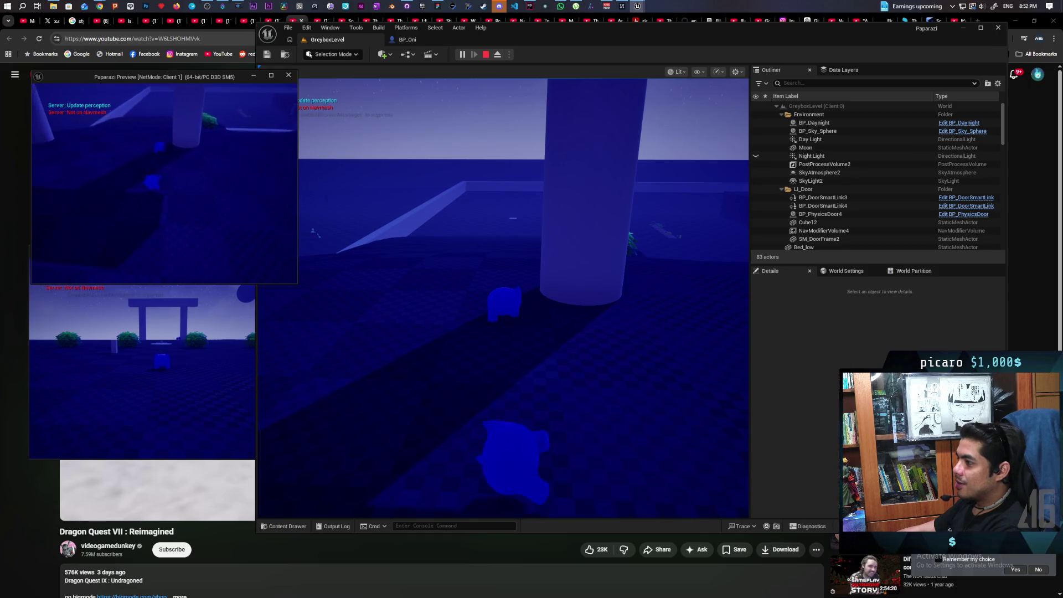
key(Escape)
Frame the Testing Roll nodes in BP_Oni, enter the value 0.1, and save the blueprint.
click(406, 39)
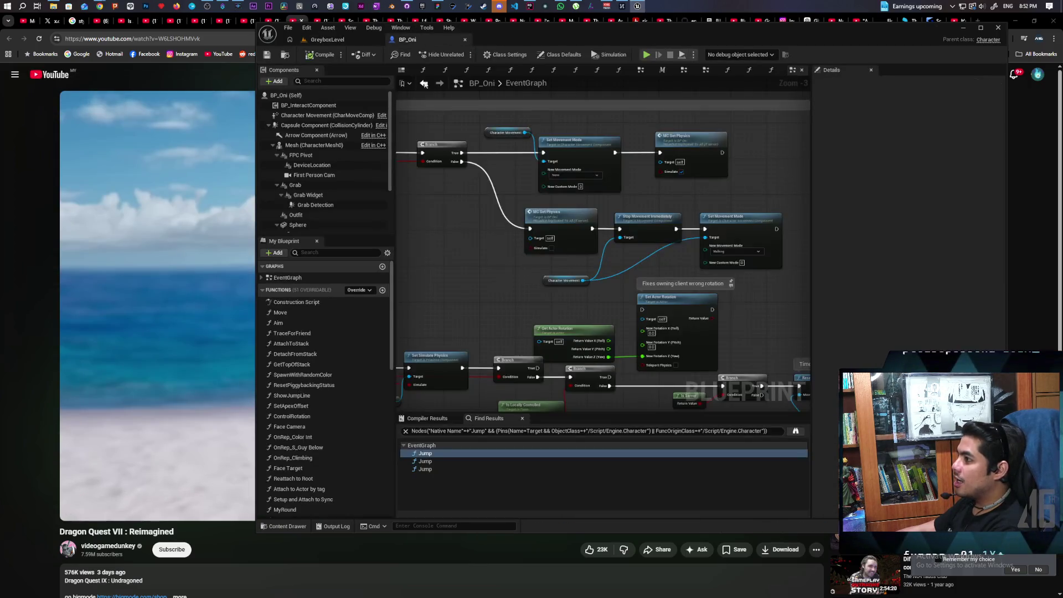
scroll(484, 240, down, 5)
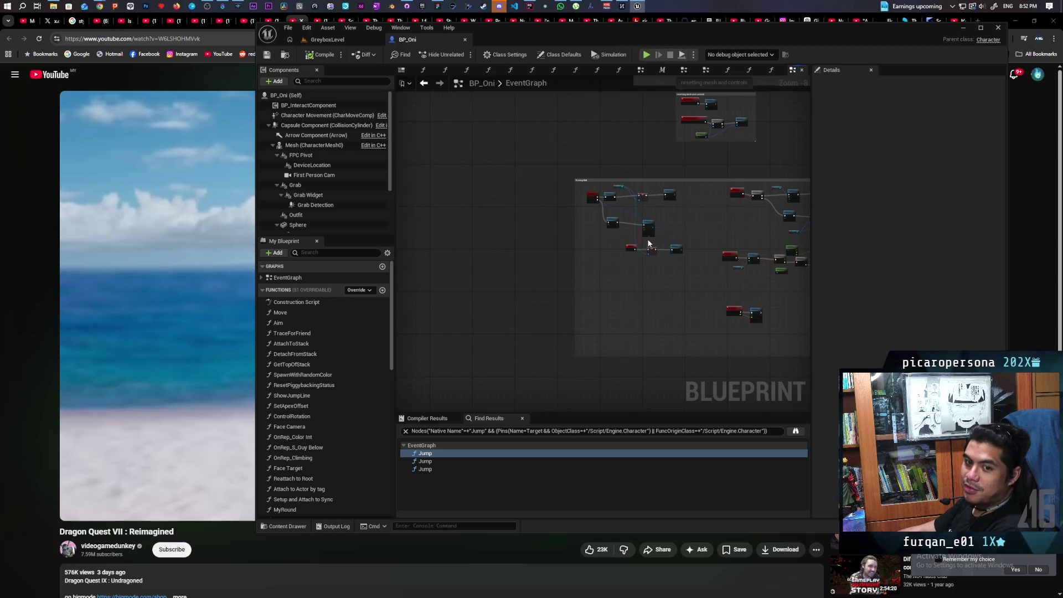
scroll(624, 218, up, 3)
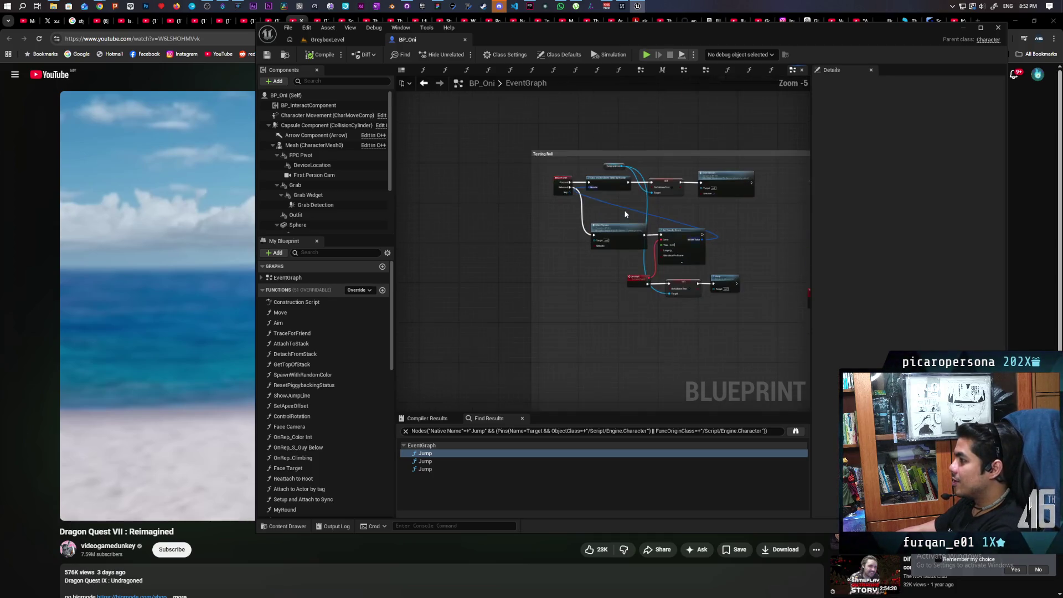
scroll(565, 239, up, 2)
mouse_move(468, 268)
mouse_down()
mouse_move(540, 229)
mouse_move(499, 235)
mouse_move(492, 205)
mouse_up()
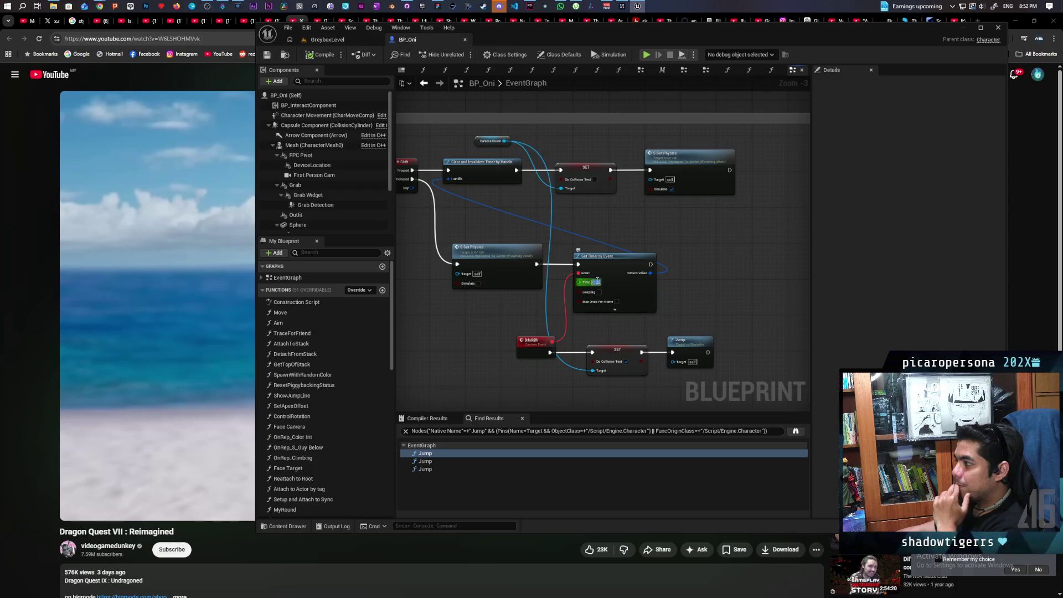
text(0.1)
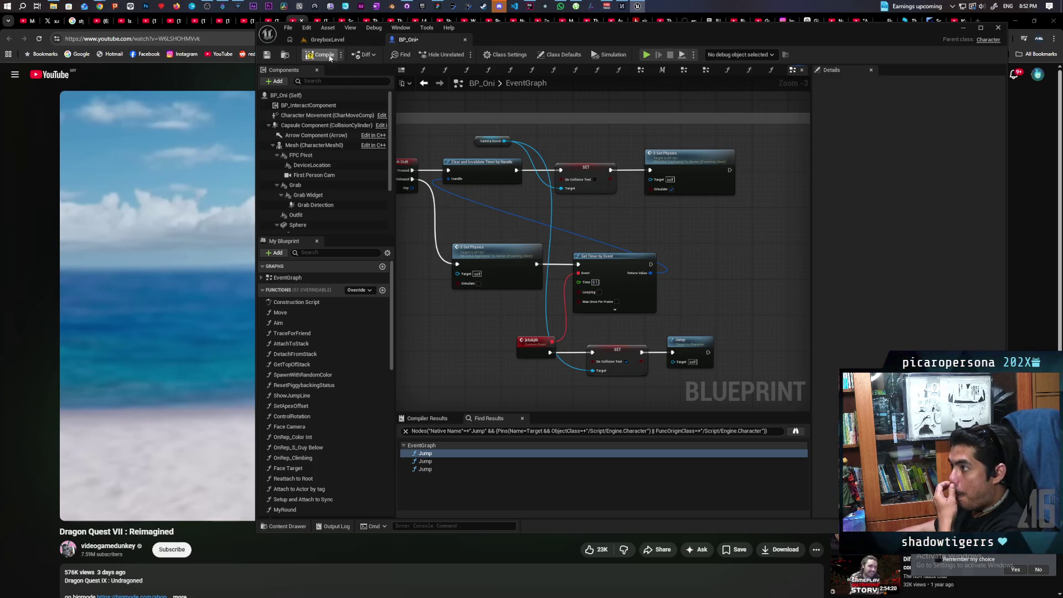
click(270, 56)
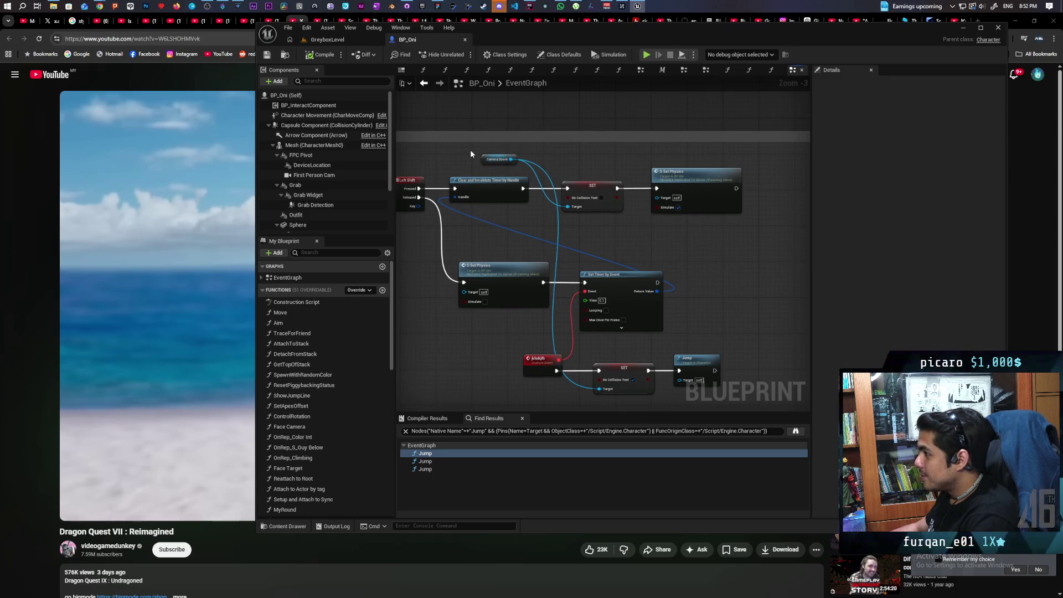
Shift the upper row of Testing Roll nodes to the right to make room.
drag(470, 154, 753, 222)
mouse_move(505, 196)
mouse_down()
mouse_move(568, 201)
mouse_move(449, 228)
mouse_up()
click(565, 223)
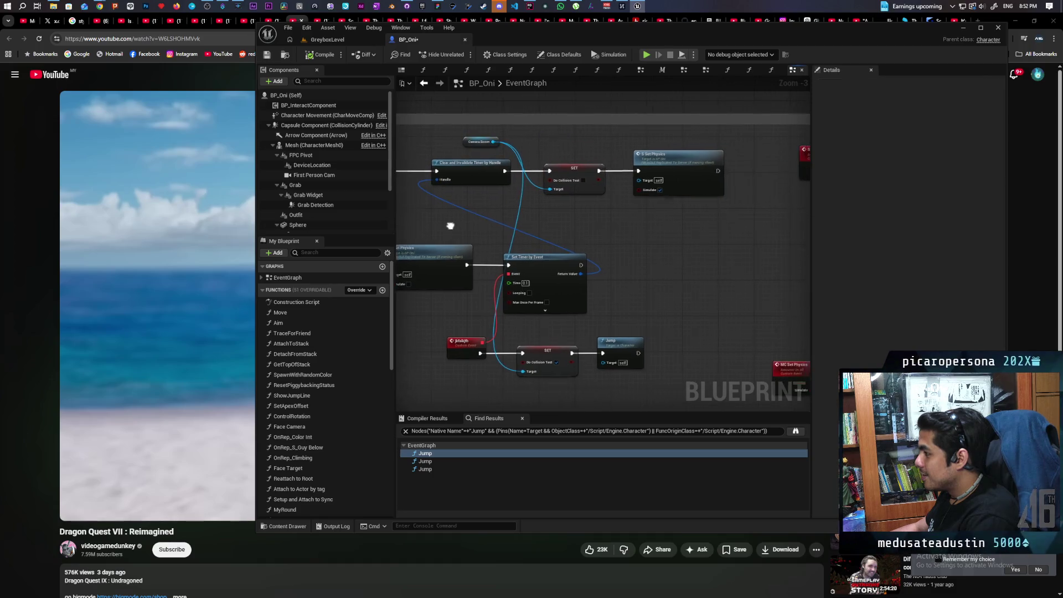
Place a Delay node and wire Set Timer by Event's exec output into it.
mouse_move(565, 242)
mouse_down()
mouse_move(594, 227)
mouse_move(579, 223)
mouse_up()
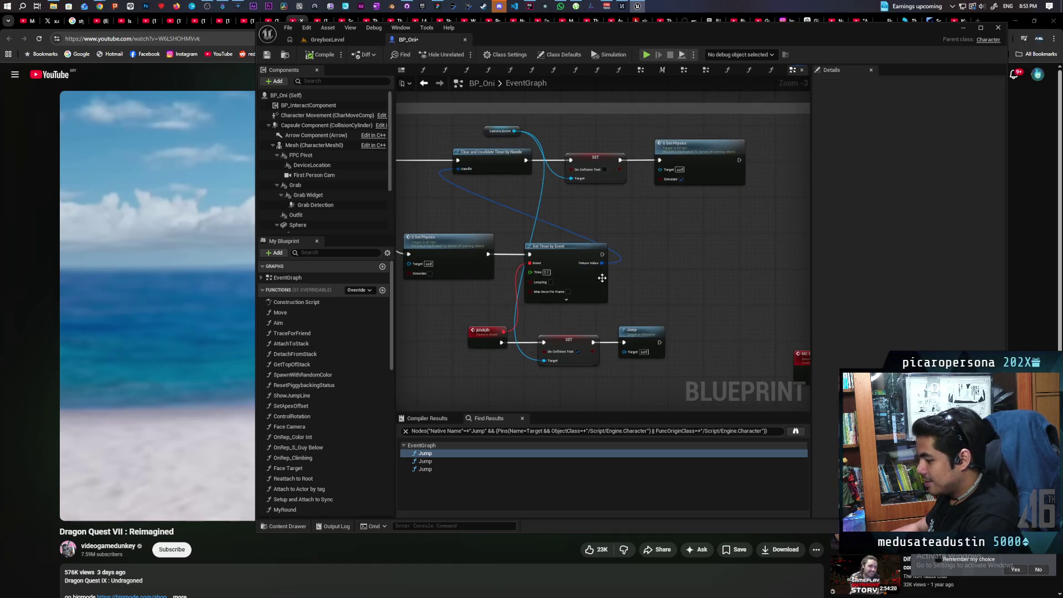
click(629, 253)
drag(600, 257, 650, 255)
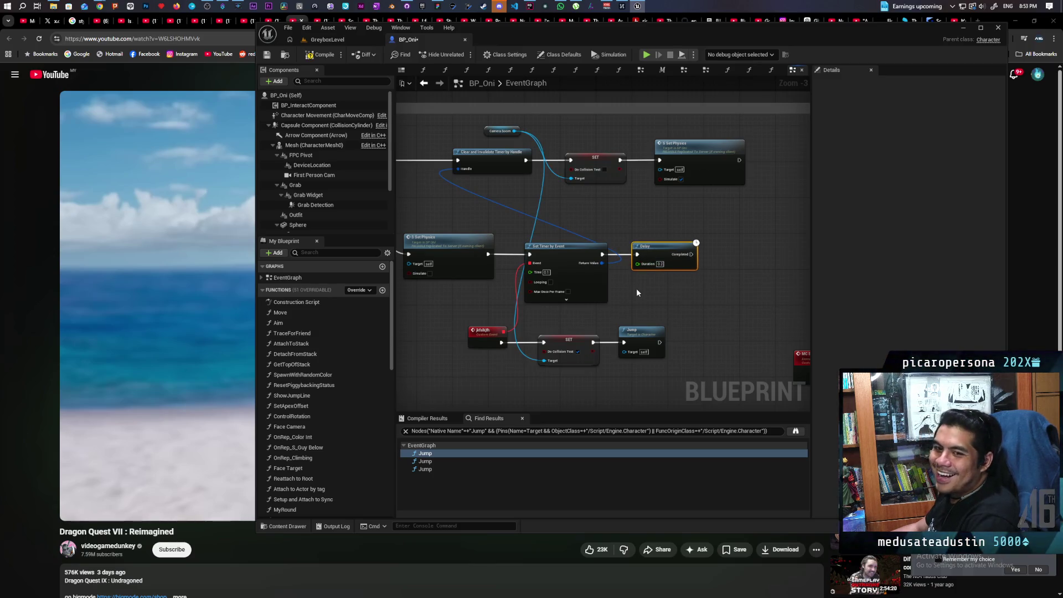
scroll(636, 288, down, 1)
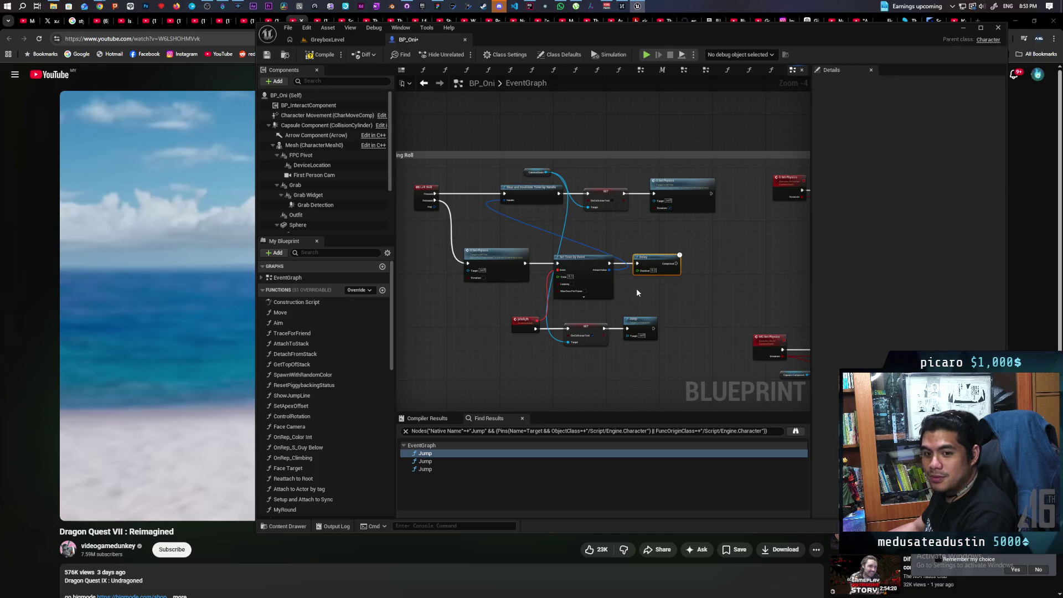
Shift the upper row of Testing Roll nodes right to make room.
scroll(659, 281, up, 1)
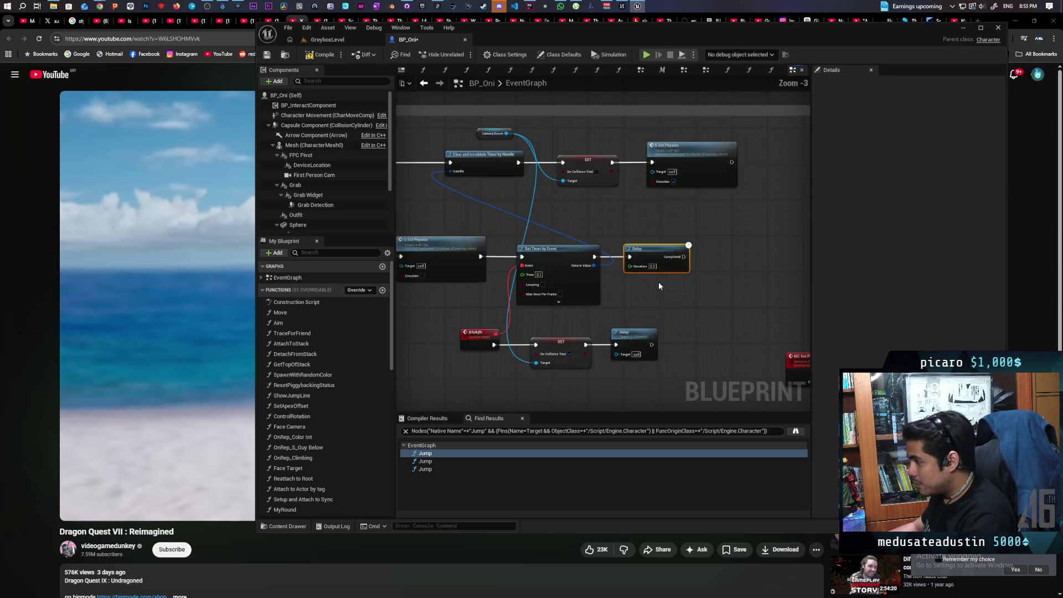
scroll(636, 282, down, 1)
drag(636, 283, 640, 323)
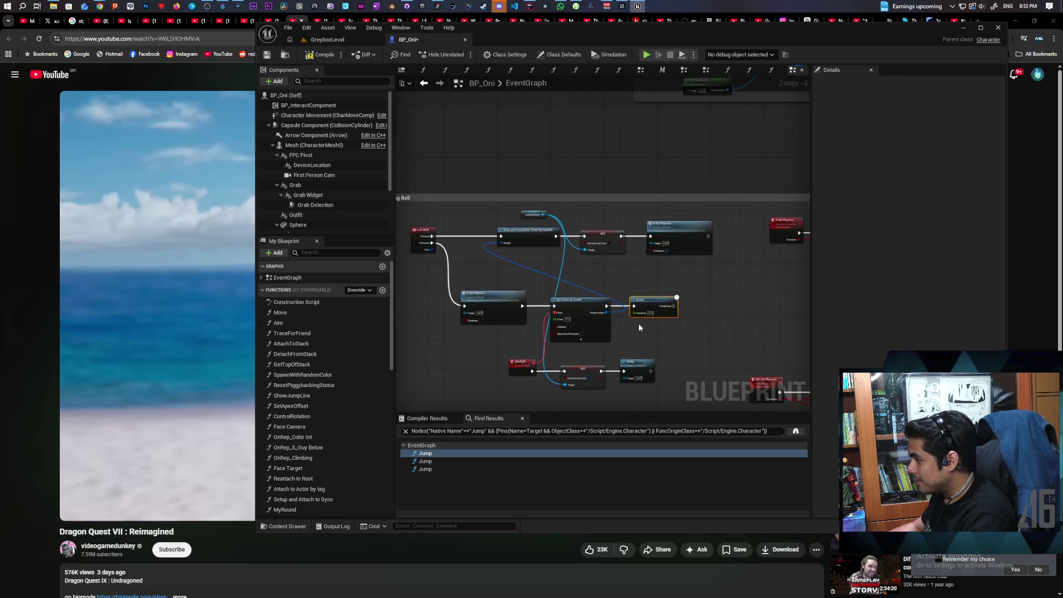
drag(509, 211, 692, 248)
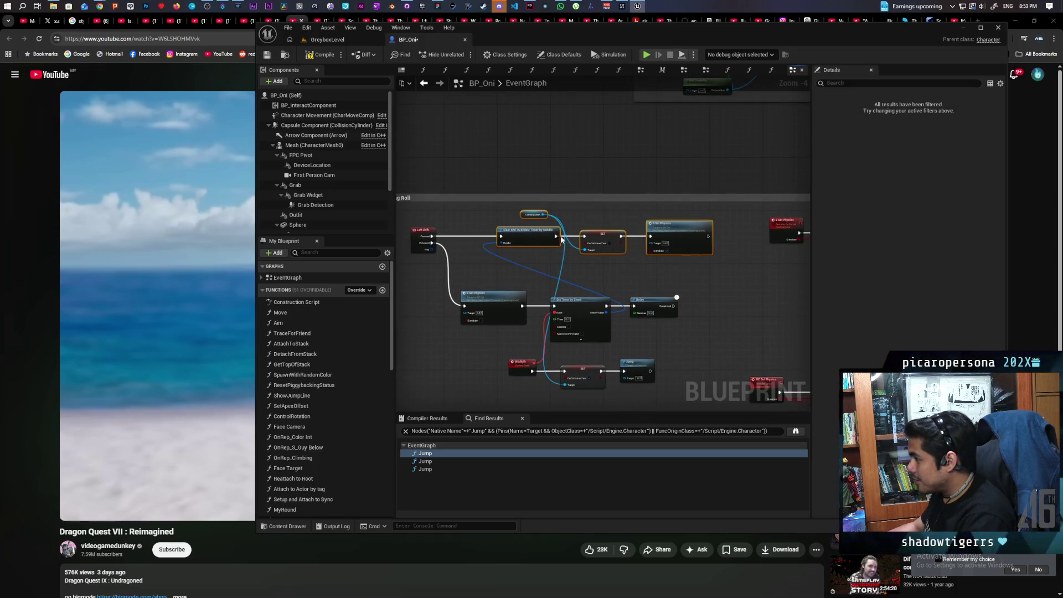
drag(526, 233, 535, 233)
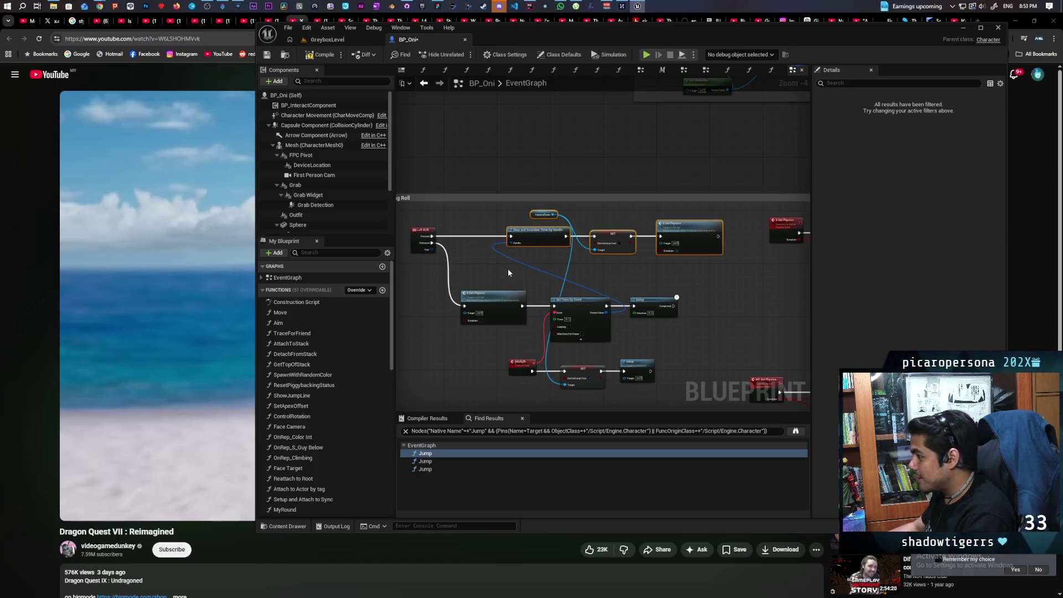
Insert a Do Once fed by Left Shift Pressed, with Delay Completed wired to its Reset.
scroll(510, 271, up, 1)
scroll(509, 268, down, 1)
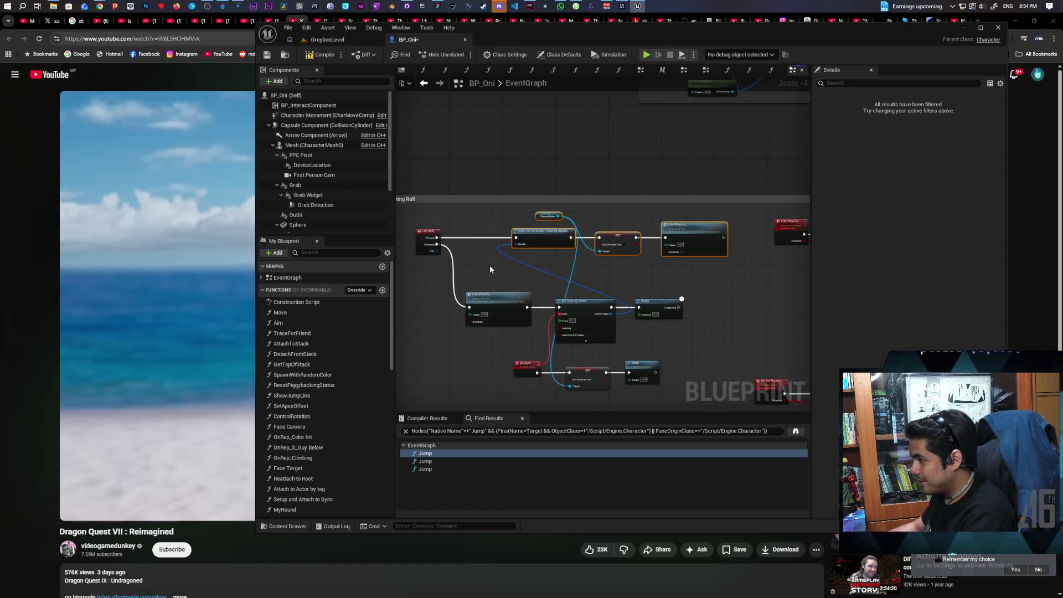
key(ctrl+v)
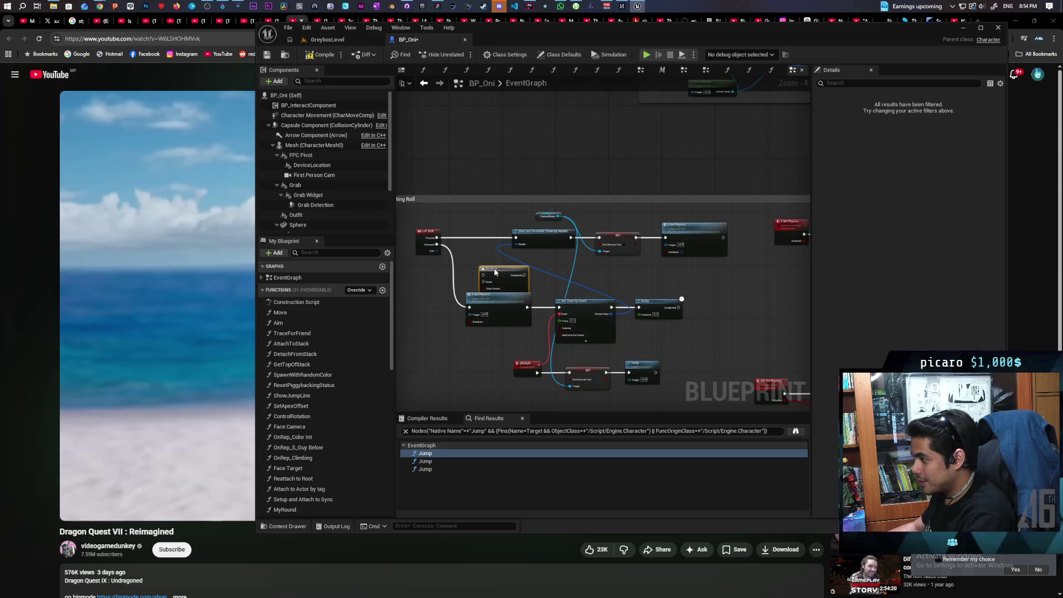
drag(484, 269, 470, 237)
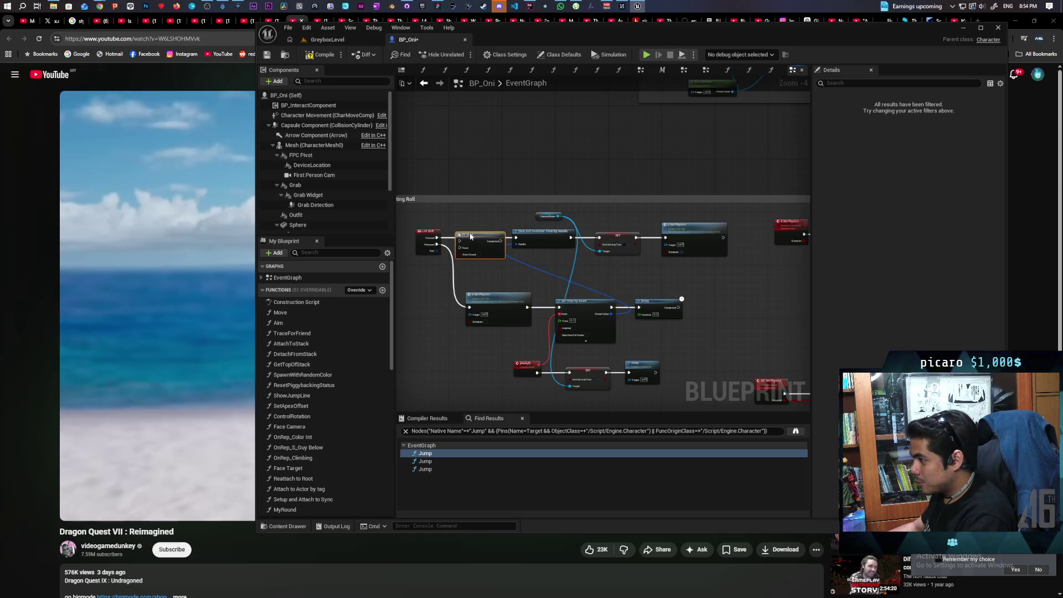
drag(437, 238, 515, 237)
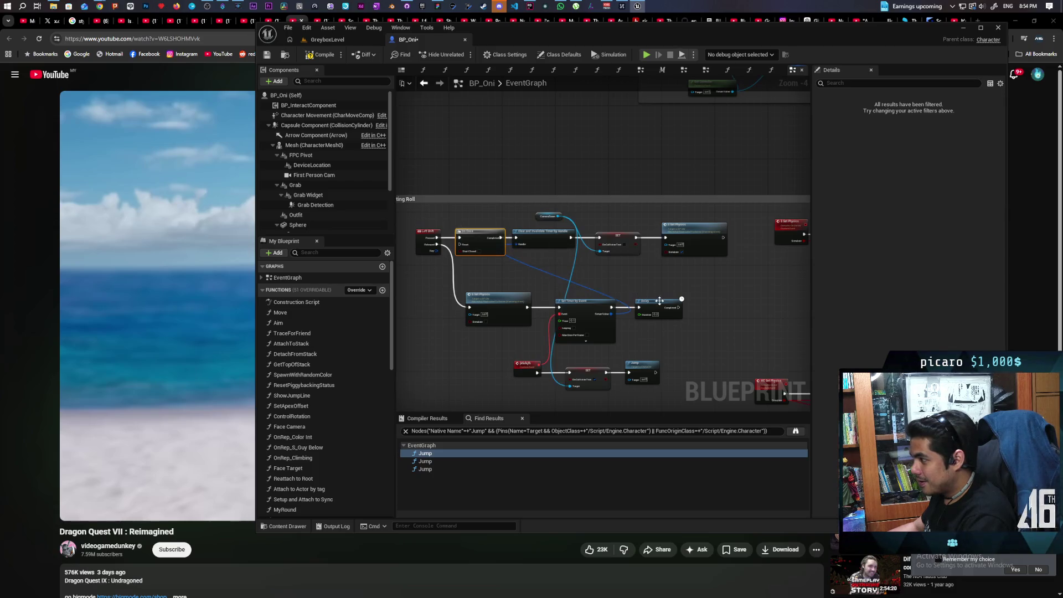
drag(682, 299, 465, 250)
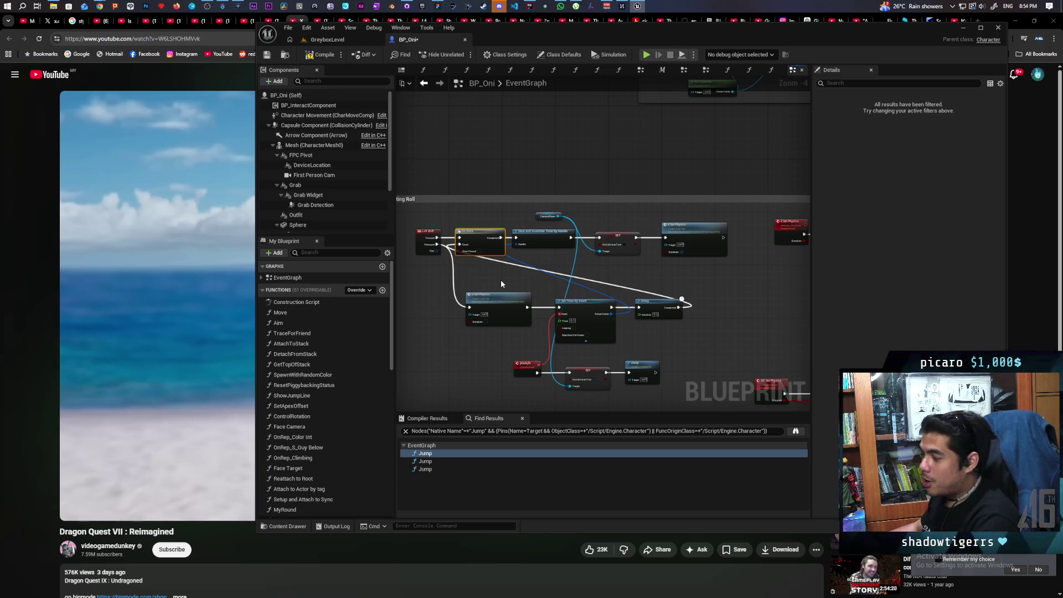
Move Clear and Invalidate Timer right, Left Shift left, and the lower Set Physics left.
scroll(554, 264, up, 3)
mouse_move(537, 227)
mouse_down()
mouse_move(676, 251)
mouse_move(636, 244)
mouse_move(714, 233)
mouse_up()
drag(484, 206, 466, 204)
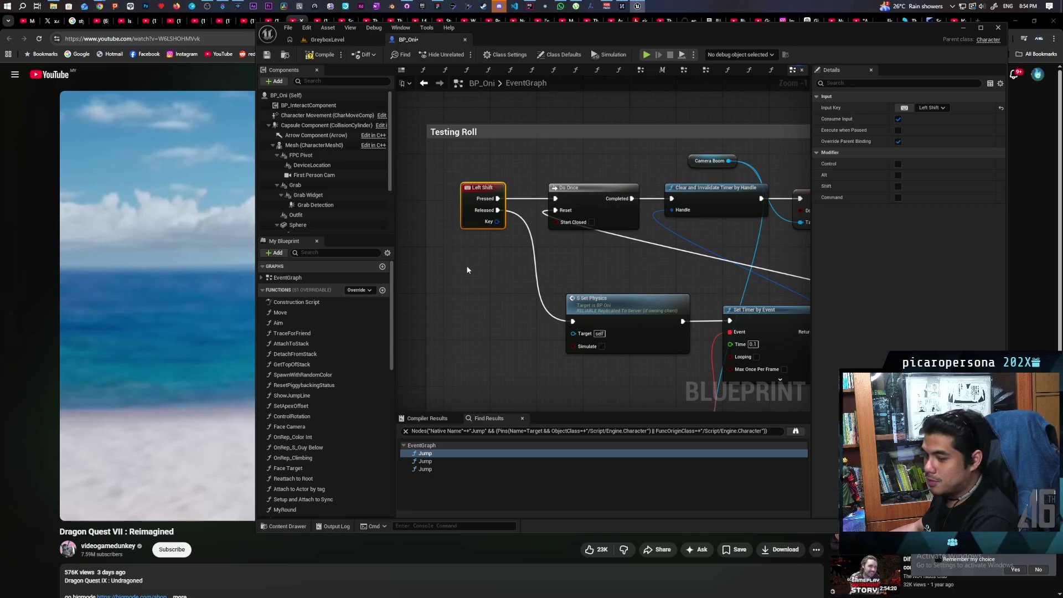
scroll(497, 289, down, 1)
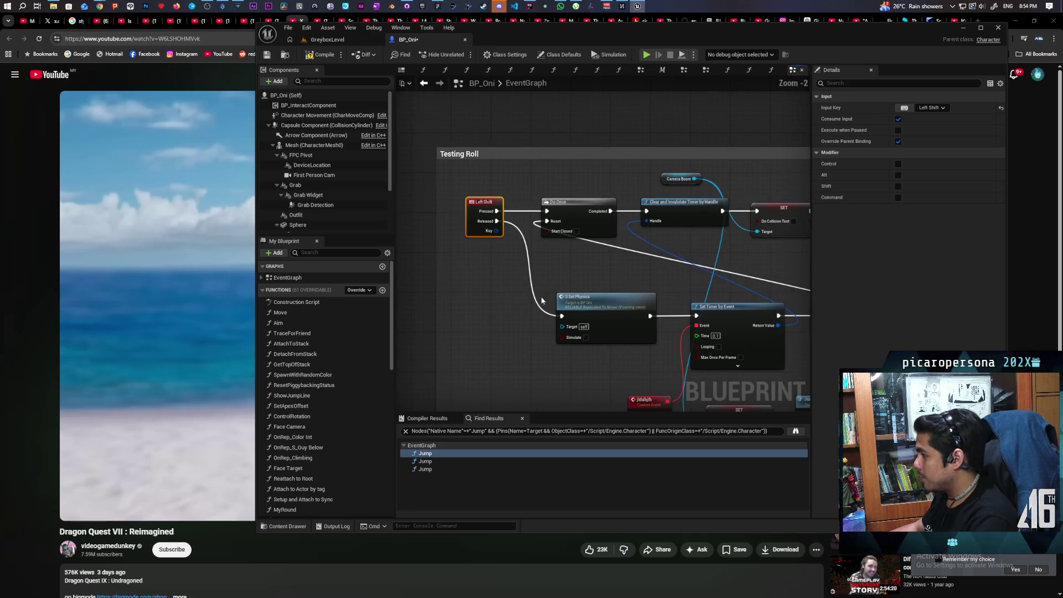
mouse_move(595, 298)
mouse_down()
mouse_move(574, 303)
mouse_move(580, 296)
mouse_move(504, 264)
mouse_up()
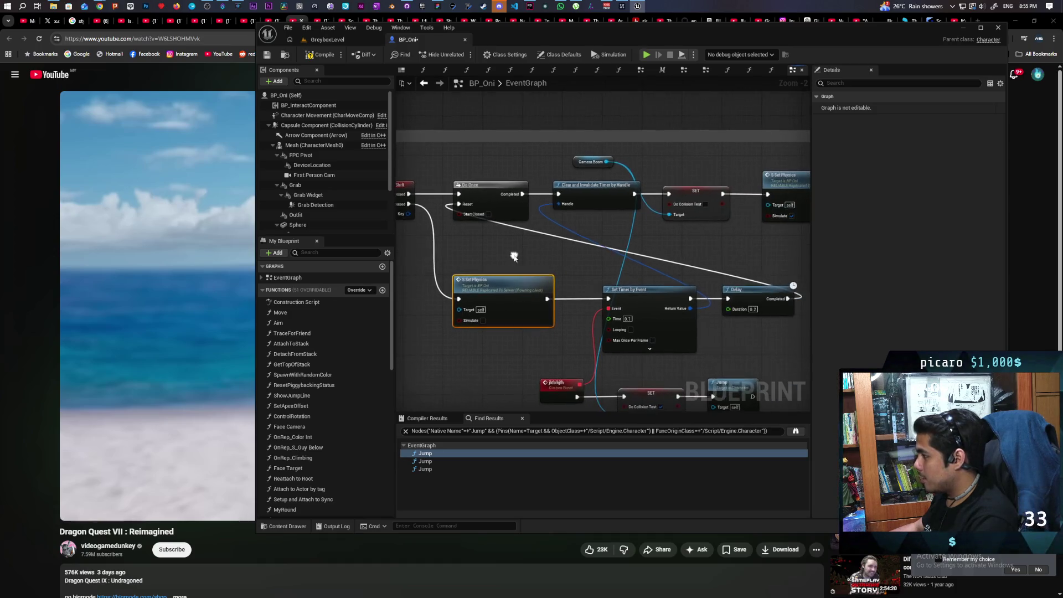
Move the Camera Boom getter down out of the row of roll nodes.
click(630, 306)
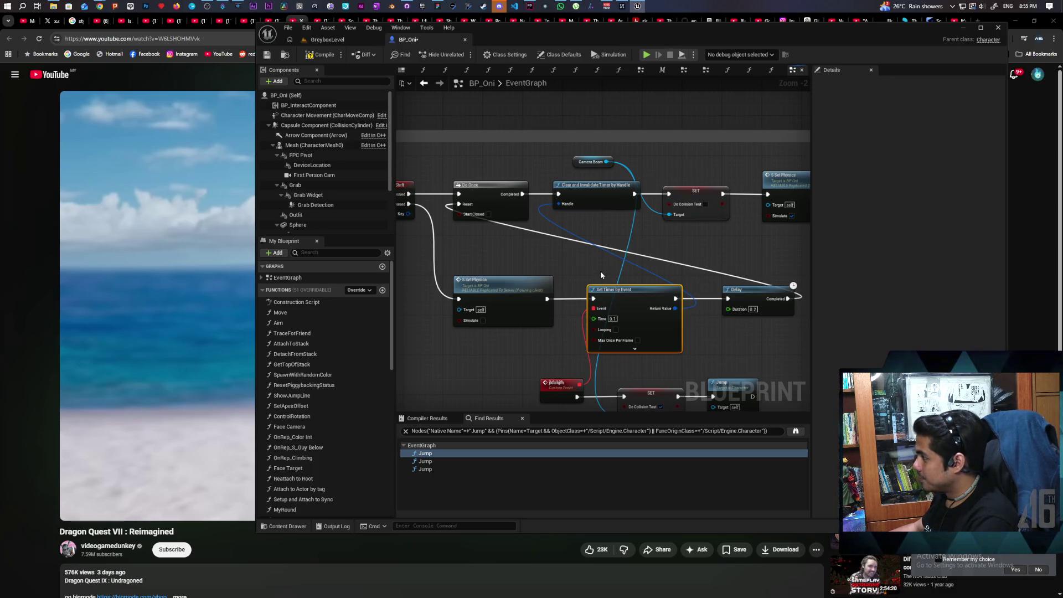
drag(602, 275, 538, 292)
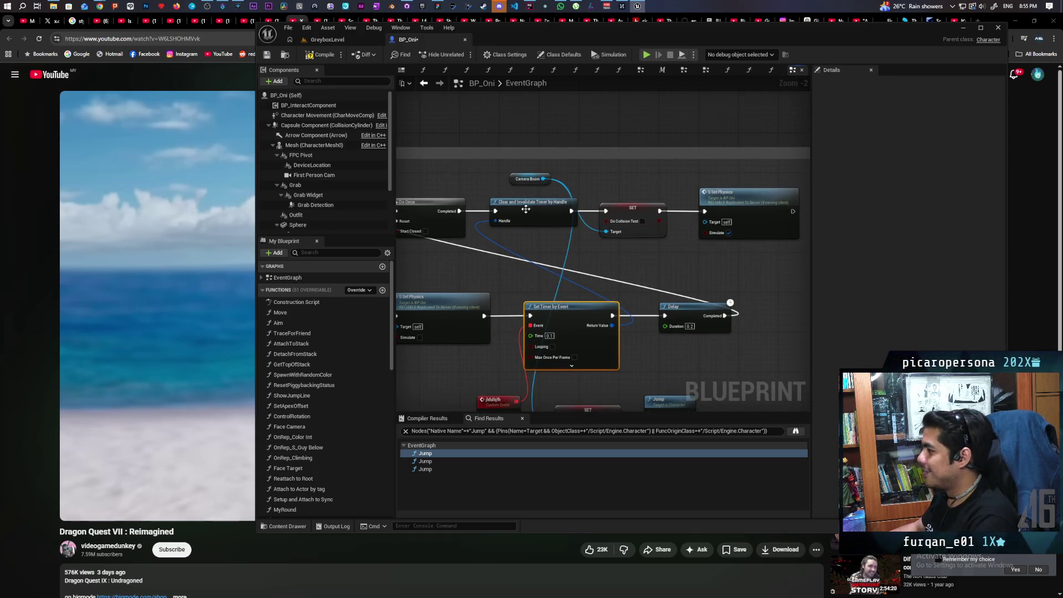
drag(513, 176, 545, 247)
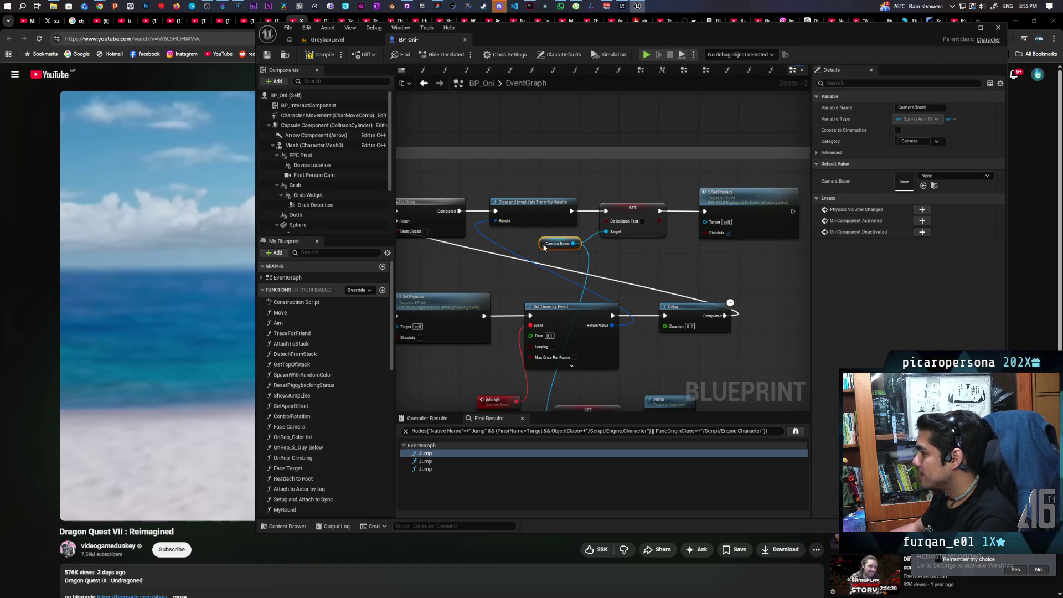
mouse_move(692, 269)
mouse_down()
mouse_move(542, 268)
mouse_move(690, 260)
mouse_up()
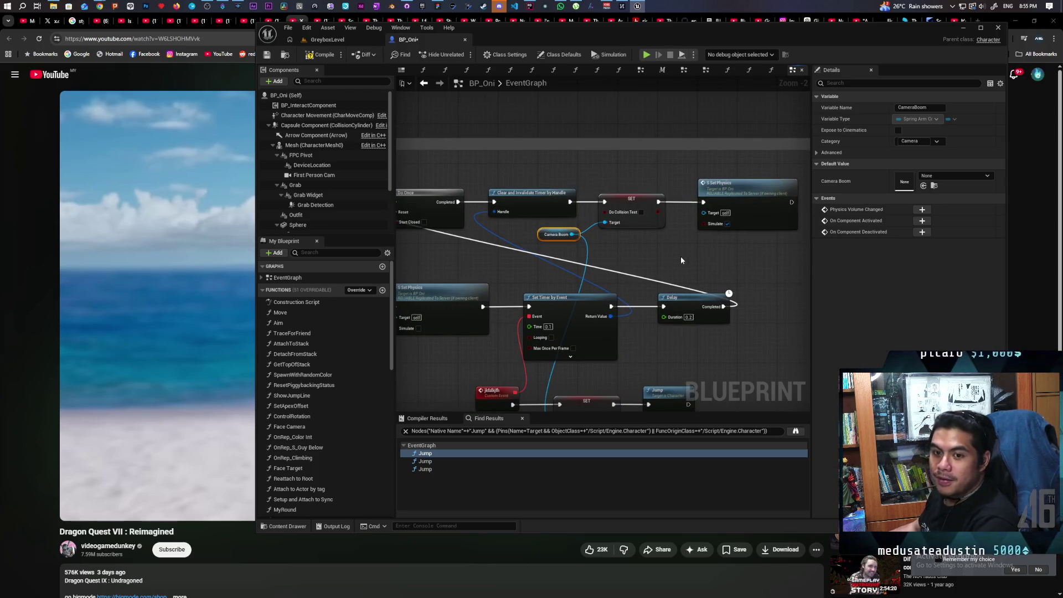
drag(680, 255, 703, 245)
mouse_move(648, 273)
mouse_down()
mouse_move(530, 269)
mouse_move(647, 242)
mouse_move(574, 243)
mouse_up()
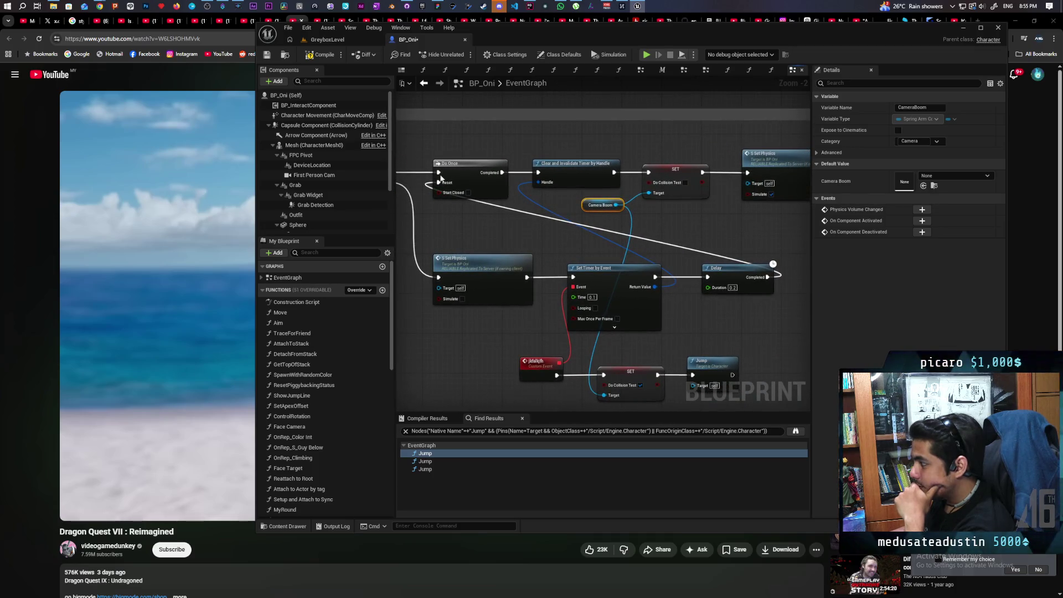
drag(732, 175, 645, 146)
Delete Set Timer by Event and its custom event, and place a Delay beside the lower Set Physics.
click(546, 264)
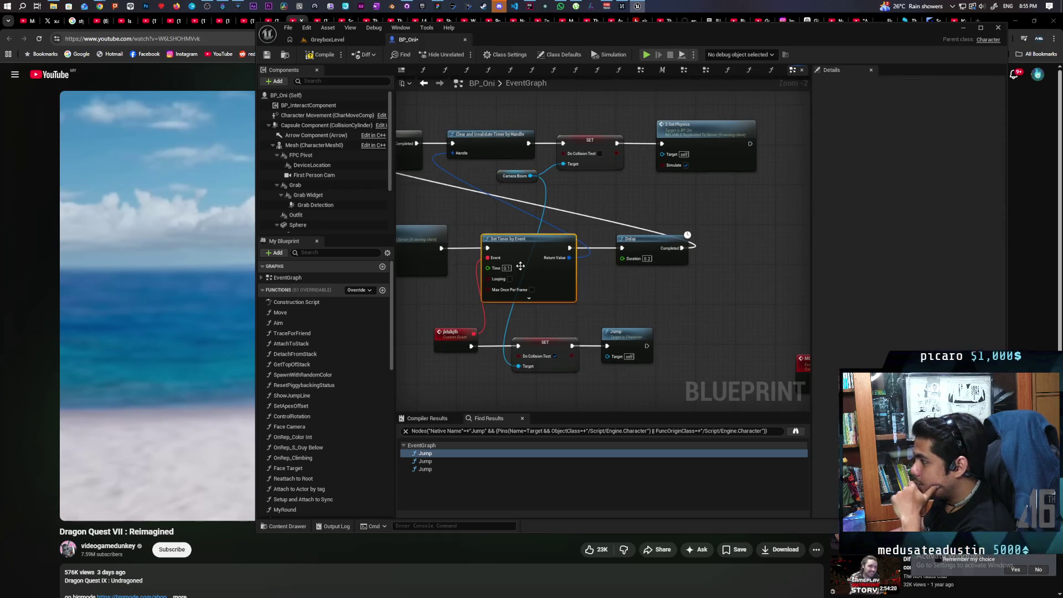
key(Delete)
click(454, 333)
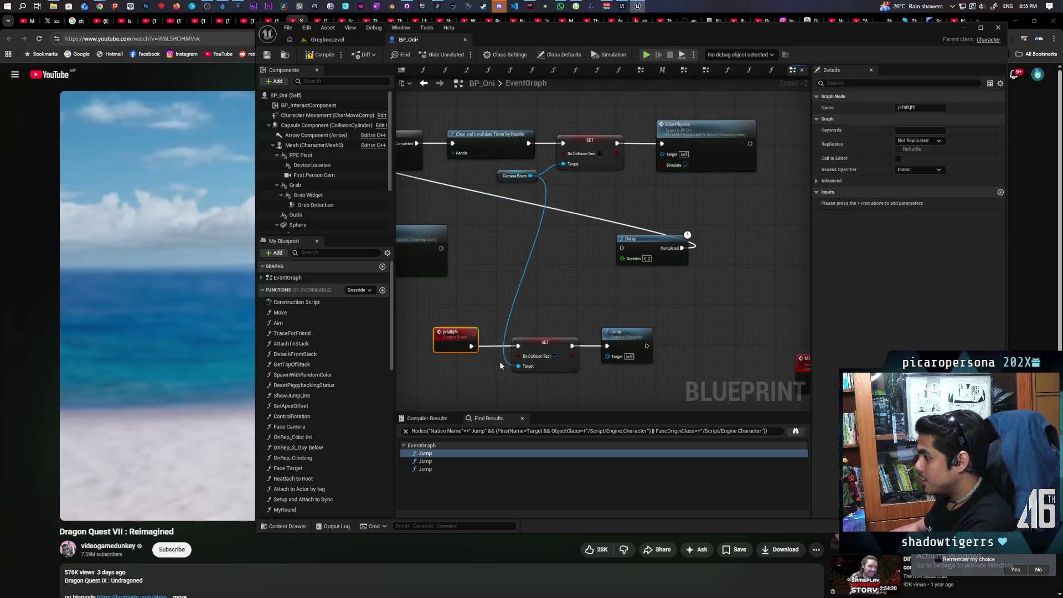
key(Delete)
drag(481, 324, 587, 324)
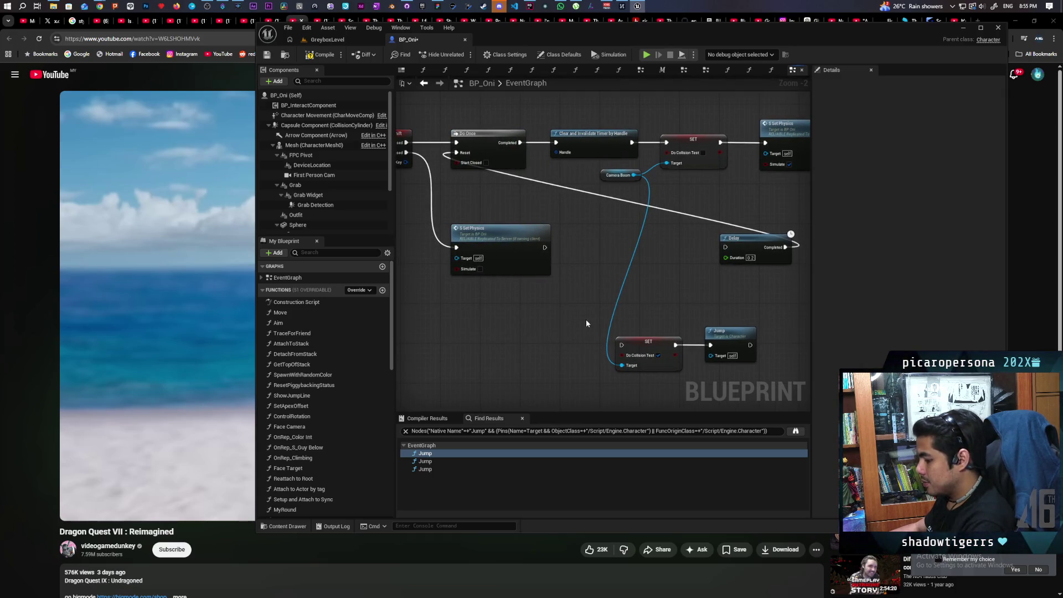
click(588, 240)
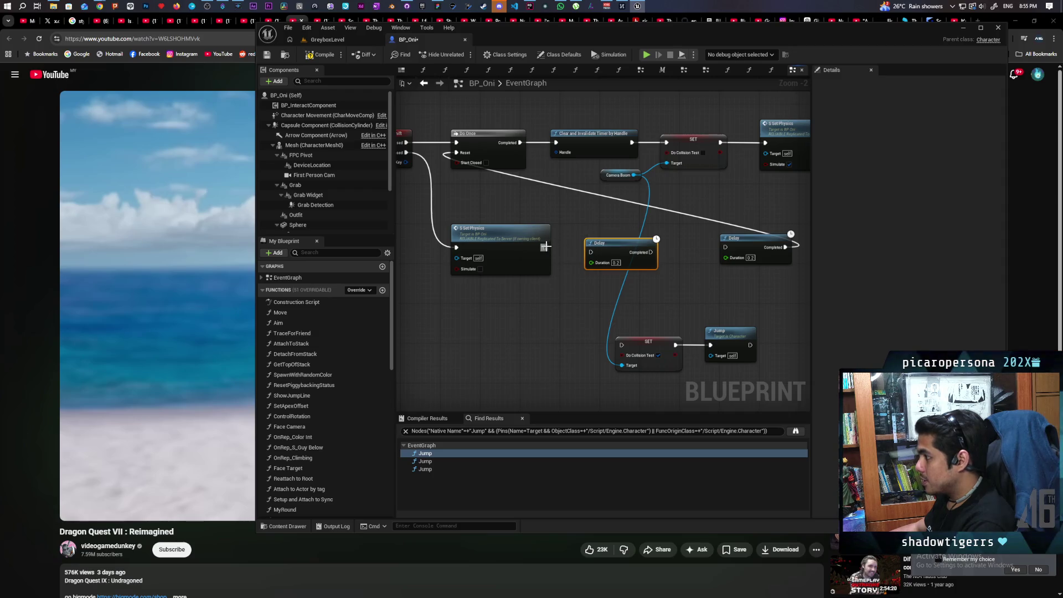
Wire the new Delay after the lower Set Physics and set its duration to 0.1.
drag(545, 247, 593, 245)
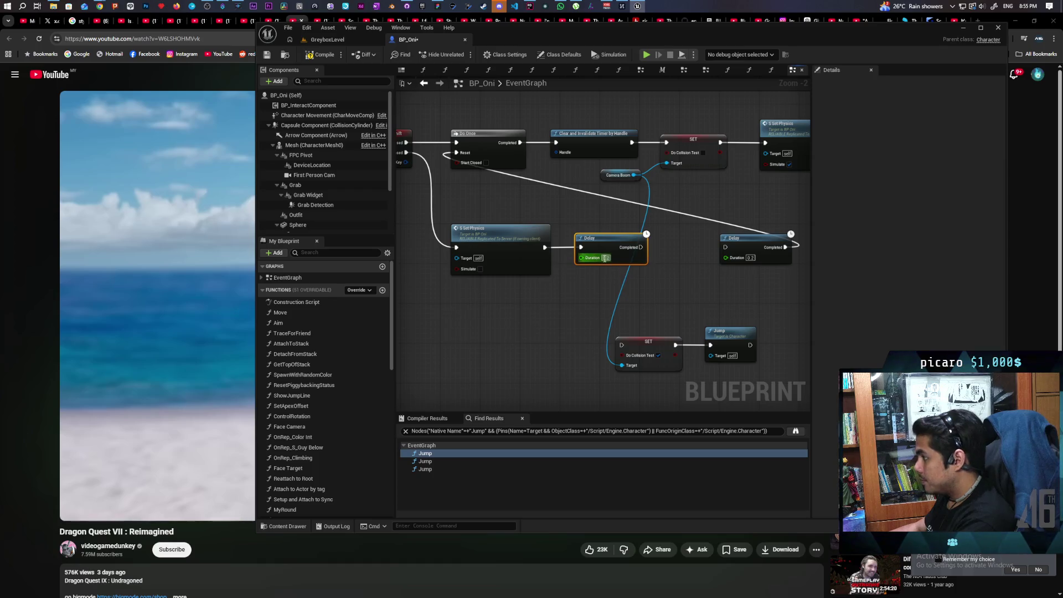
text(0.1)
key(Return)
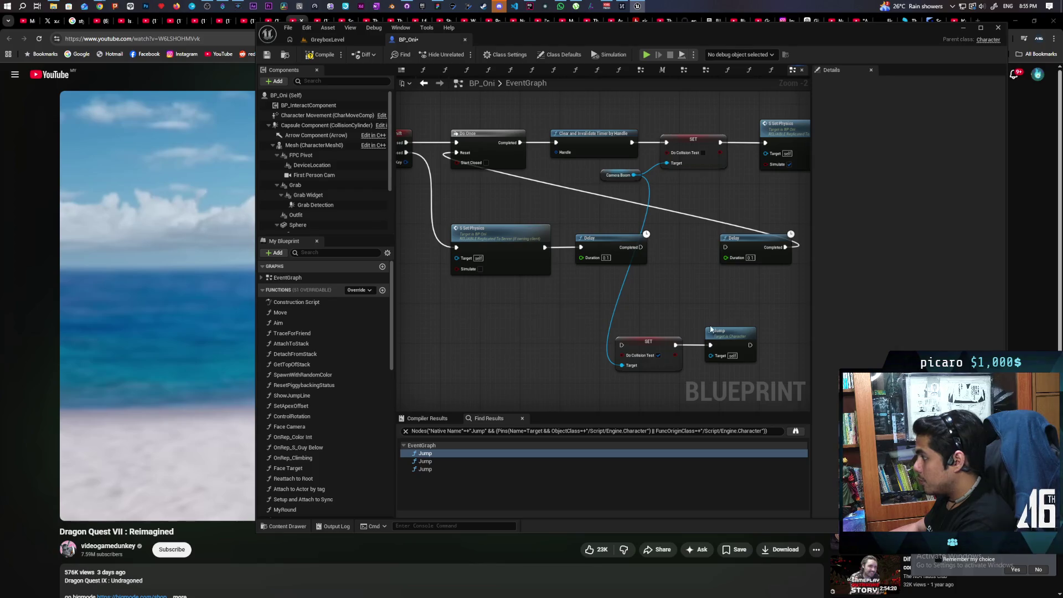
Chain SET and Jump after the 0.1 Delay into the right Delay, aligned in one row.
mouse_move(741, 288)
mouse_down()
mouse_move(659, 345)
mouse_move(684, 302)
mouse_up()
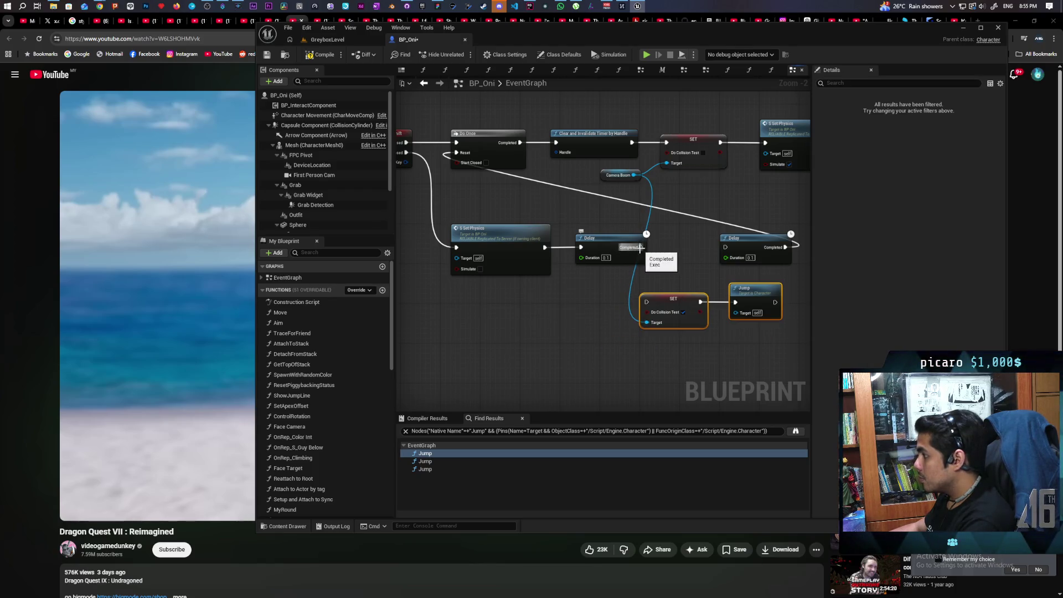
drag(641, 247, 647, 302)
drag(776, 302, 725, 247)
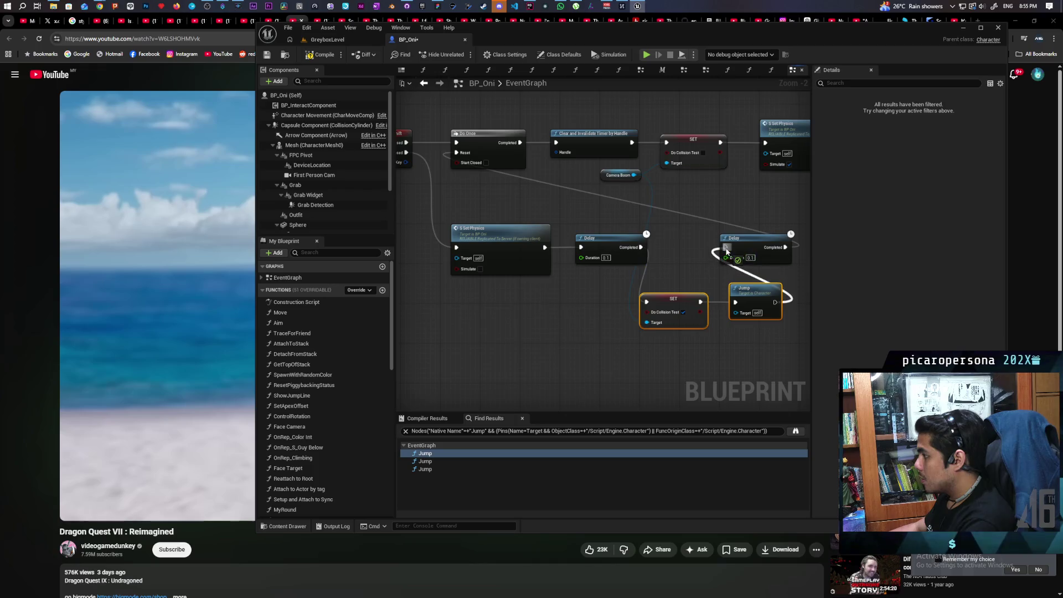
mouse_move(622, 275)
mouse_down()
mouse_move(694, 300)
mouse_move(695, 321)
mouse_up()
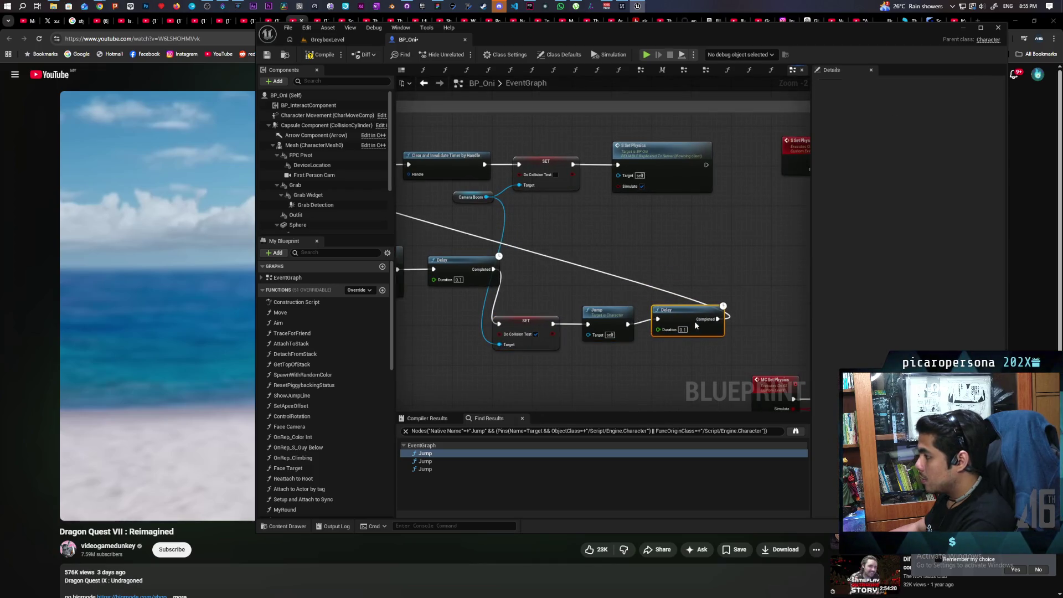
drag(521, 363, 702, 322)
mouse_move(520, 322)
mouse_down()
mouse_move(557, 261)
mouse_move(547, 270)
mouse_move(609, 299)
mouse_move(628, 329)
mouse_move(600, 320)
mouse_up()
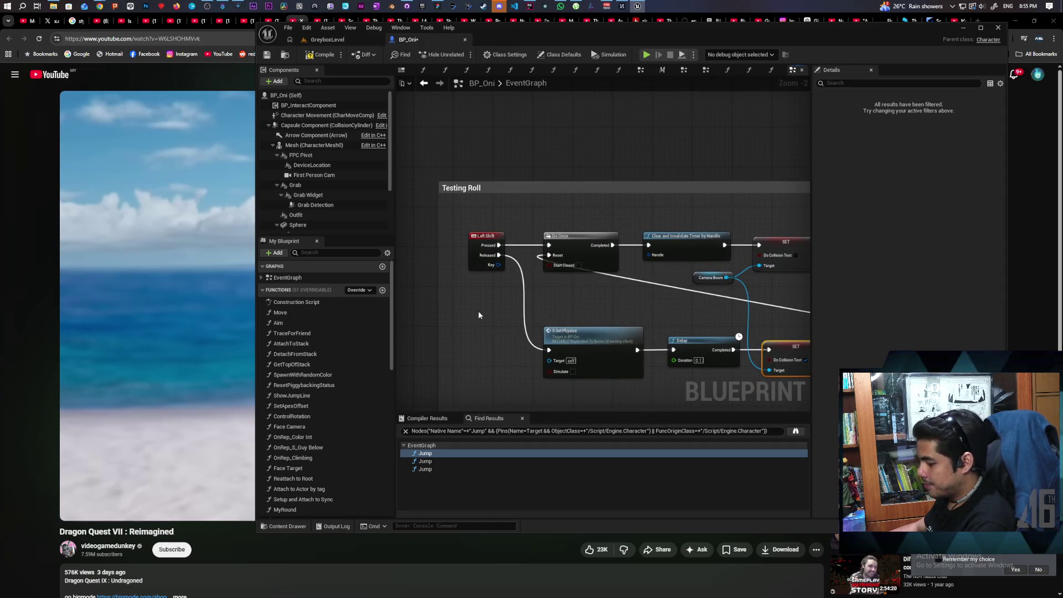
Add a custom event named Reset and wire it into Do Once's Reset input.
click(470, 294)
text(Reset)
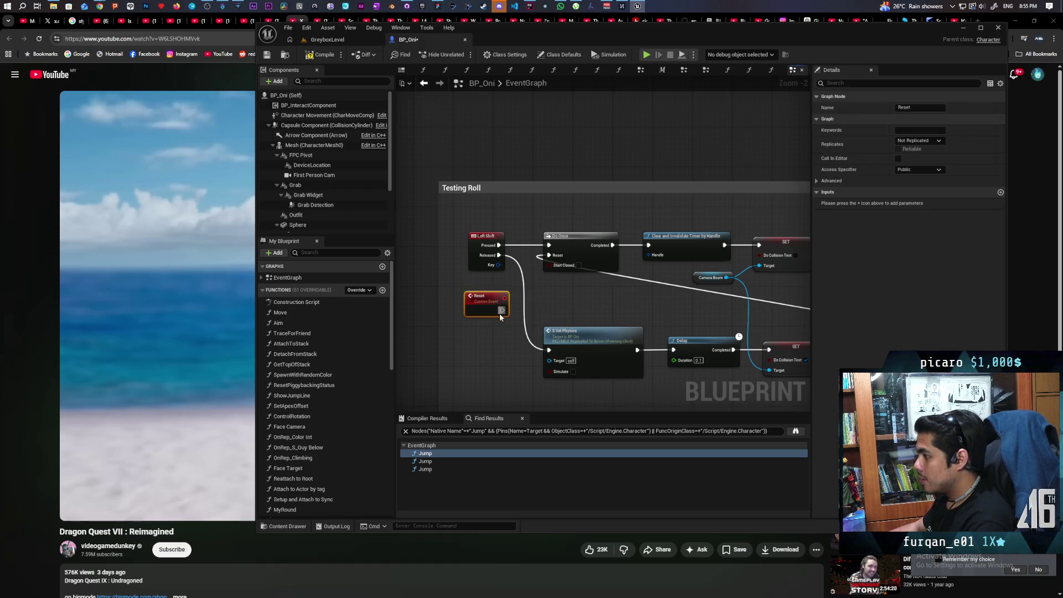
mouse_move(503, 309)
mouse_down()
mouse_move(522, 303)
mouse_move(549, 256)
mouse_up()
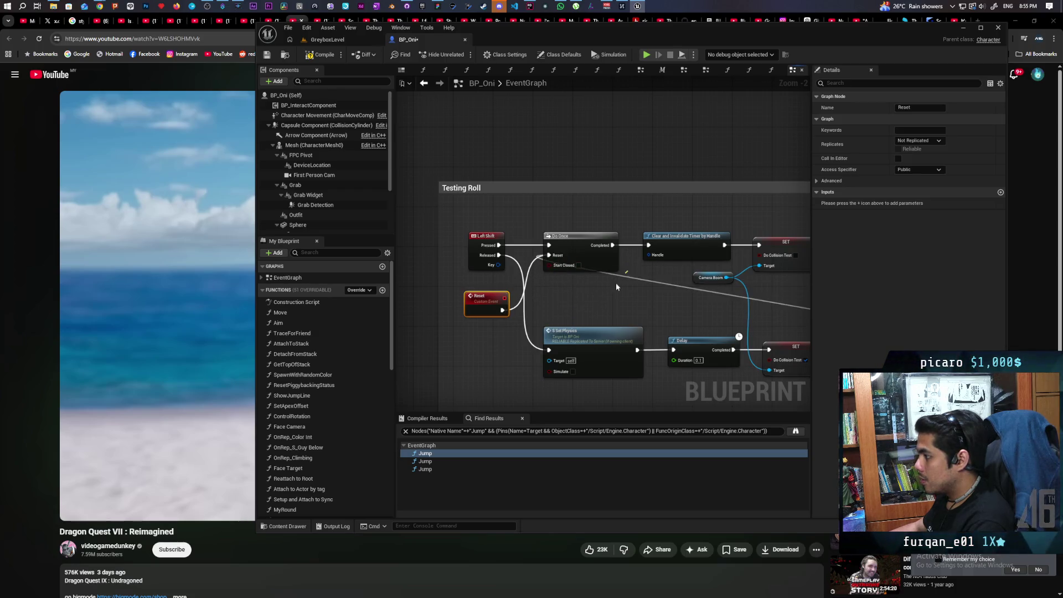
mouse_move(481, 303)
mouse_down()
mouse_move(560, 295)
mouse_move(511, 211)
mouse_move(481, 210)
mouse_move(671, 328)
mouse_up()
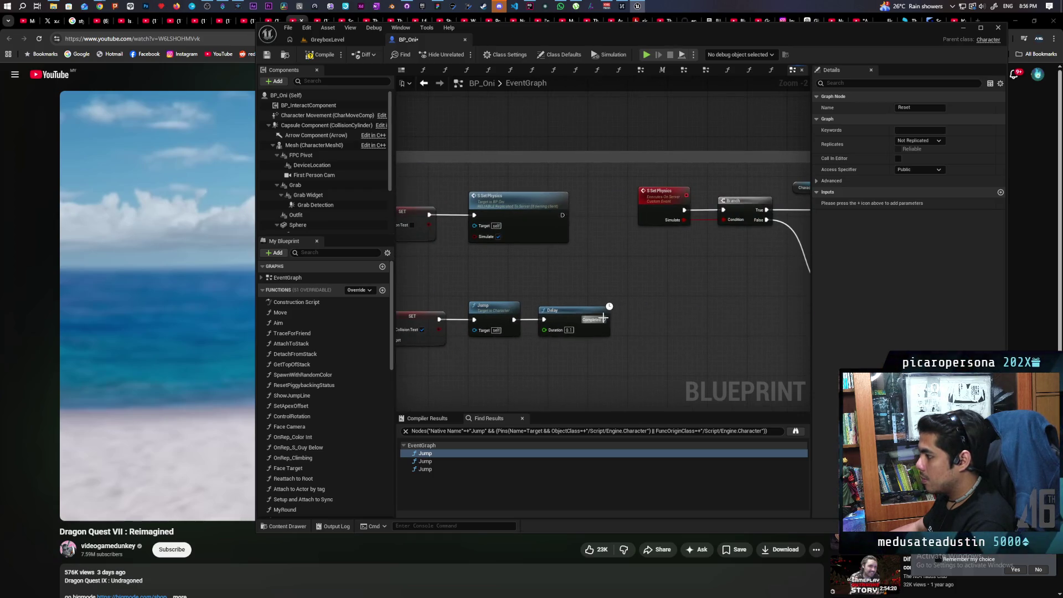
Call the Reset event when the final 0.1 Delay completes.
drag(603, 320, 630, 318)
text(reset)
key(Return)
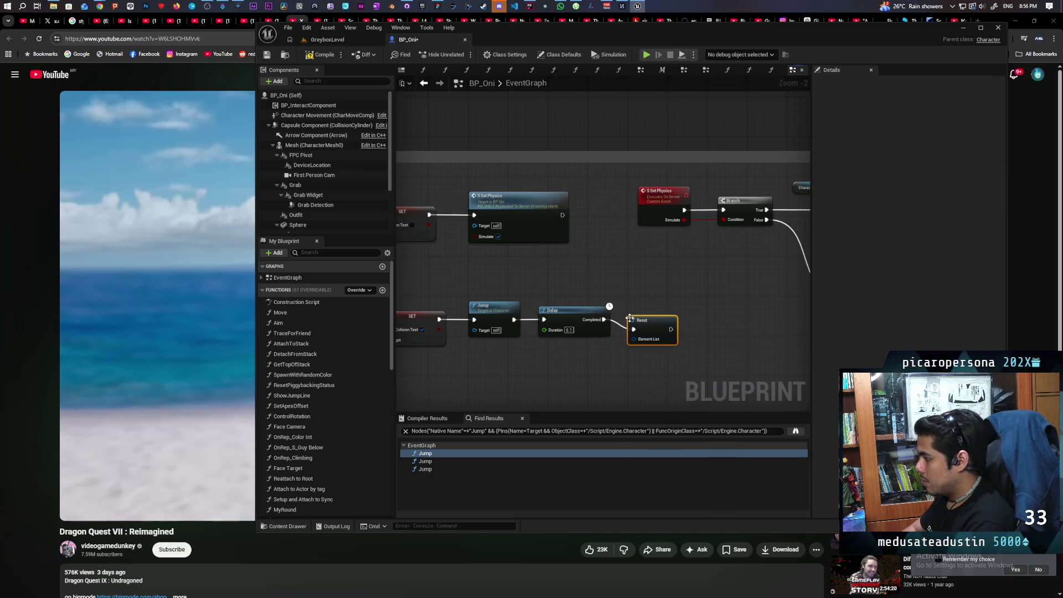
key(Delete)
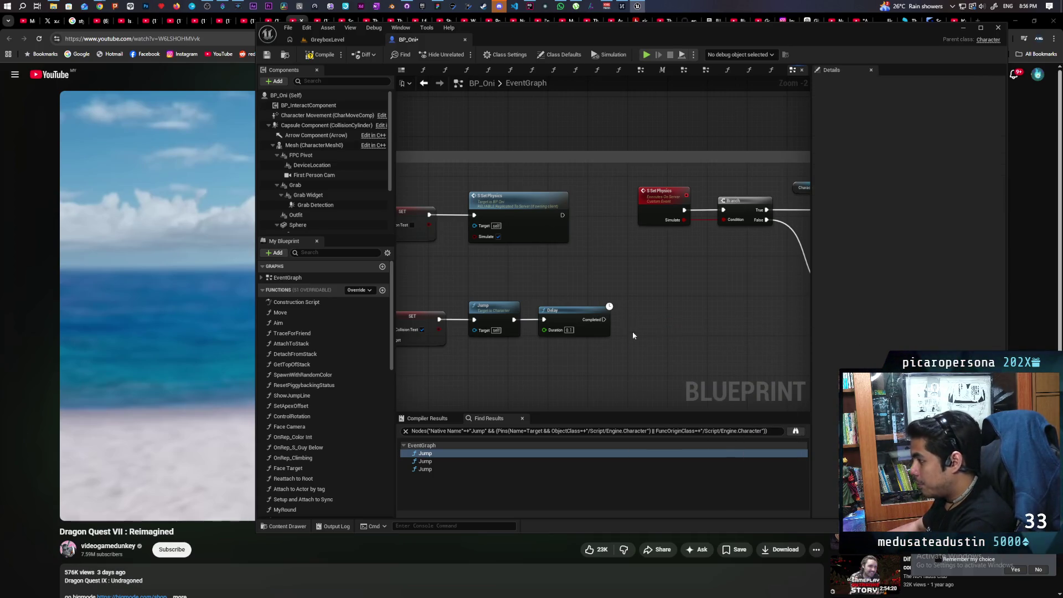
drag(603, 320, 627, 320)
text(rese)
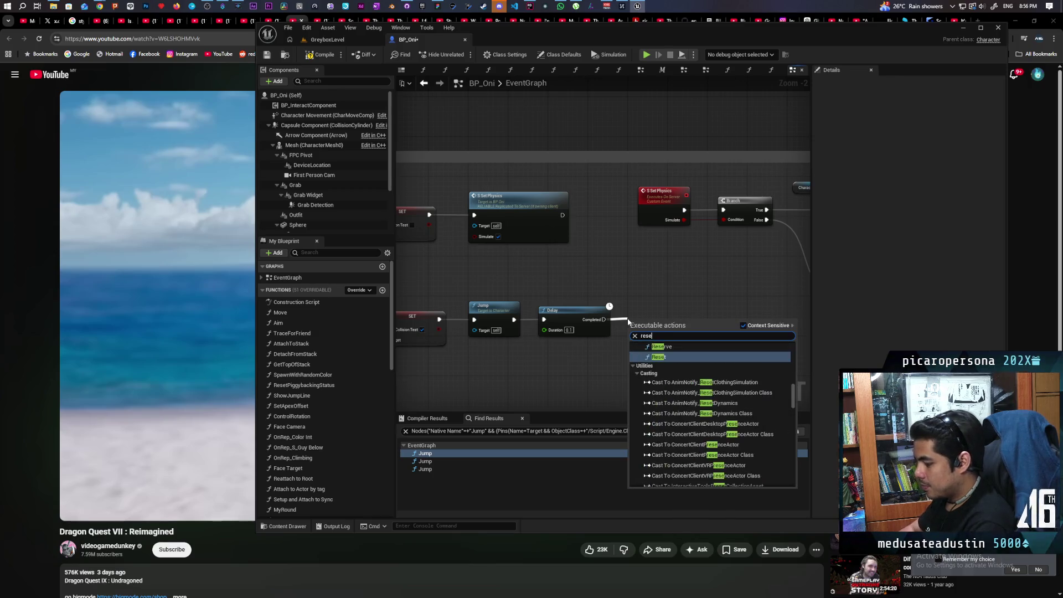
text(t)
scroll(709, 402, down, 5)
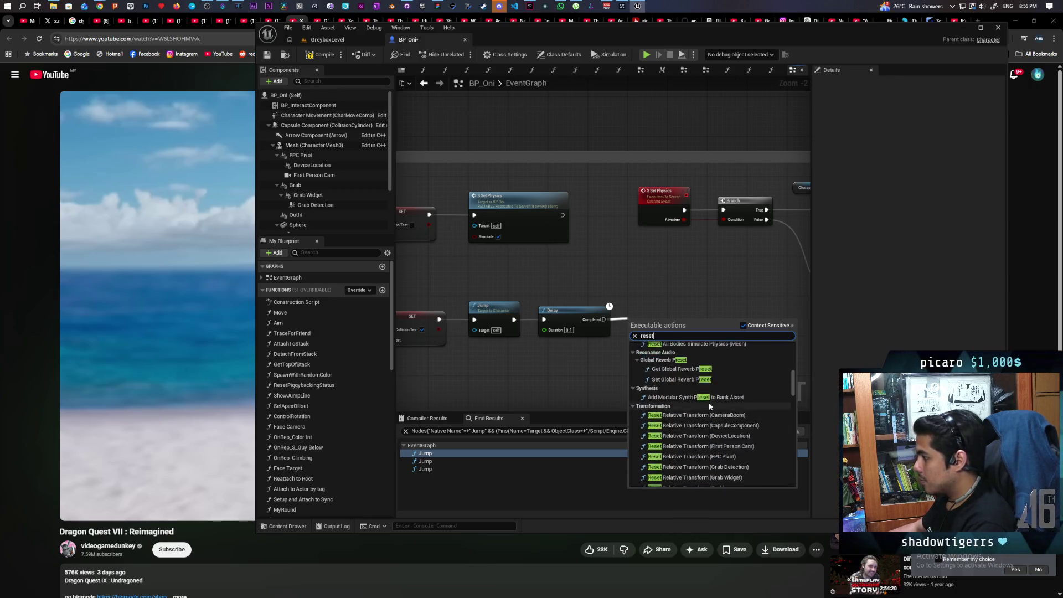
scroll(709, 402, up, 6)
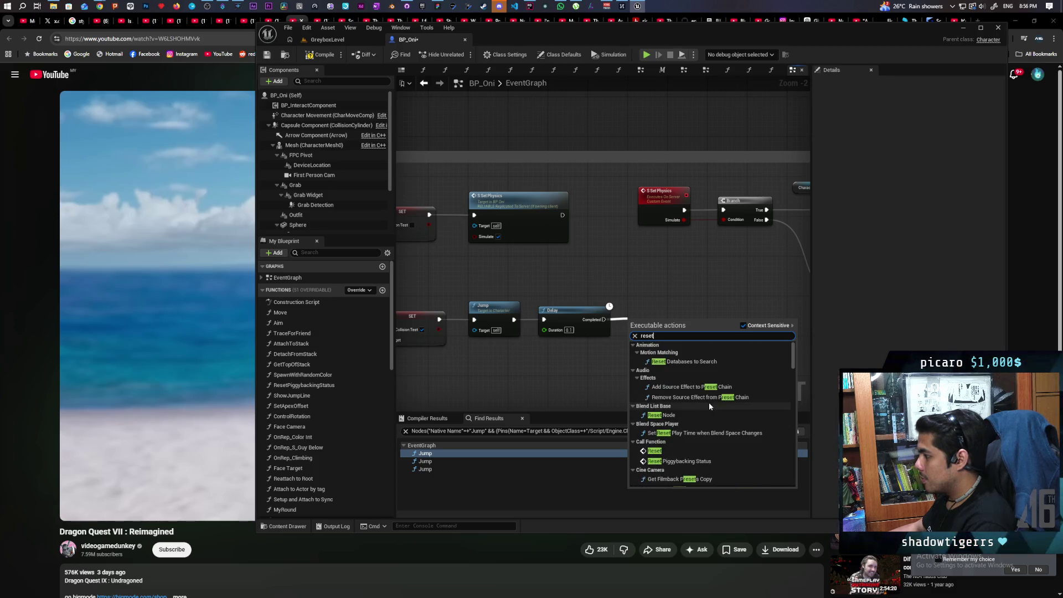
click(733, 450)
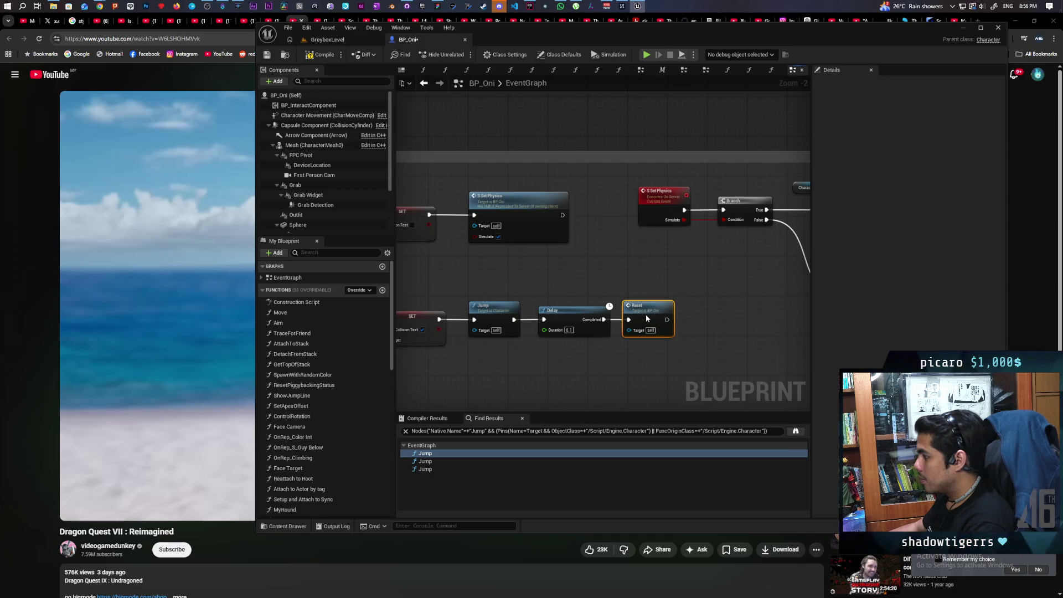
scroll(646, 318, down, 3)
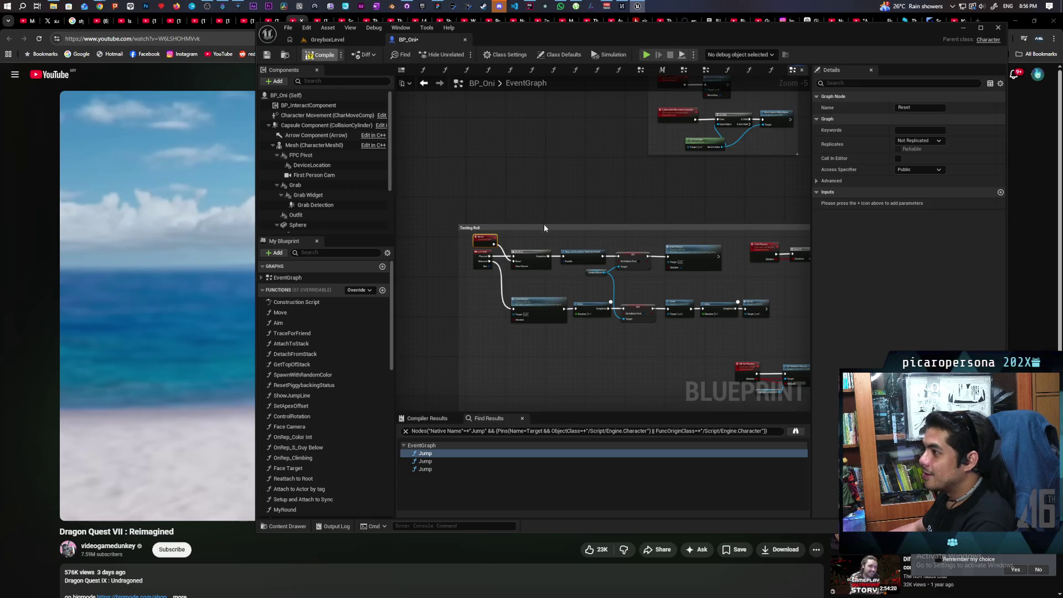
Delete the erroring Clear and Invalidate Timer by Handle node and move the CameraBoom getter aside.
scroll(543, 284, up, 5)
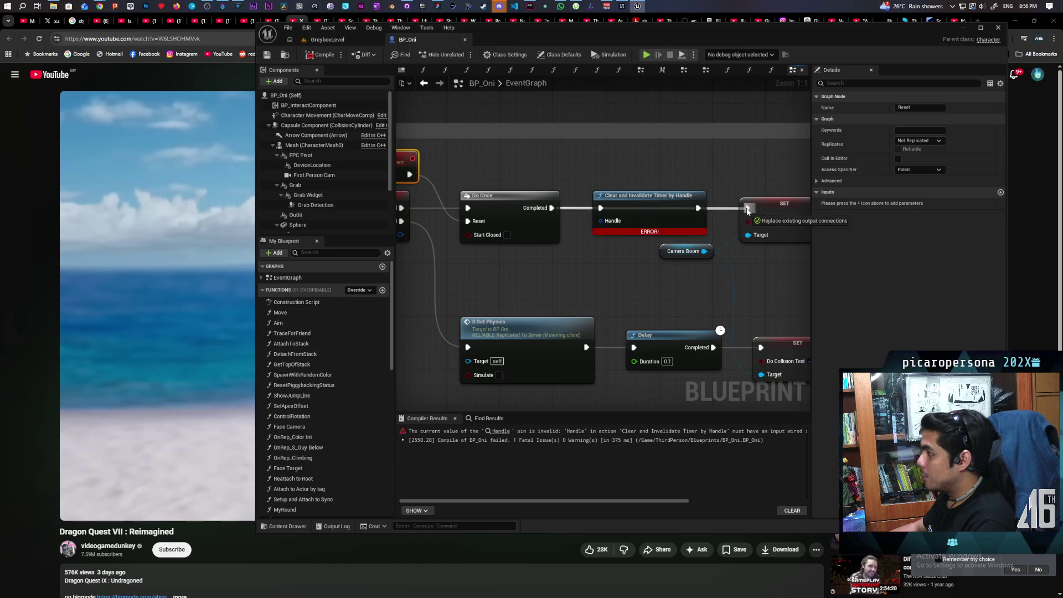
click(647, 209)
key(Delete)
scroll(656, 219, down, 3)
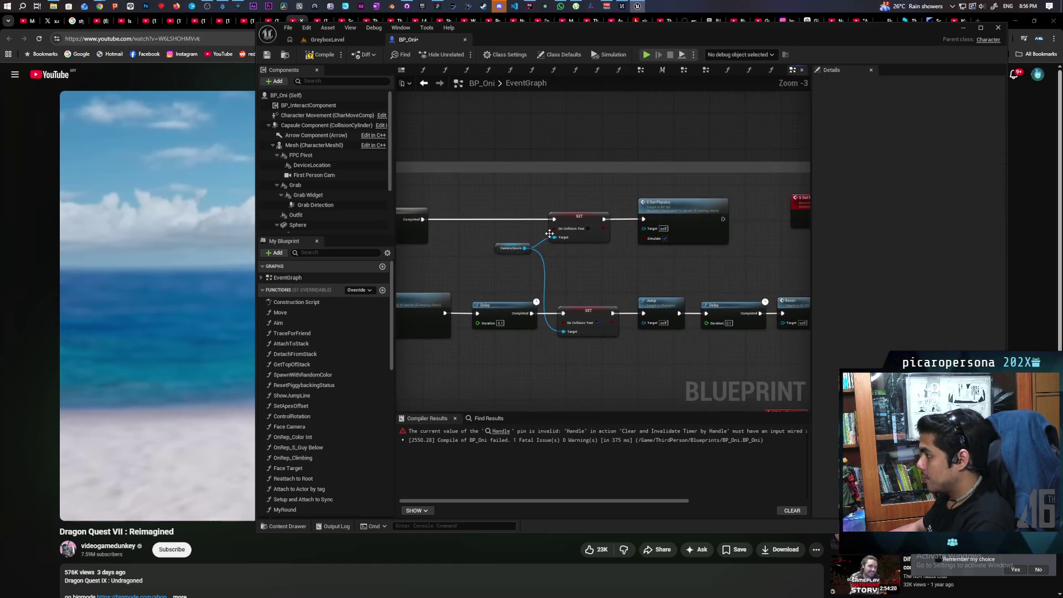
drag(501, 248, 481, 275)
Save the BP_Oni blueprint.
scroll(564, 255, down, 3)
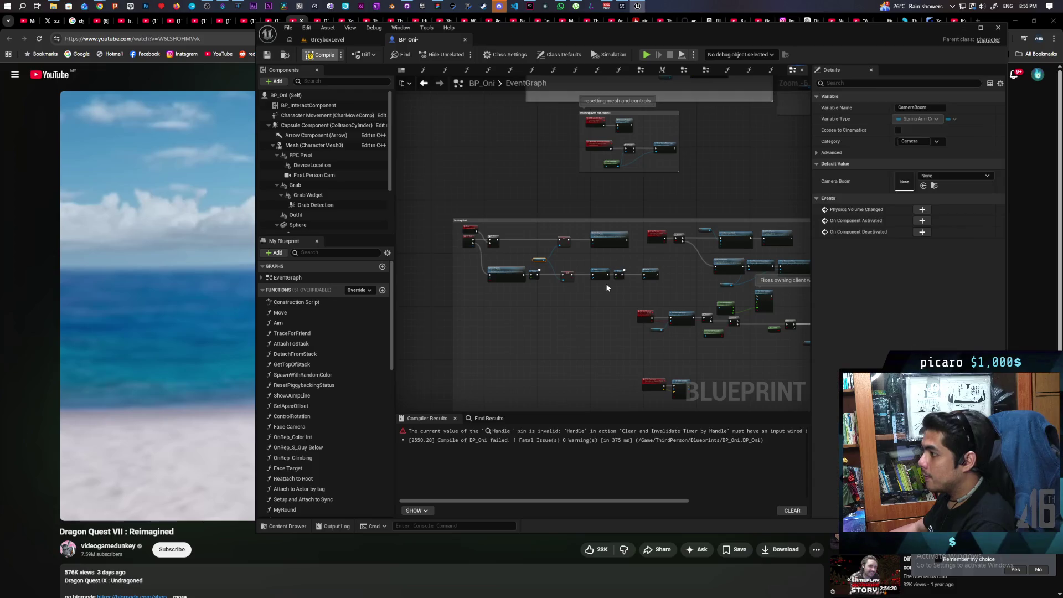
key(ctrl+s)
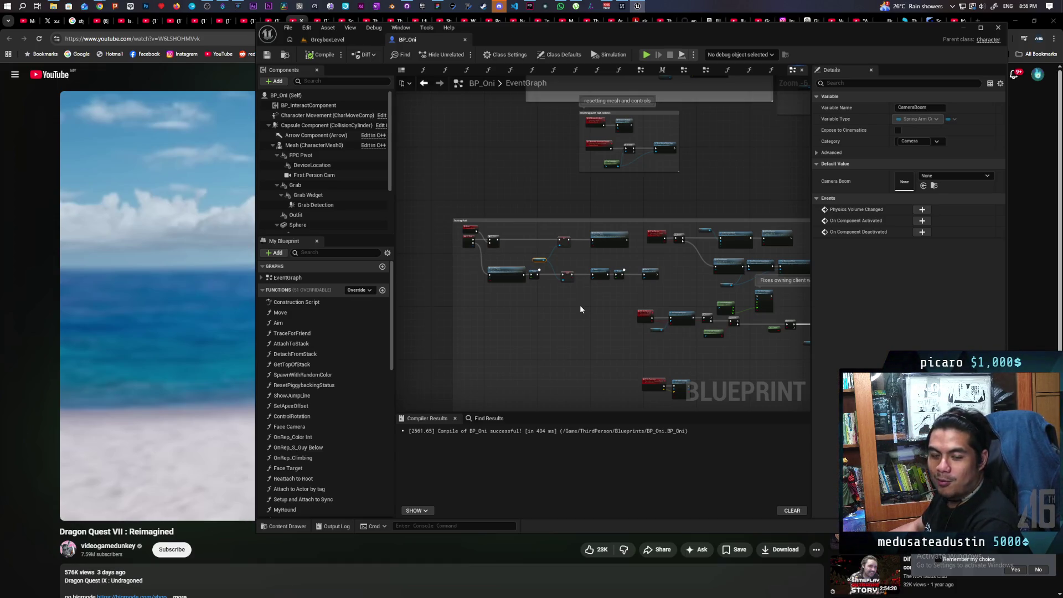
scroll(581, 309, up, 2)
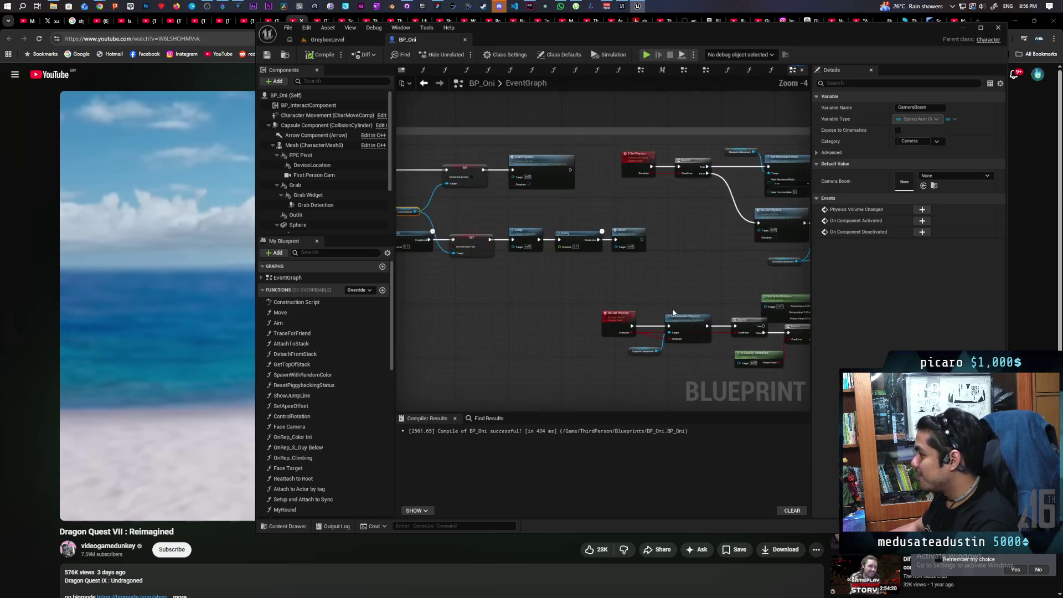
Move Do Once right and place the Reset event between Left Shift and Do Once.
scroll(605, 310, down, 2)
scroll(604, 323, up, 2)
scroll(605, 322, up, 1)
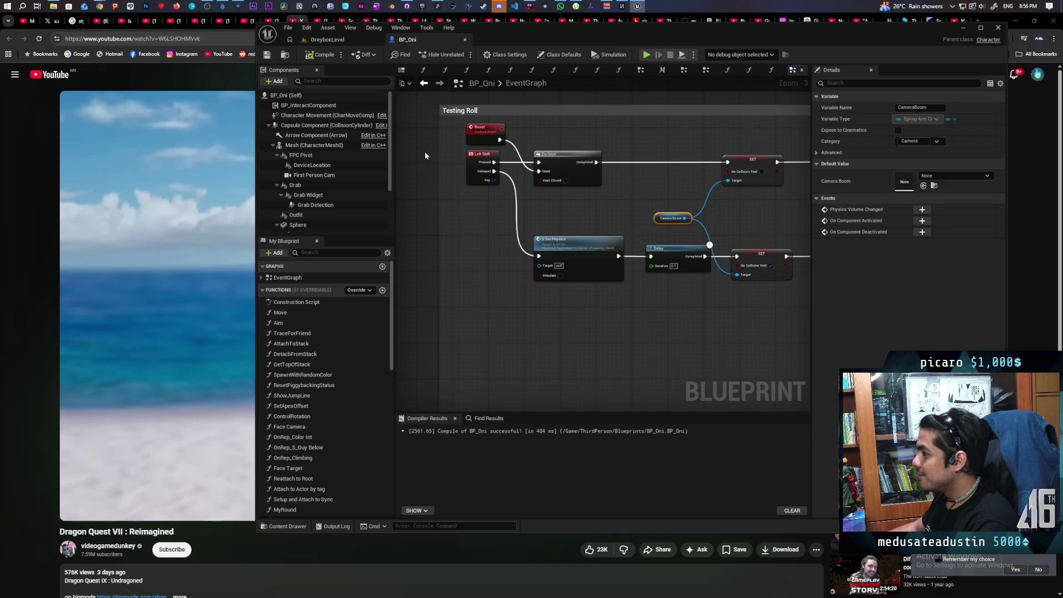
scroll(634, 313, down, 3)
drag(502, 285, 603, 299)
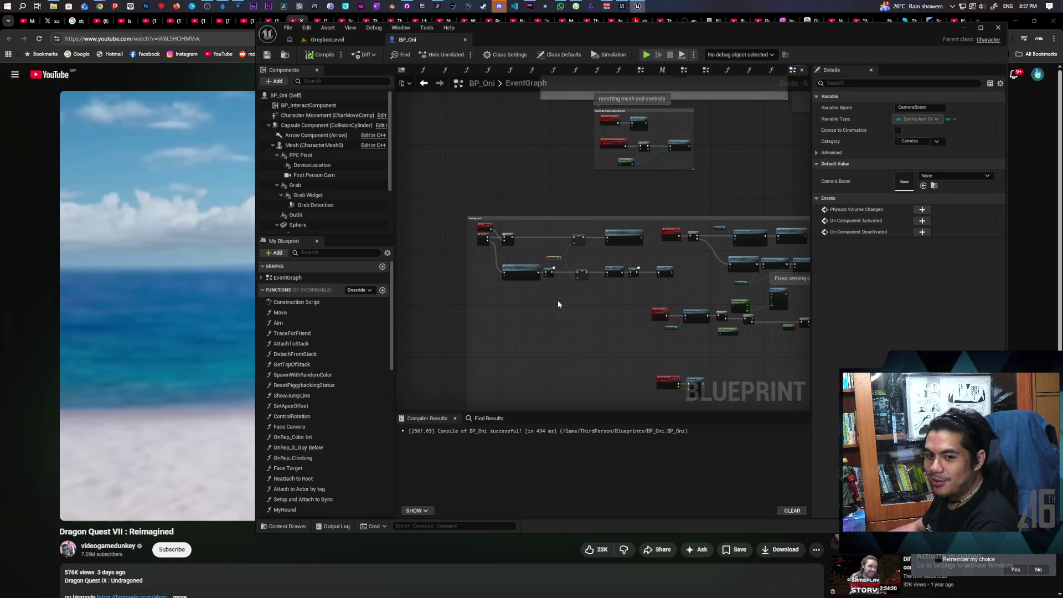
scroll(504, 249, up, 4)
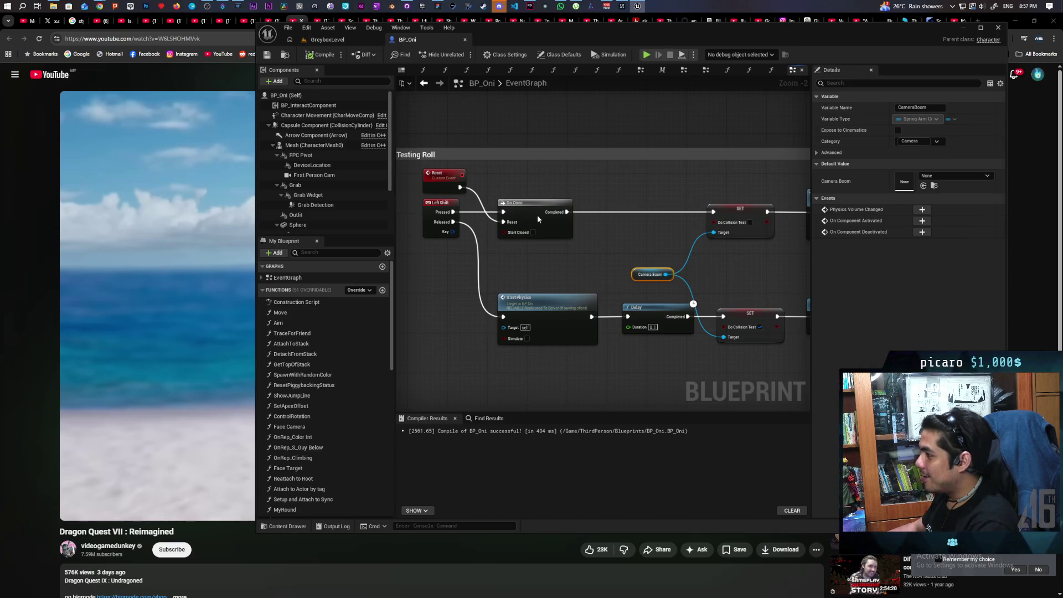
drag(537, 215, 590, 215)
mouse_move(441, 186)
mouse_down()
mouse_move(516, 220)
mouse_move(497, 219)
mouse_up()
click(512, 261)
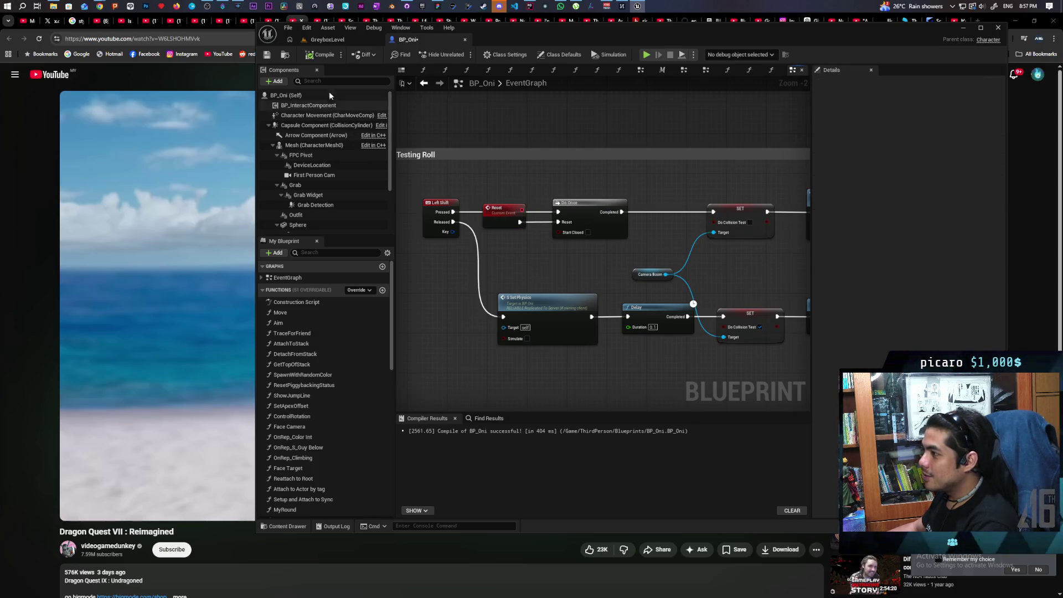
Save BP_Oni and bring the SET and Delay nodes into view.
key(ctrl+s)
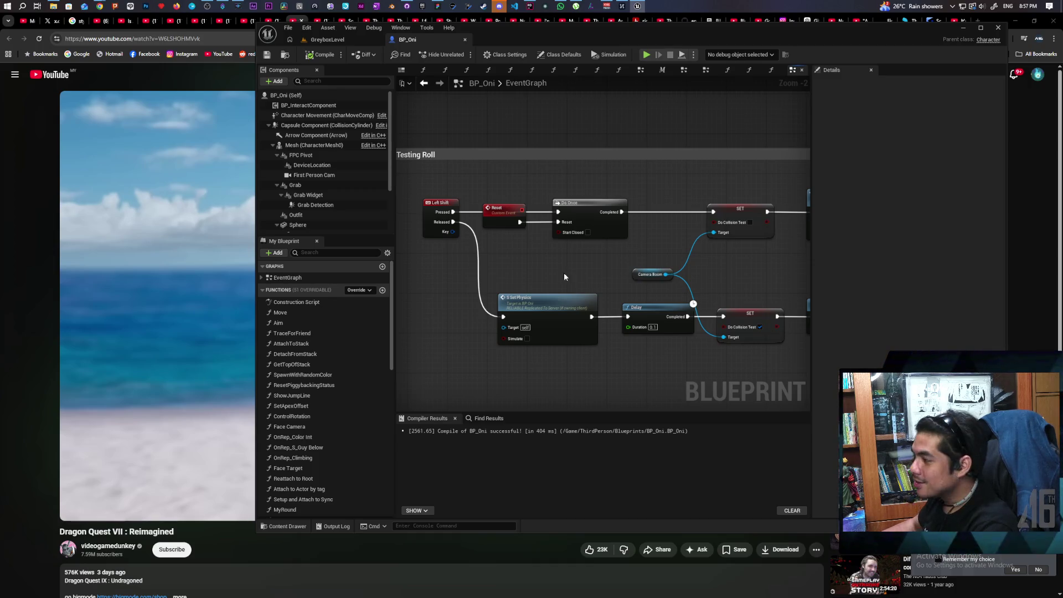
scroll(564, 277, down, 3)
scroll(581, 283, up, 1)
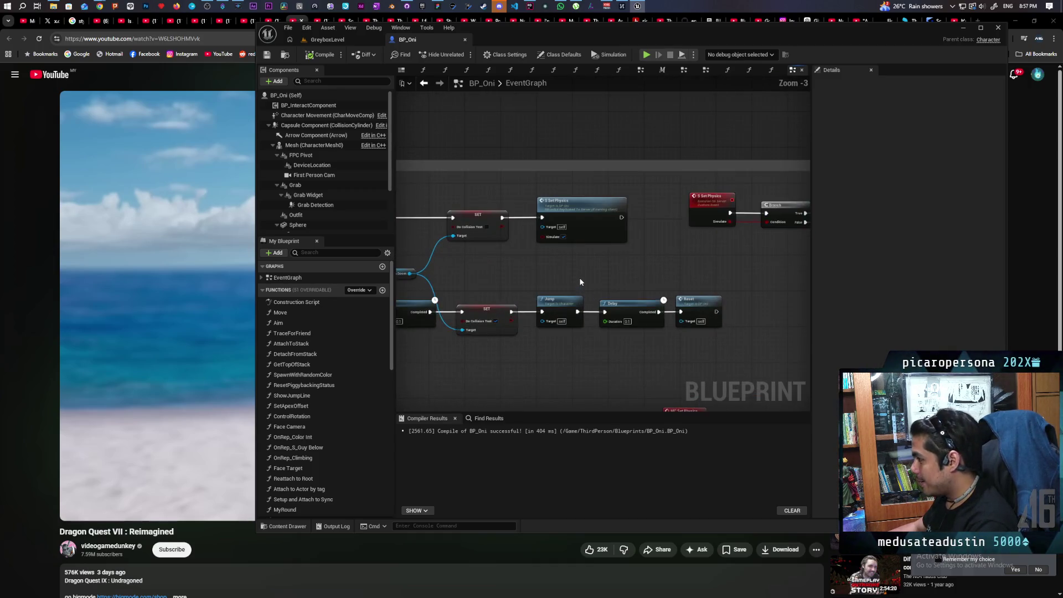
drag(579, 277, 660, 258)
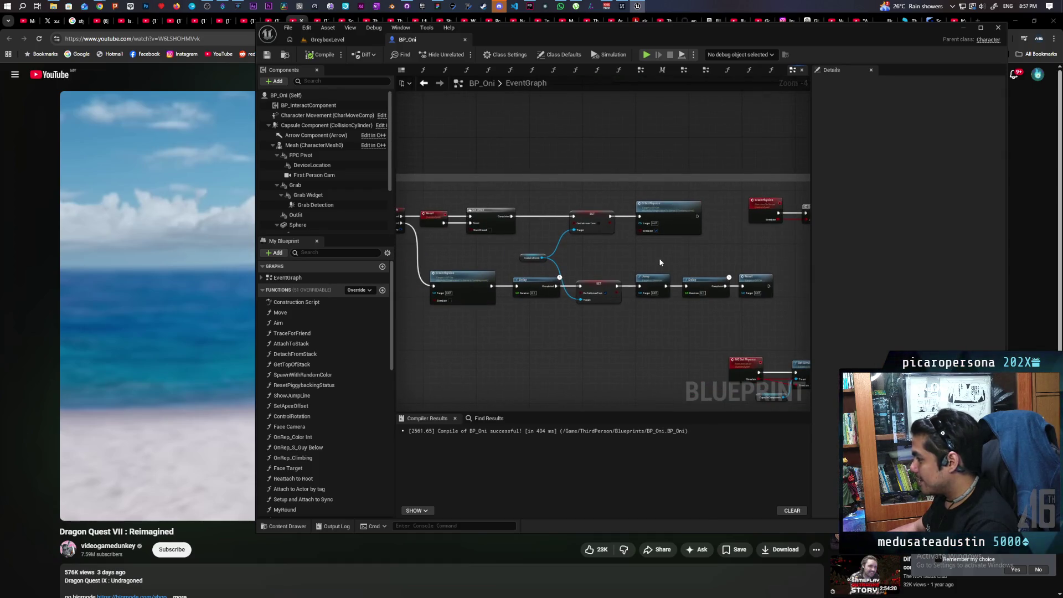
scroll(580, 302, up, 2)
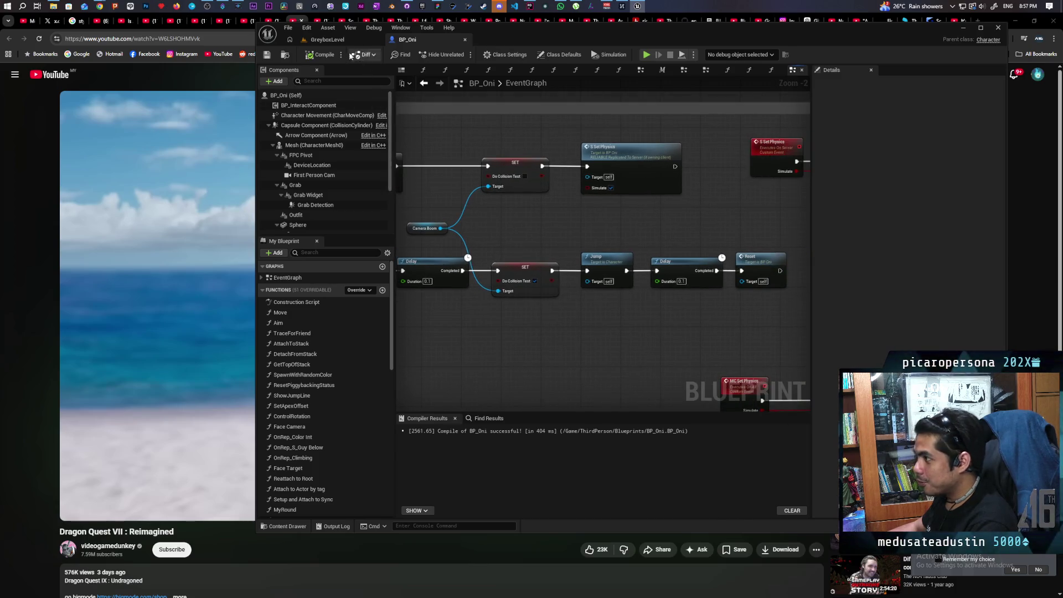
click(328, 39)
click(462, 55)
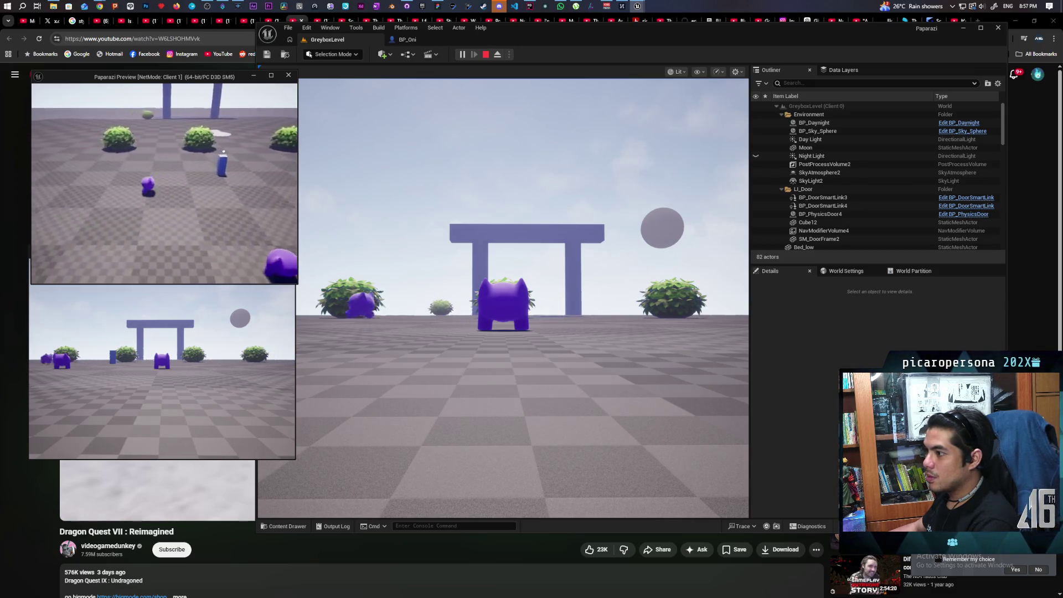
key(Escape)
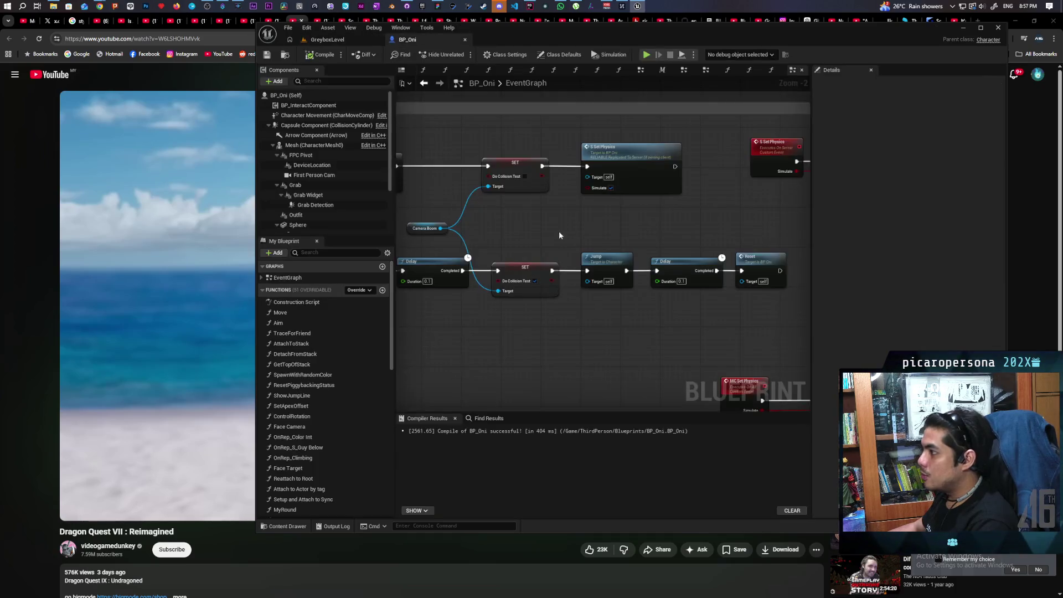
Set the Delay before the Reset call to 0.4 seconds and compile BP_Oni.
scroll(559, 231, up, 3)
drag(578, 247, 481, 238)
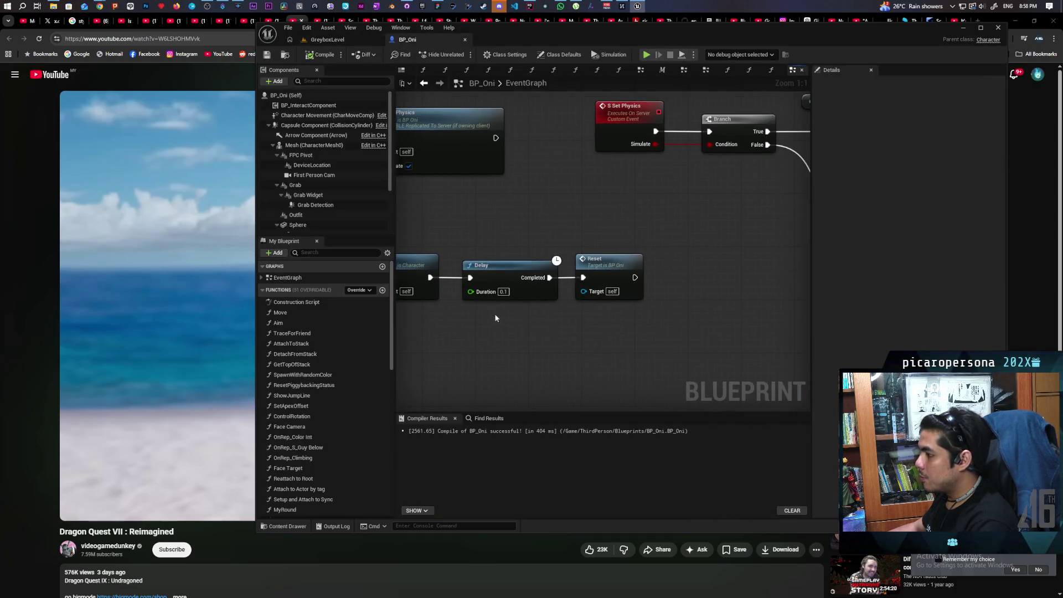
click(503, 293)
text(0.4)
key(Return)
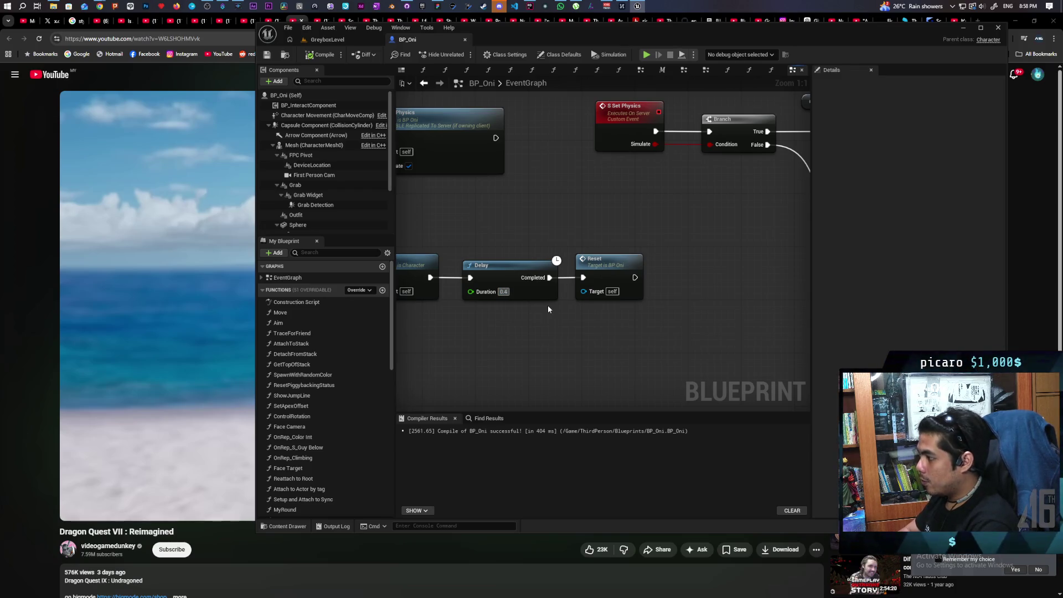
click(543, 325)
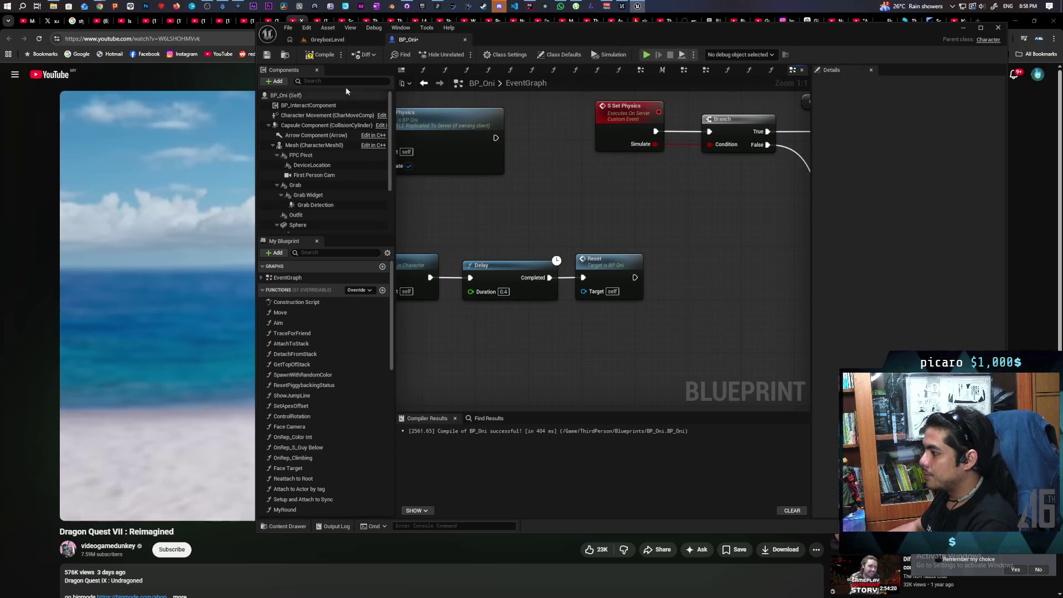
click(322, 55)
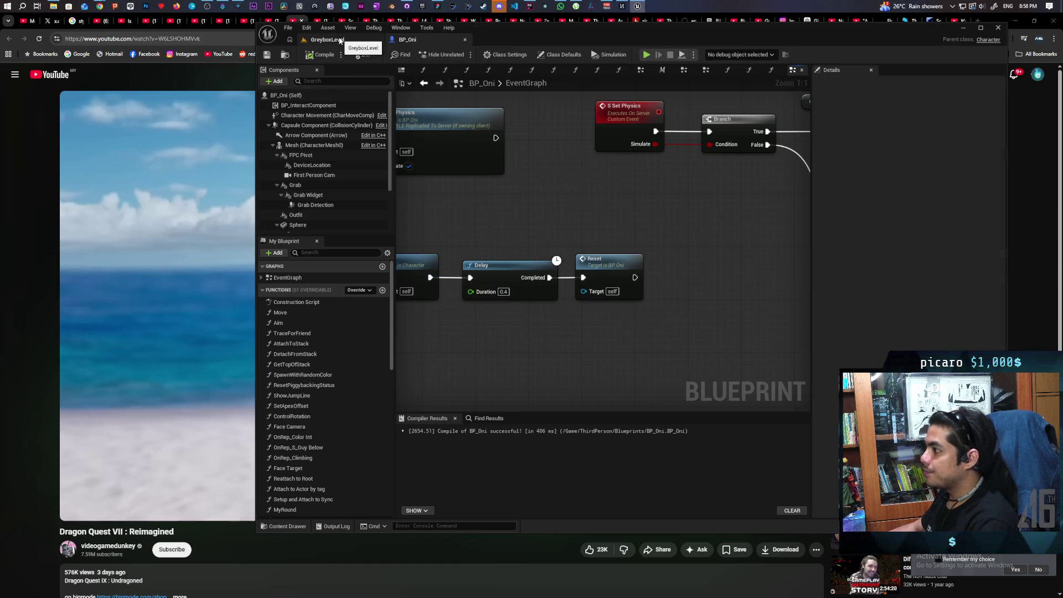
Play-test the 0.4-second roll delay in GreyboxLevel with forward moves and jumps, then return to BP_Oni.
click(327, 40)
click(462, 54)
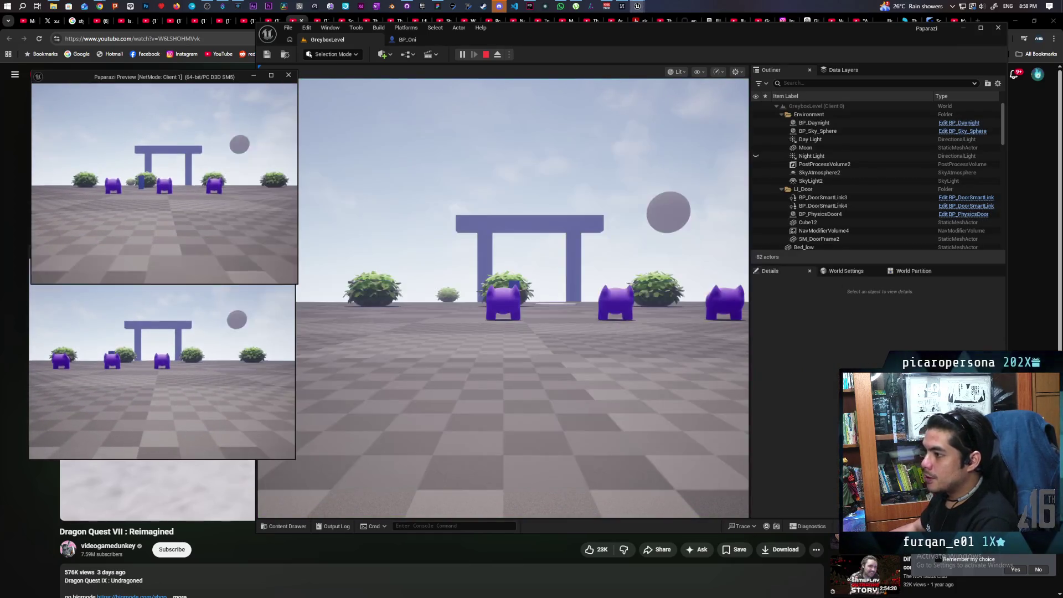
key(w)
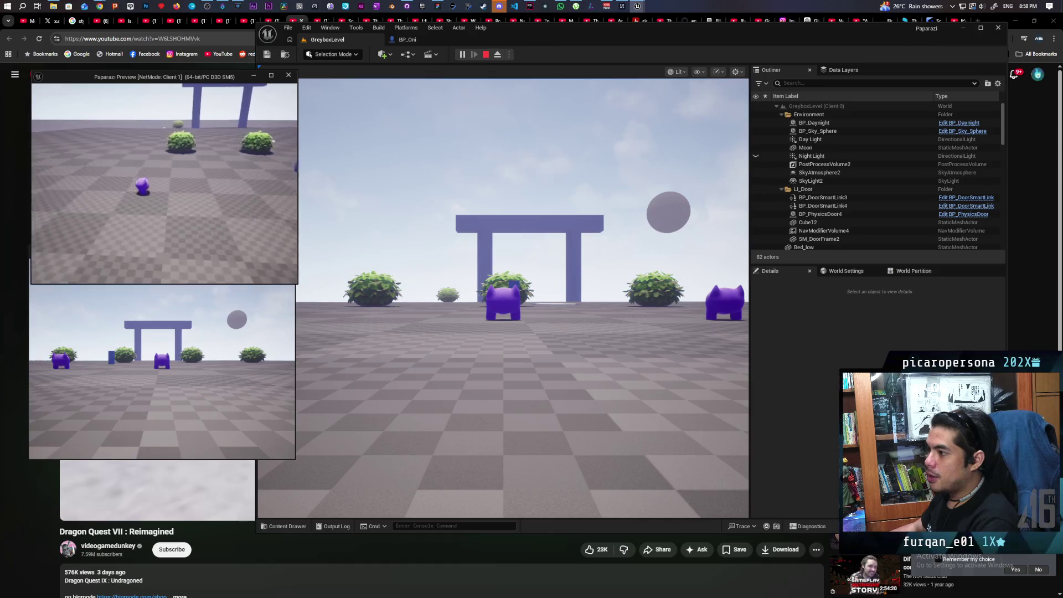
key(space)
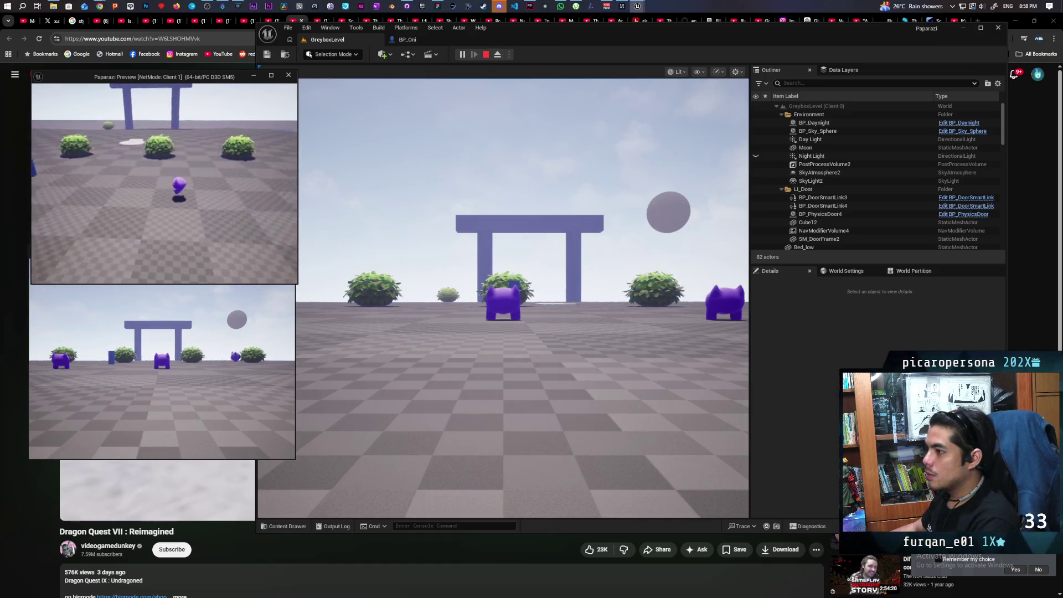
key(Escape)
click(450, 39)
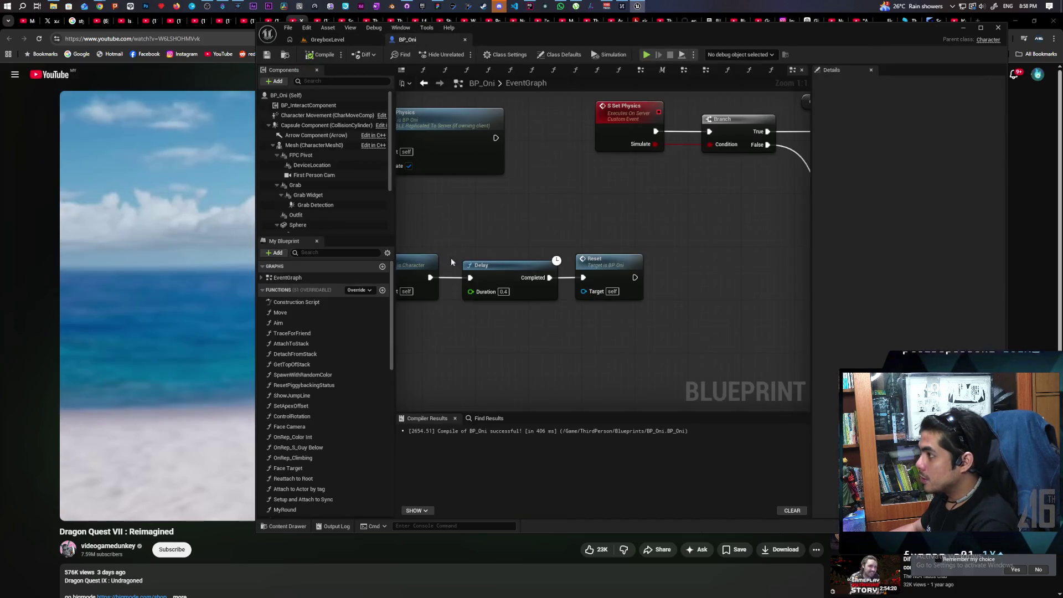
Set the reset Delay's Duration to 1.0 and save BP_Oni.
click(504, 292)
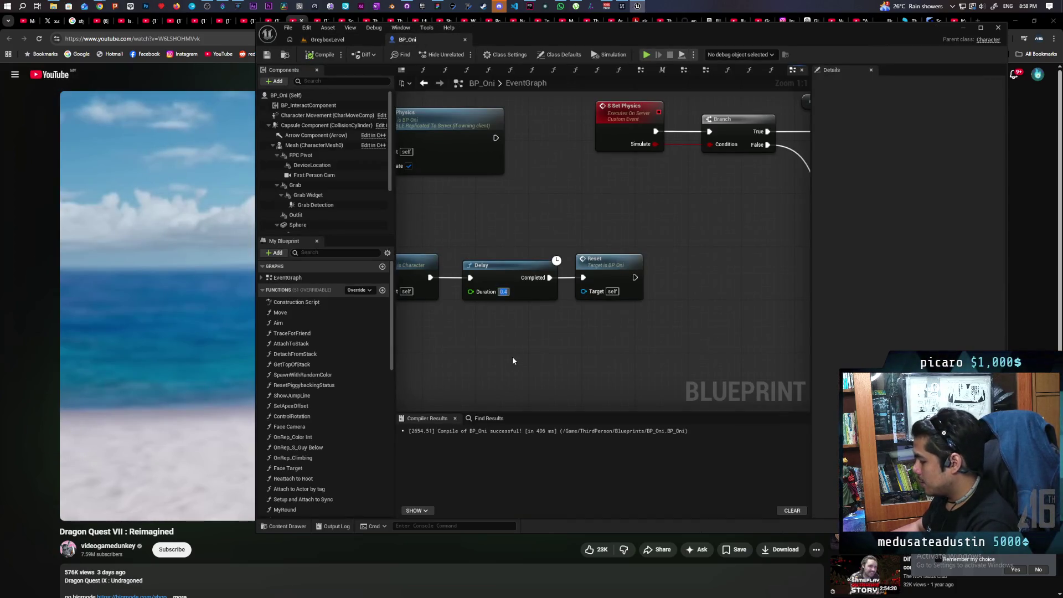
text(1)
key(Return)
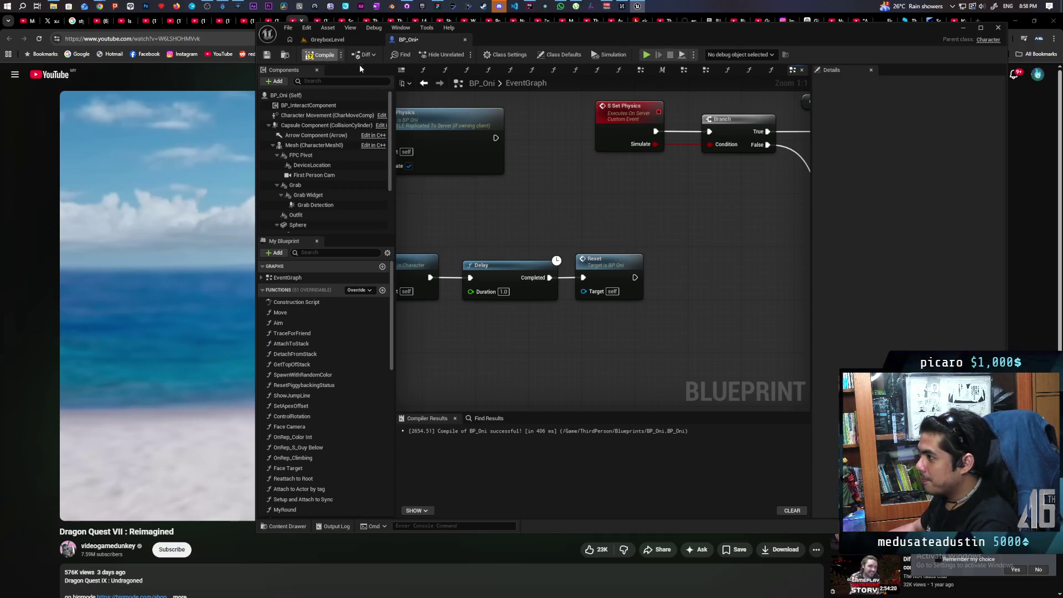
click(337, 39)
key(ctrl+s)
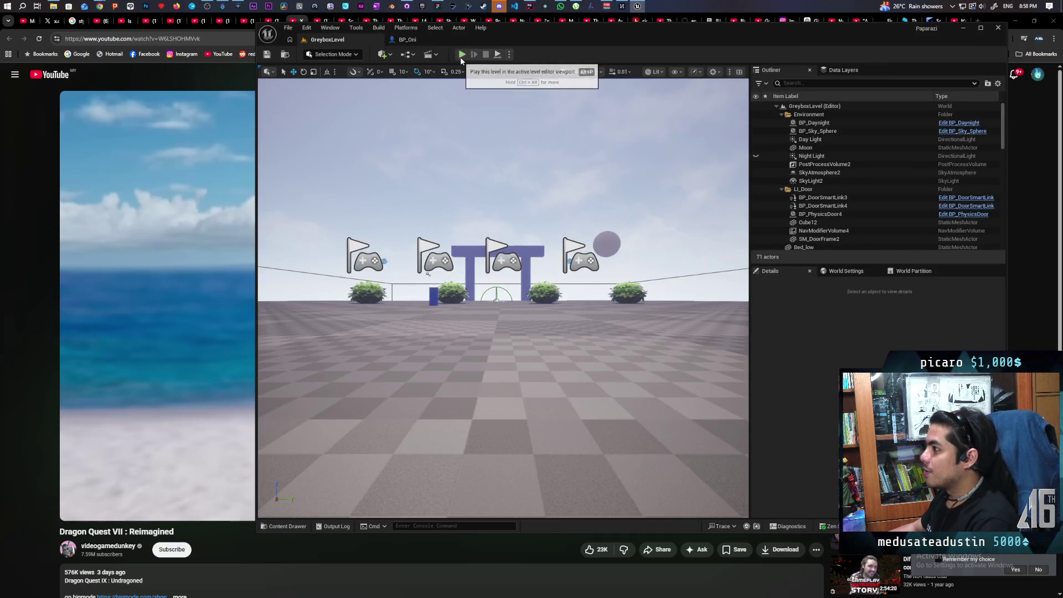
Play-test the roll in GreyboxLevel, walking and turning toward the pillars, then return to BP_Oni.
click(461, 55)
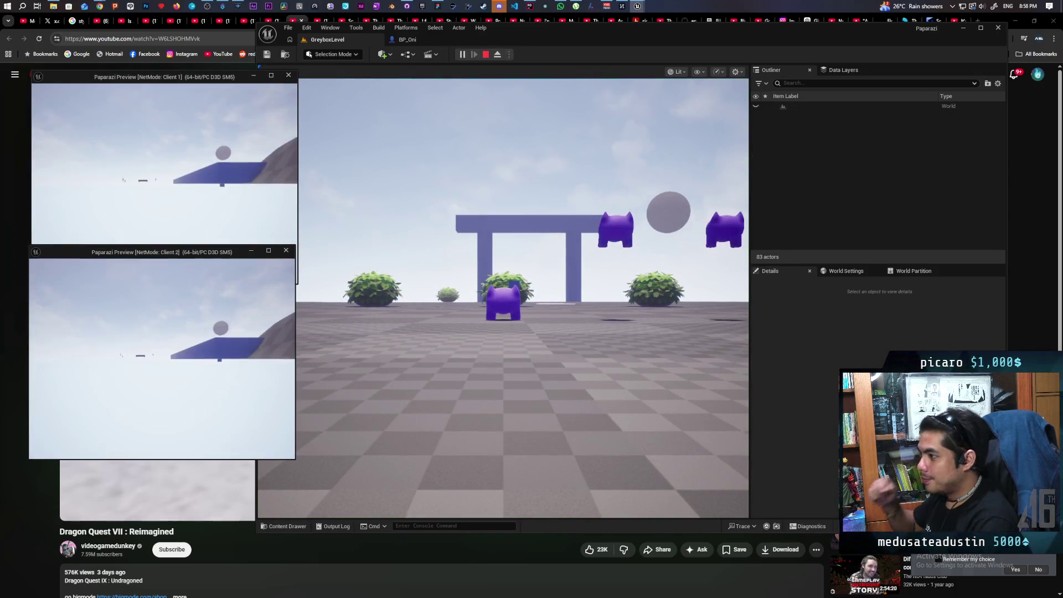
key(alt+Tab)
key(w)
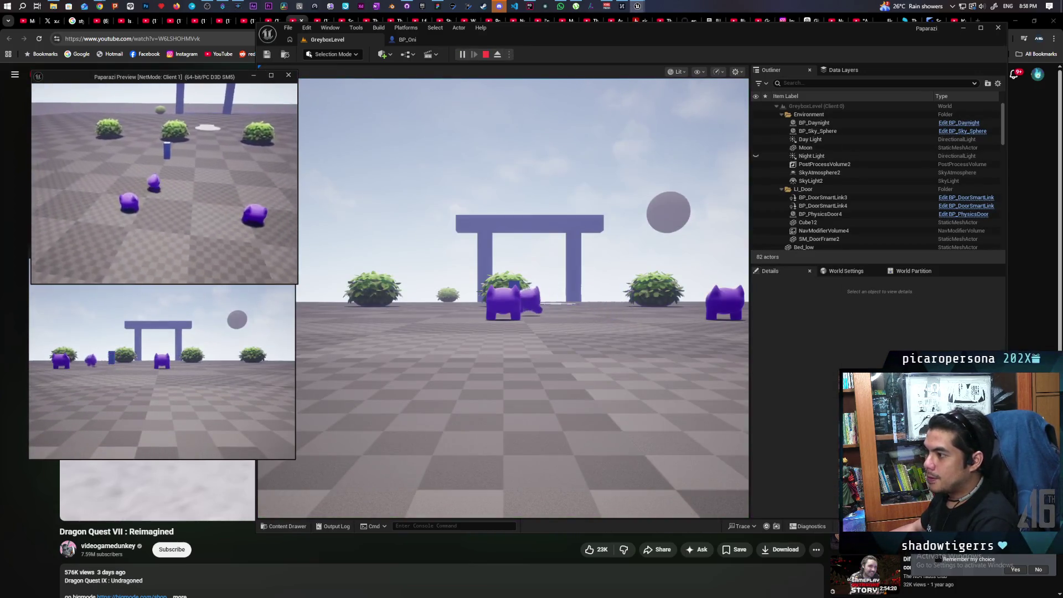
key(d)
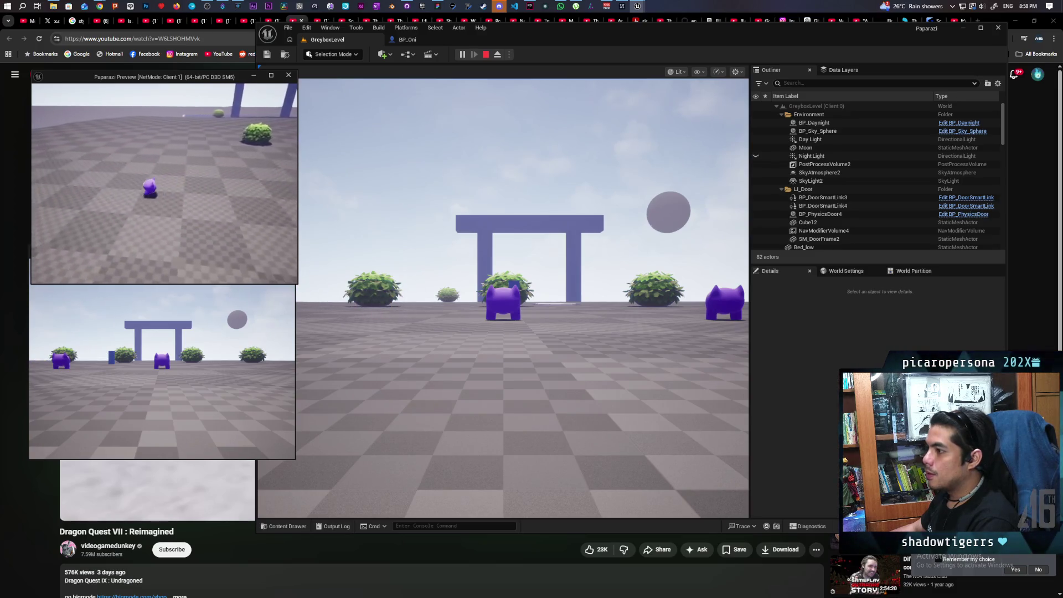
key(a)
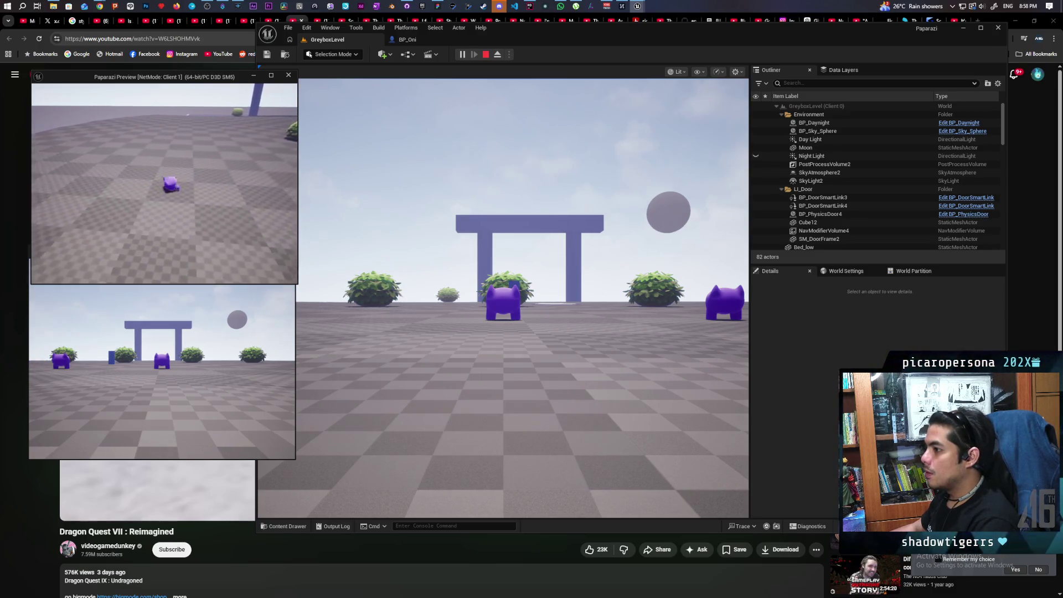
key(a)
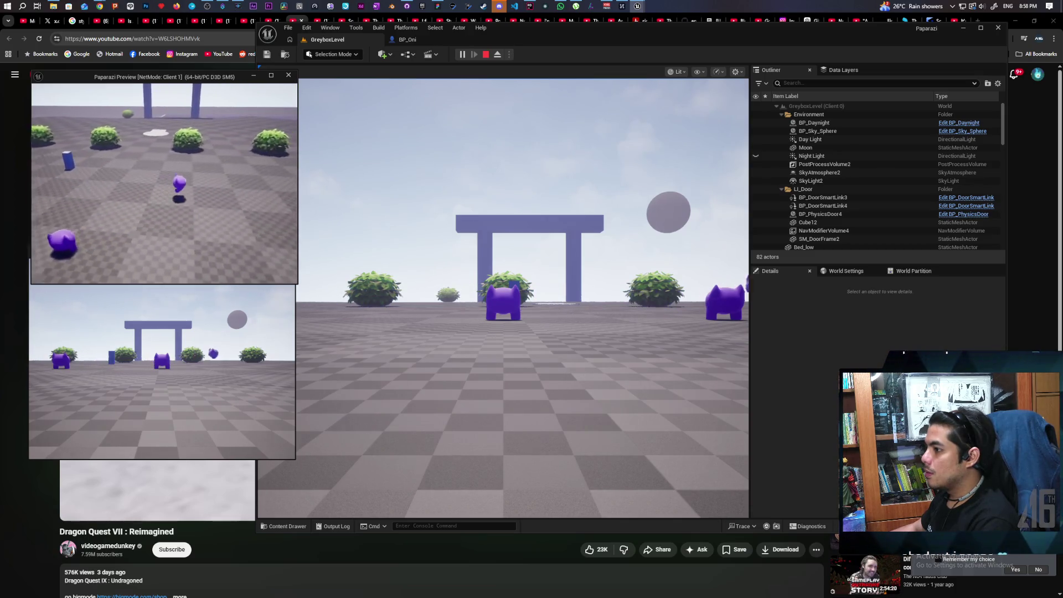
key(Escape)
click(409, 40)
scroll(467, 207, down, 3)
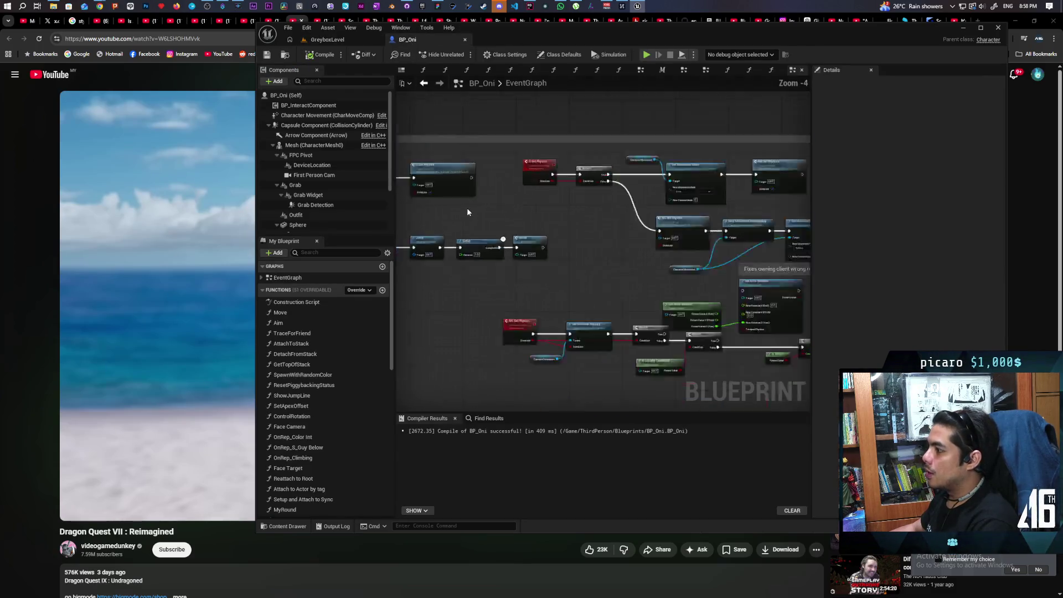
Add a Do Once before Set Physics, fed by Left Shift's release.
scroll(670, 221, down, 2)
scroll(655, 222, up, 2)
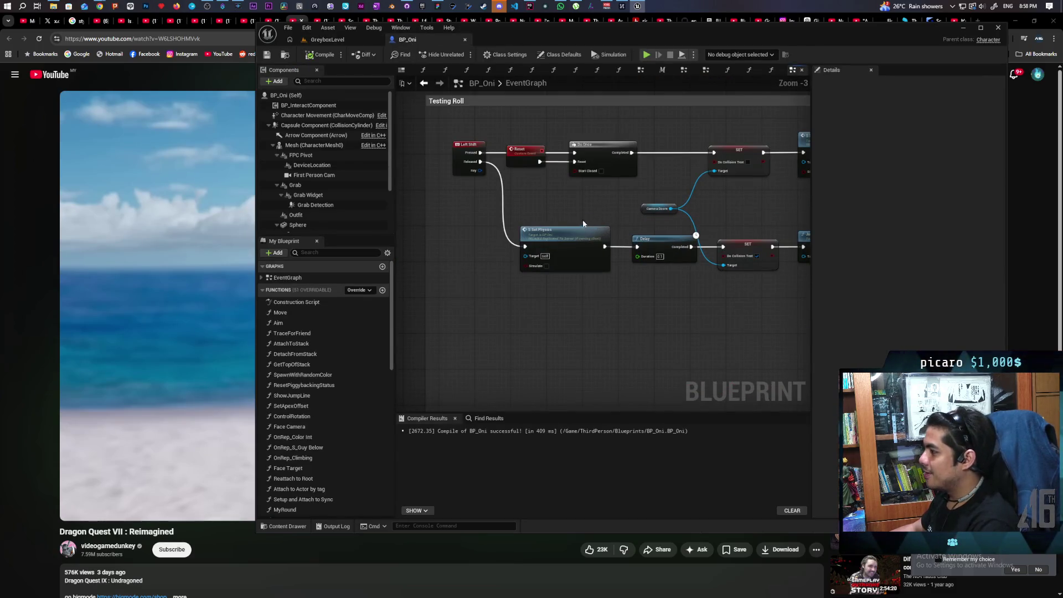
mouse_move(580, 219)
mouse_down()
mouse_move(446, 203)
mouse_move(573, 199)
mouse_up()
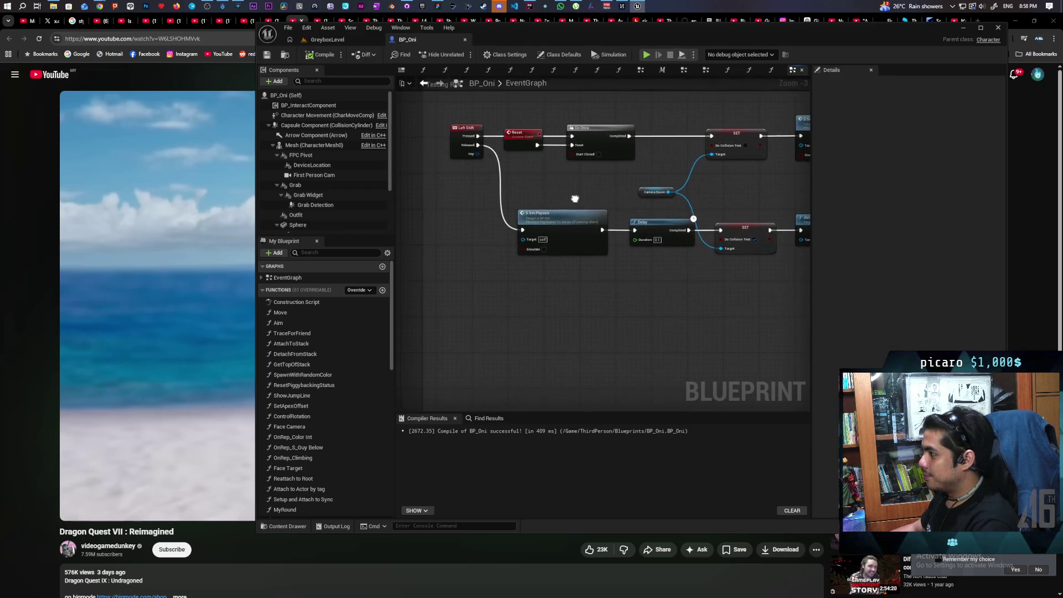
click(460, 223)
drag(480, 227, 463, 228)
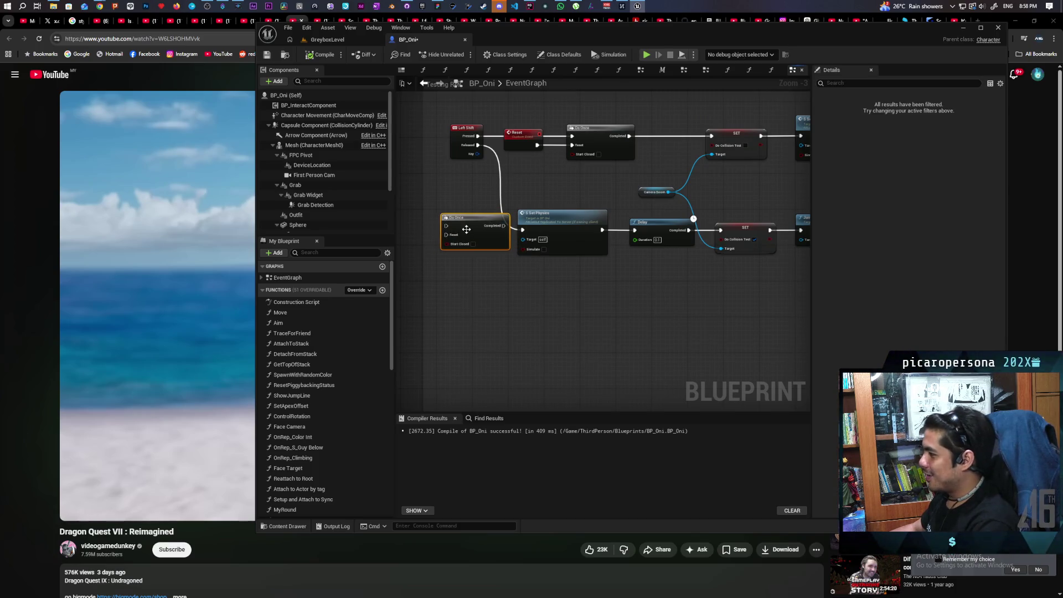
mouse_move(478, 145)
mouse_down()
mouse_move(464, 218)
mouse_move(447, 226)
mouse_move(525, 235)
mouse_up()
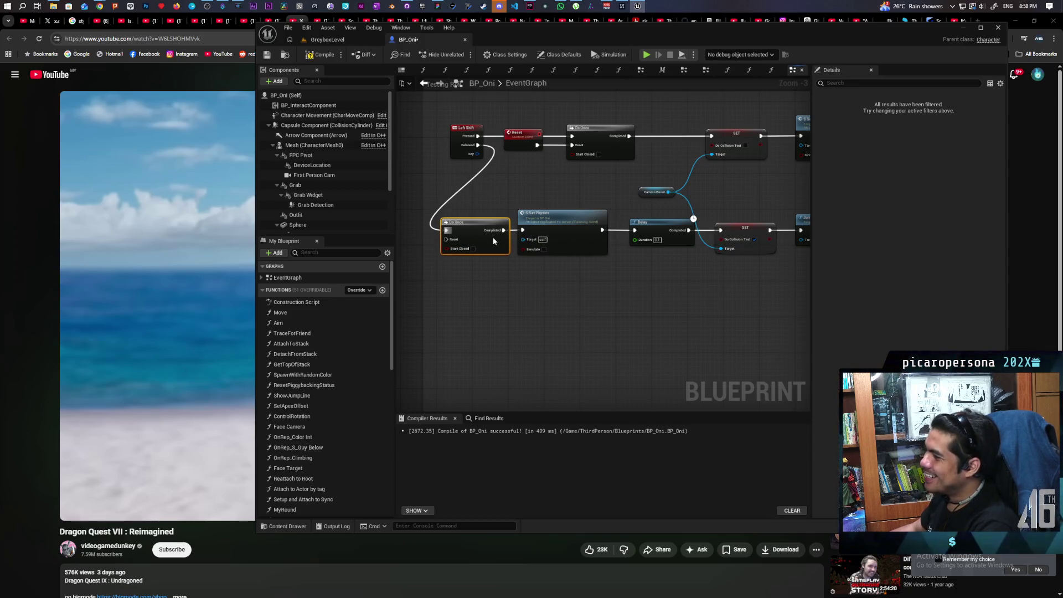
Shift the lower row right and wire the top-row Set Physics into Do Once's Reset.
scroll(510, 268, down, 2)
drag(440, 270, 717, 234)
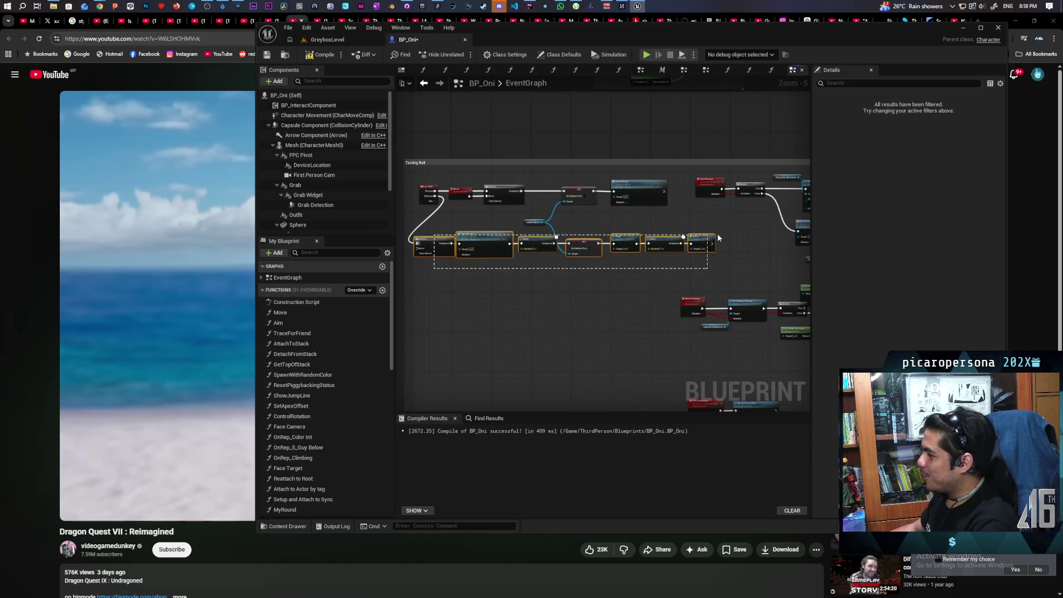
drag(437, 246, 522, 250)
click(517, 249)
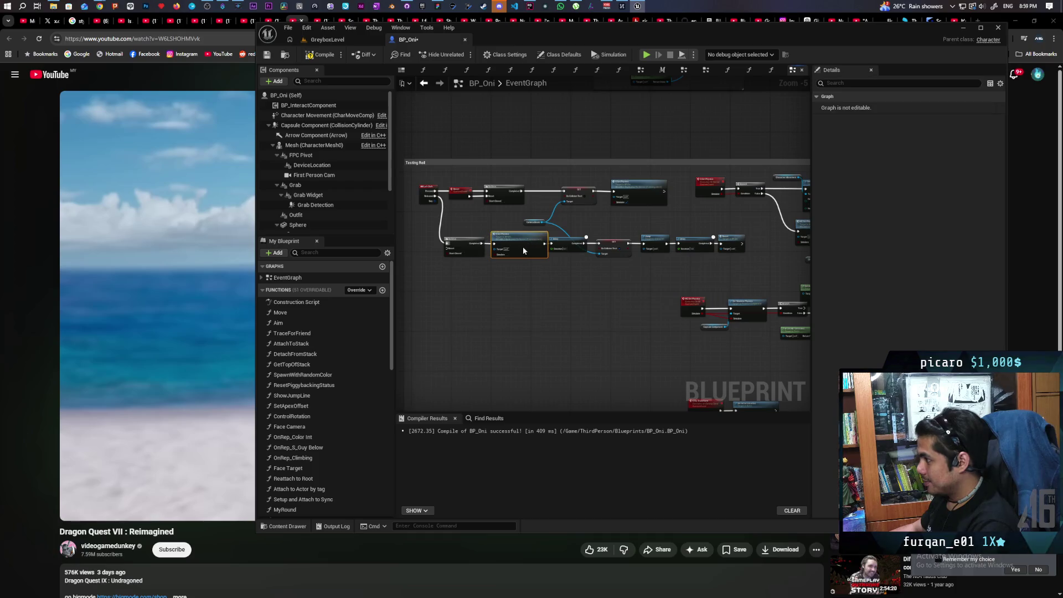
click(530, 286)
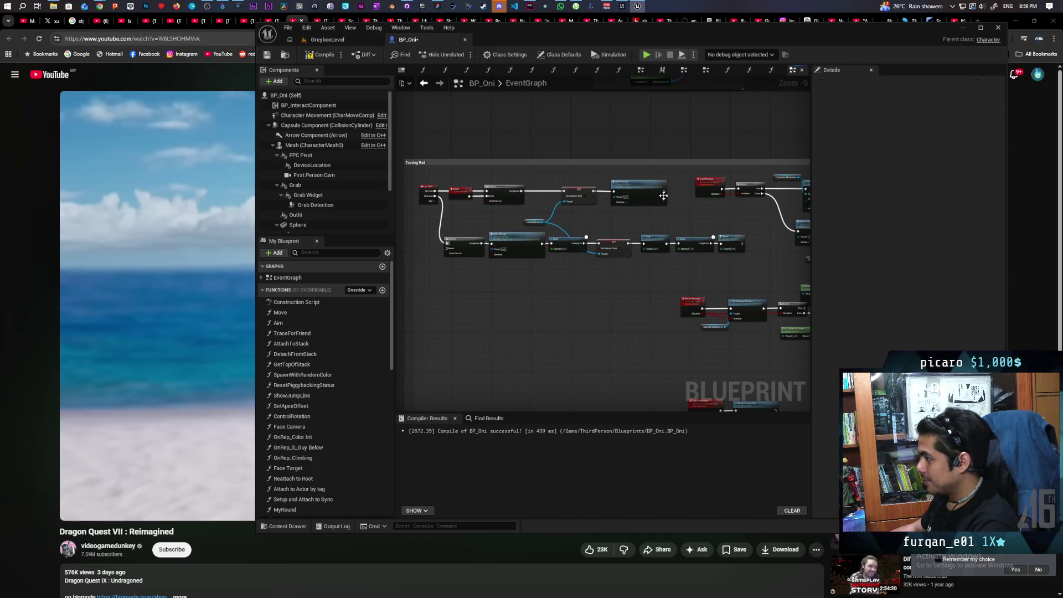
mouse_move(663, 193)
mouse_down()
mouse_move(415, 266)
mouse_move(510, 248)
mouse_move(501, 248)
mouse_up()
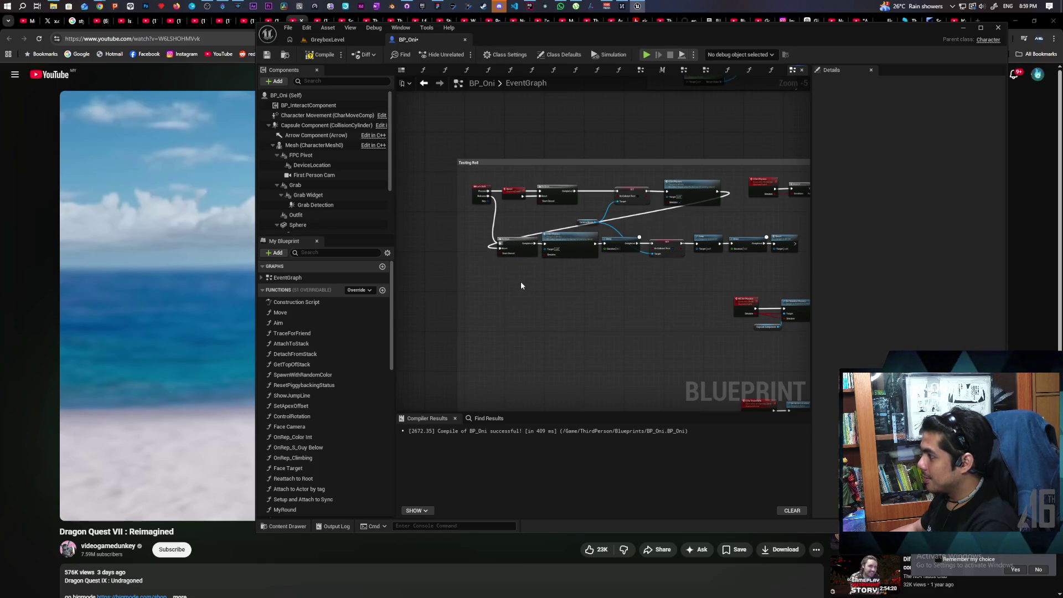
scroll(521, 281, up, 1)
drag(515, 328, 485, 360)
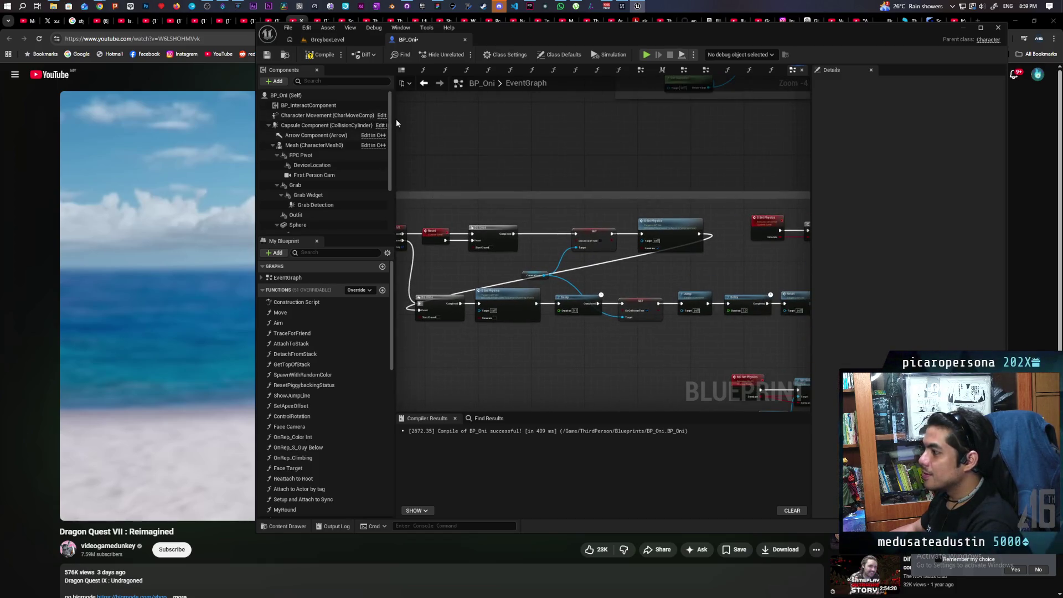
Compile (F7) and save BP_Oni, then pan across the Testing Roll graph to review the Do Once gating.
key(F7)
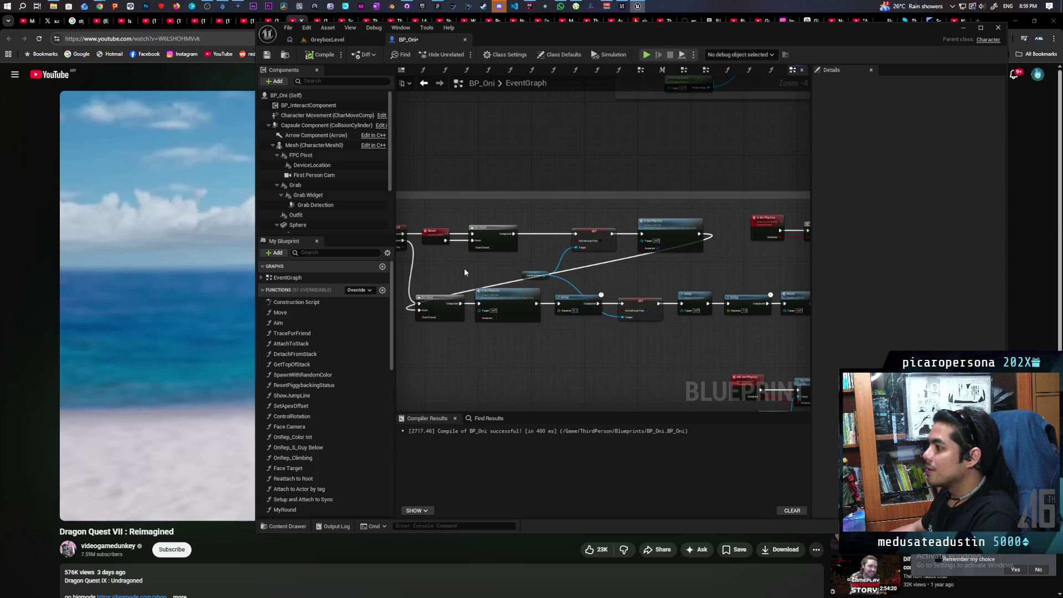
key(ctrl+s)
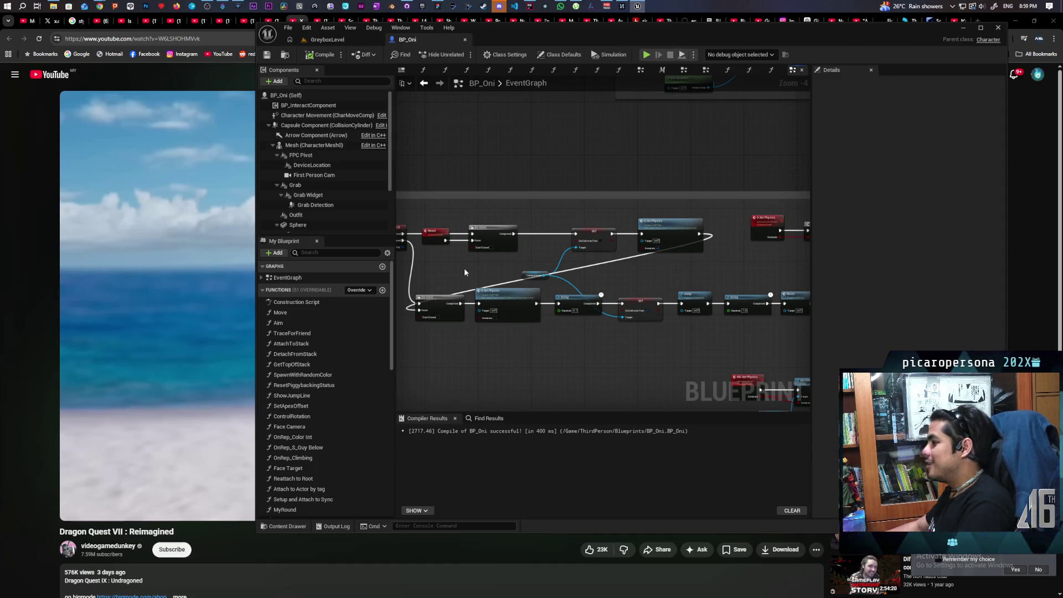
scroll(616, 277, up, 1)
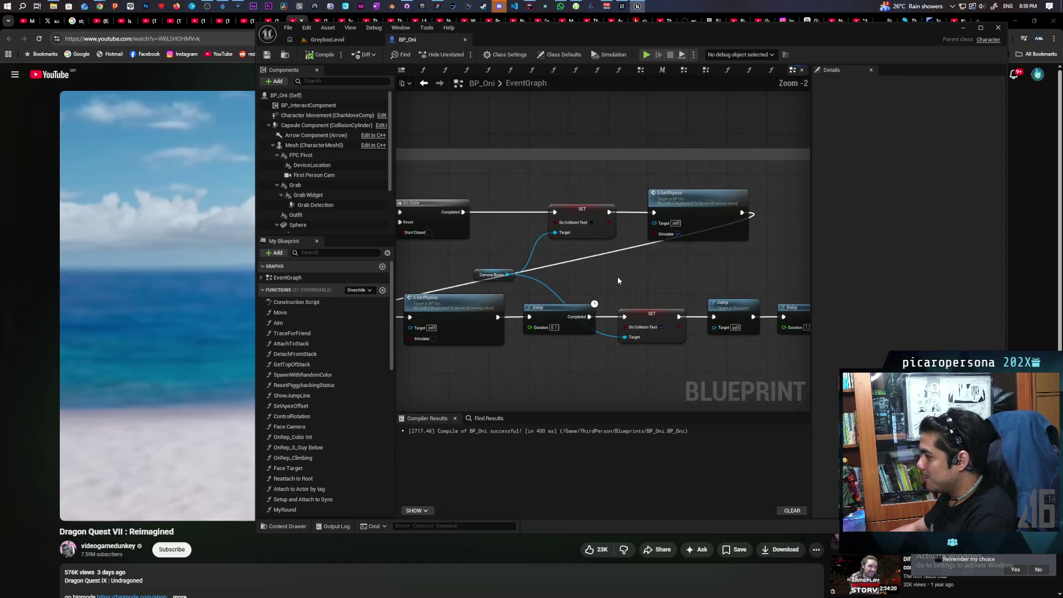
mouse_move(589, 291)
mouse_down()
mouse_move(479, 267)
mouse_move(491, 263)
mouse_move(481, 256)
mouse_move(786, 254)
mouse_move(666, 244)
mouse_up()
scroll(665, 246, down, 1)
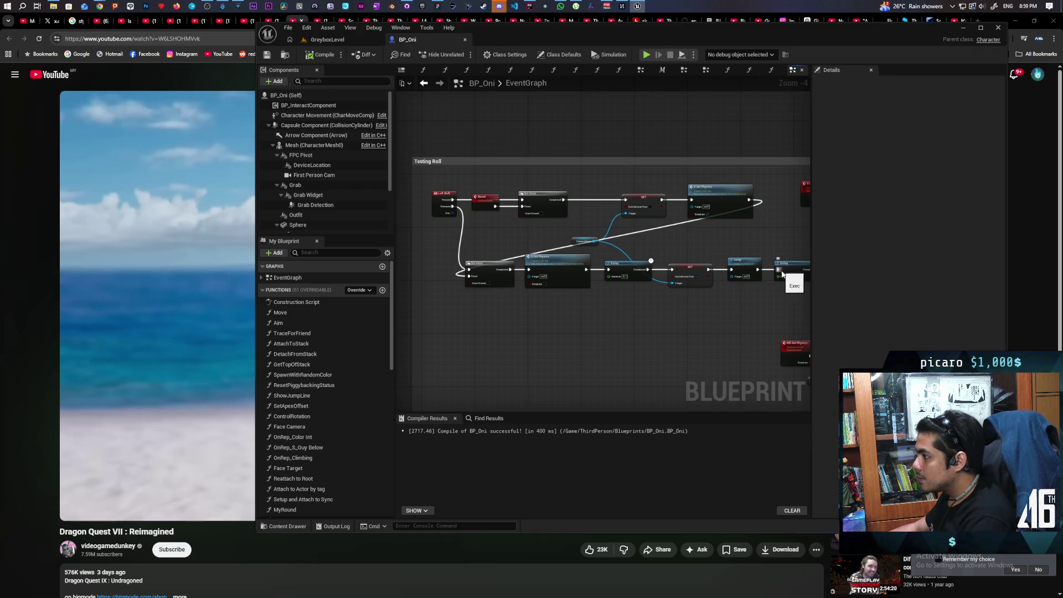
mouse_move(796, 284)
mouse_down()
mouse_move(653, 311)
mouse_move(715, 301)
mouse_move(668, 297)
mouse_move(711, 283)
mouse_up()
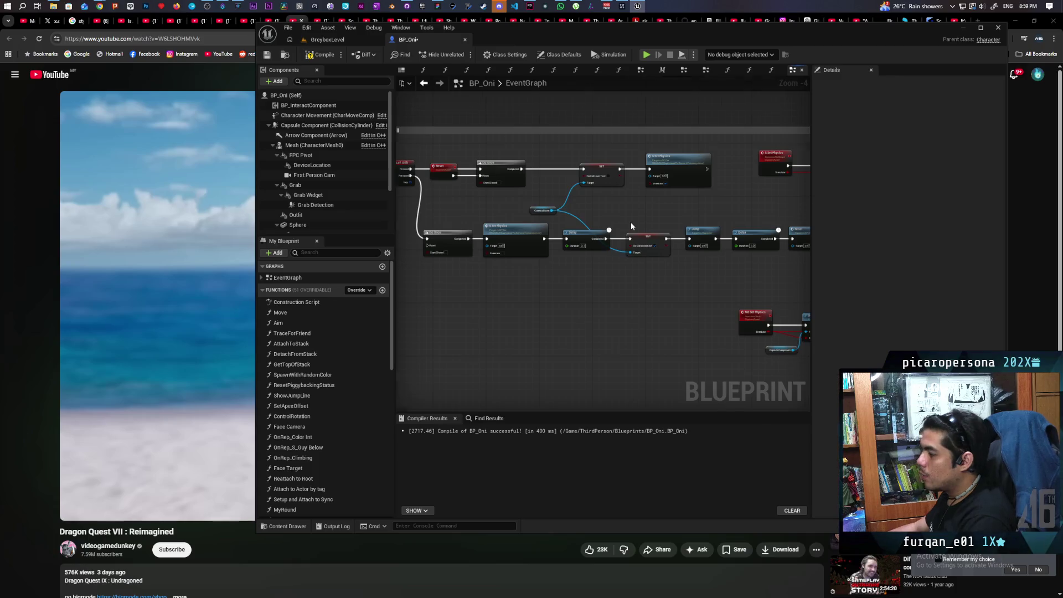
scroll(631, 221, down, 1)
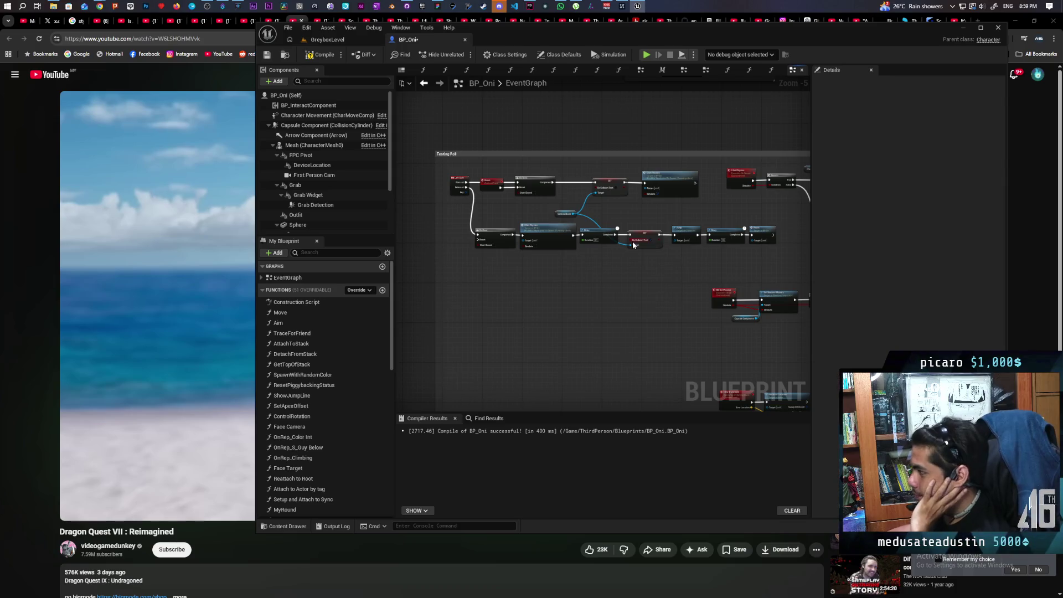
drag(459, 169, 681, 180)
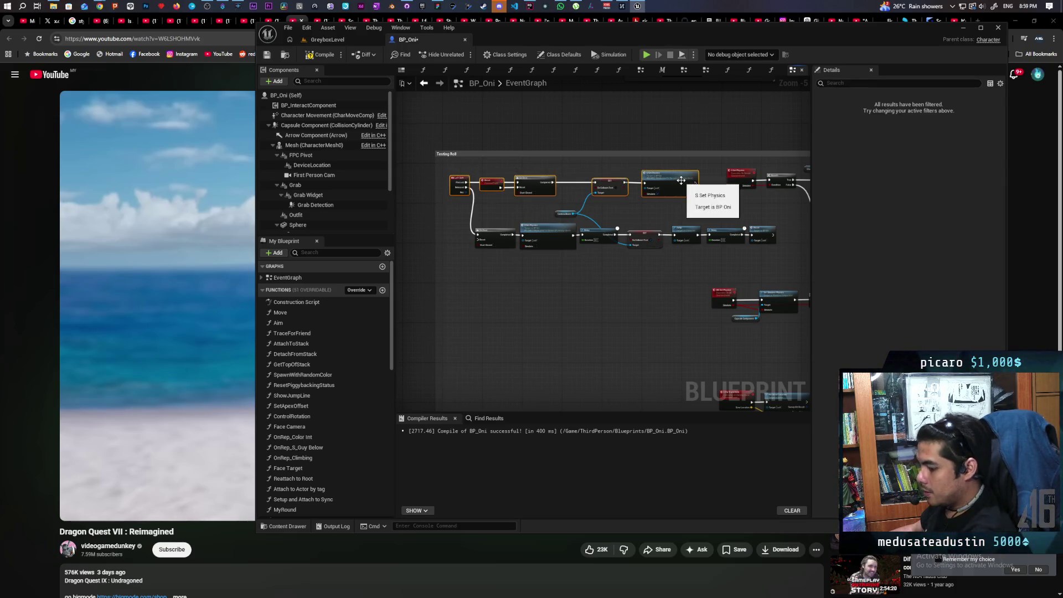
click(677, 205)
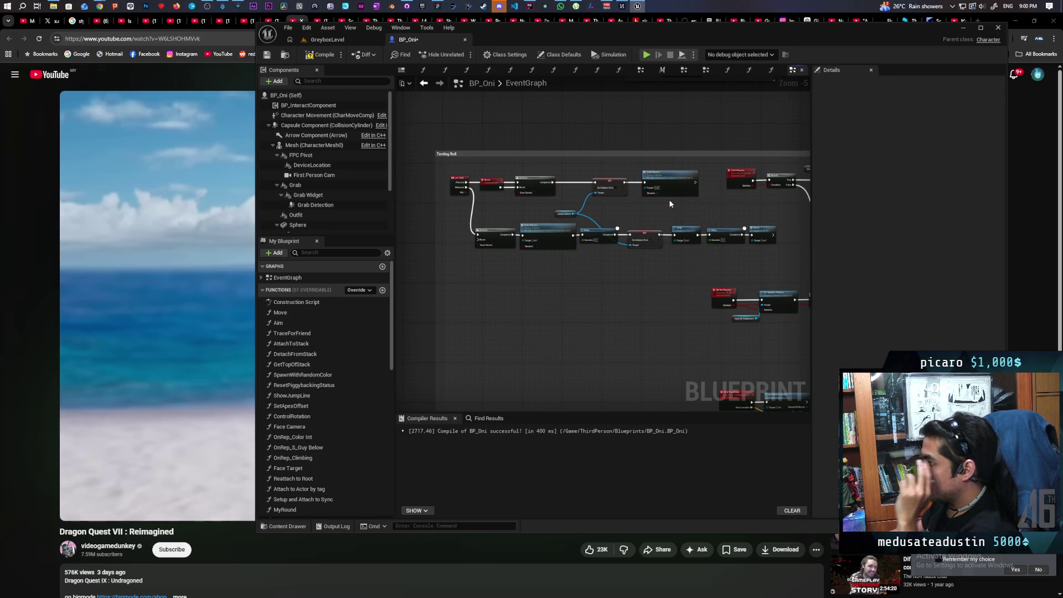
scroll(480, 271, up, 1)
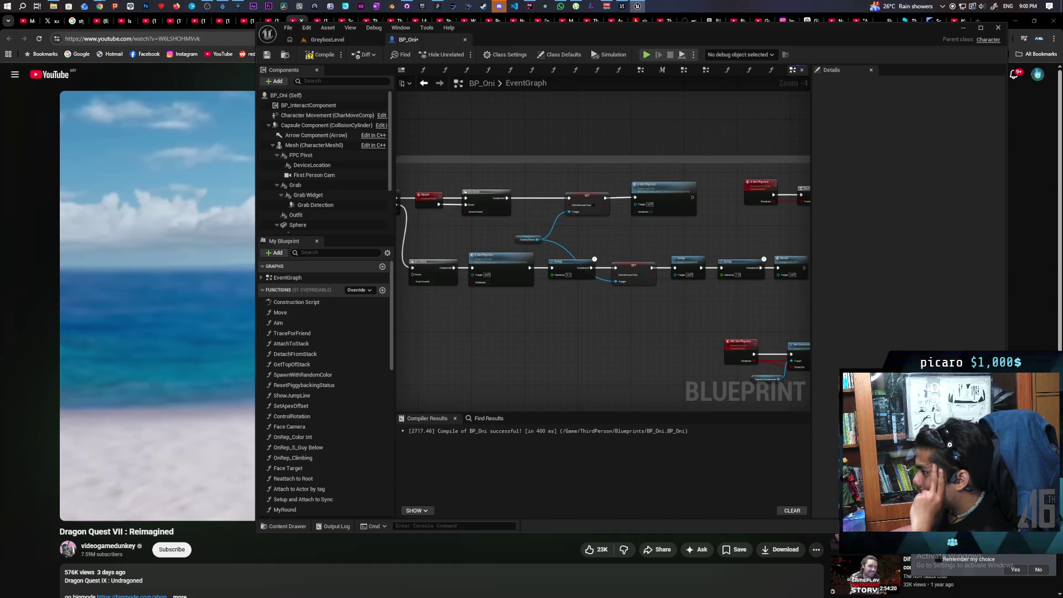
drag(426, 201, 531, 207)
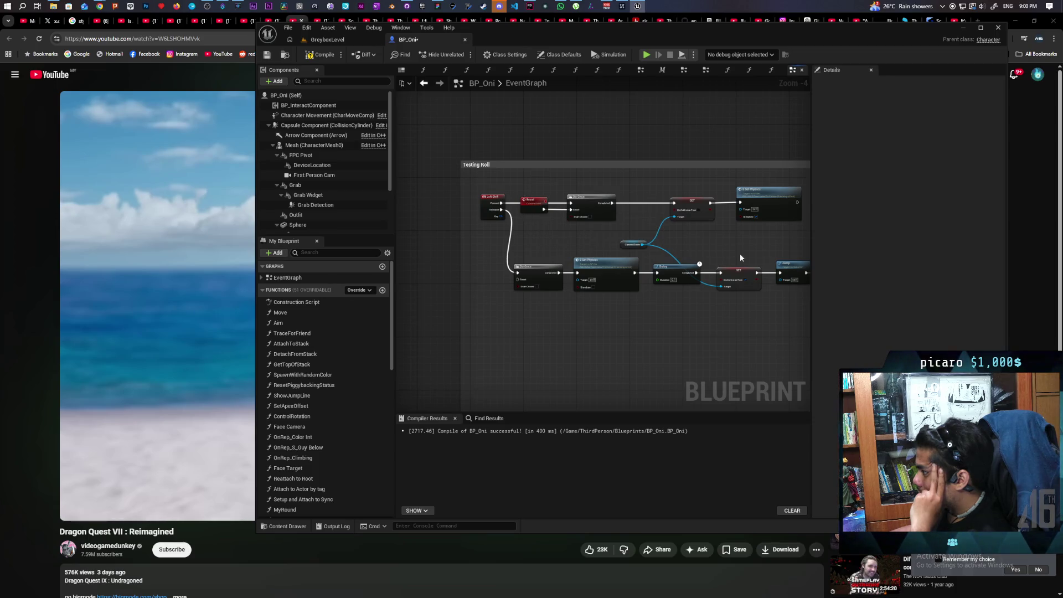
drag(740, 258, 729, 259)
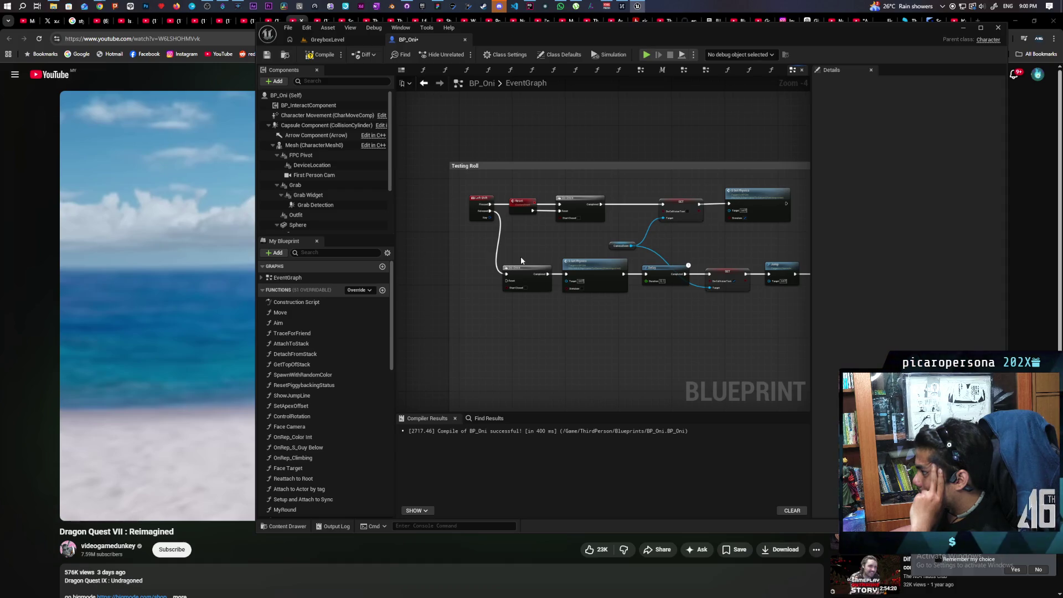
scroll(505, 228, up, 1)
mouse_move(529, 192)
mouse_down()
mouse_move(461, 236)
mouse_move(524, 246)
mouse_move(513, 236)
mouse_move(580, 200)
mouse_up()
Add a Sequence after Reset feeding the lower Do Once, widen the Testing Roll comment, and save.
key(s)
click(506, 228)
mouse_move(540, 245)
mouse_down()
mouse_move(533, 285)
mouse_move(508, 285)
mouse_up()
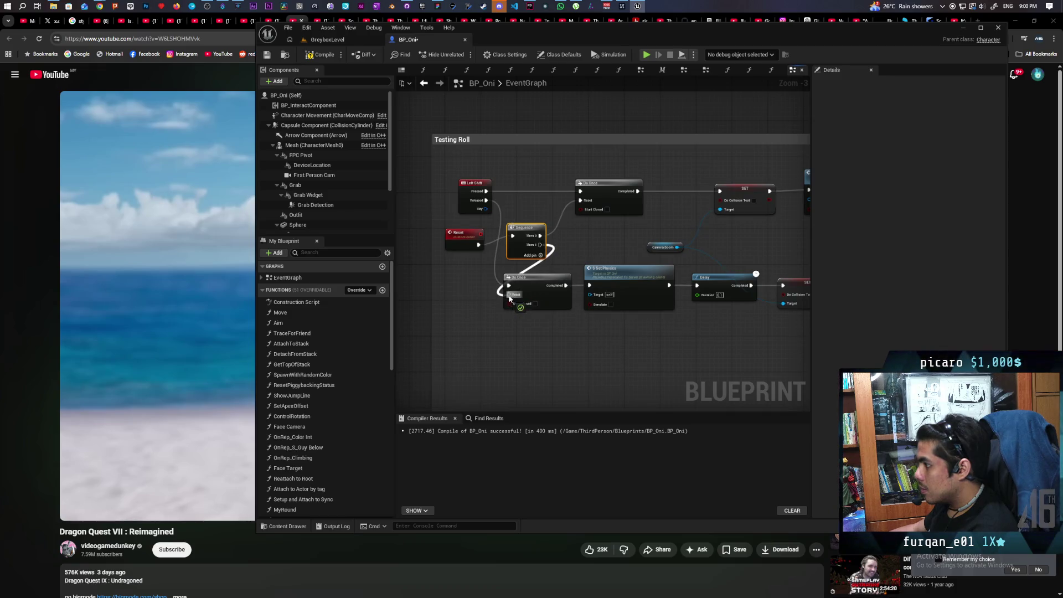
mouse_move(529, 234)
mouse_down()
mouse_move(537, 208)
mouse_move(502, 256)
mouse_up()
mouse_move(456, 277)
mouse_down()
mouse_move(513, 244)
mouse_move(463, 241)
mouse_move(498, 236)
mouse_up()
ctrl+click(464, 235)
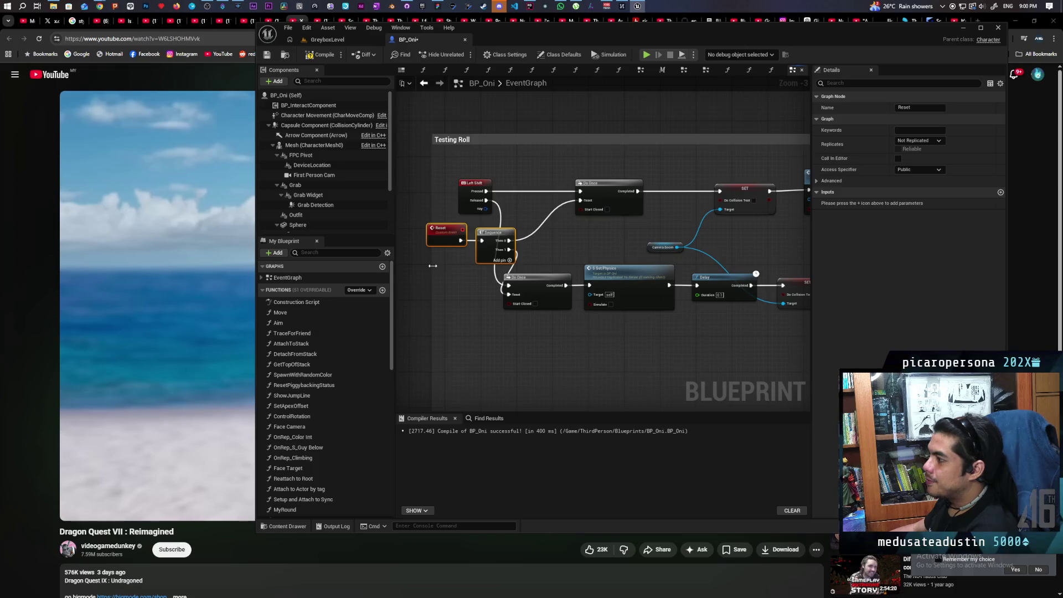
drag(431, 265, 411, 265)
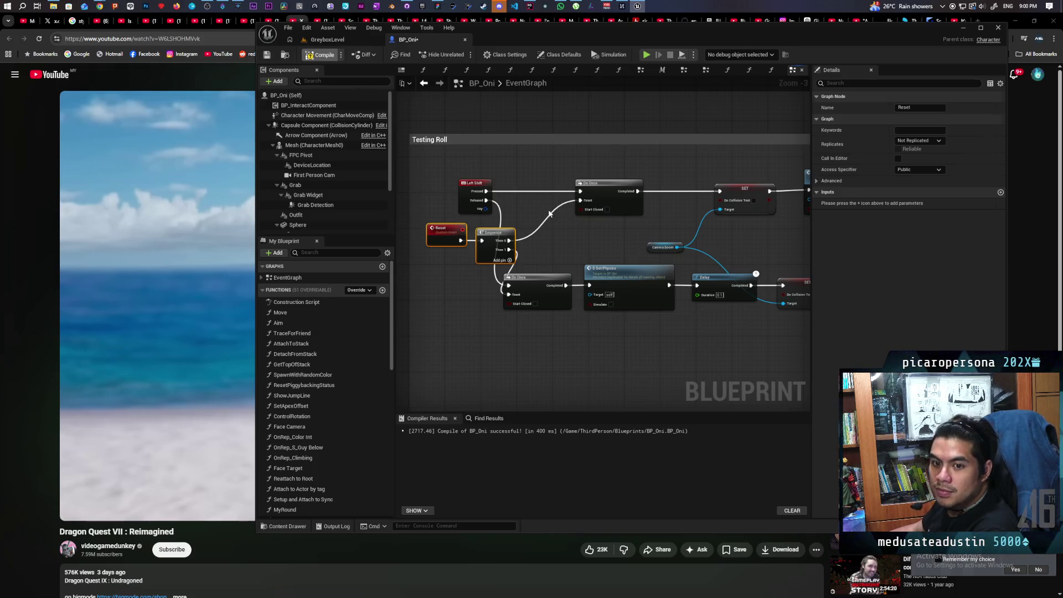
key(ctrl+s)
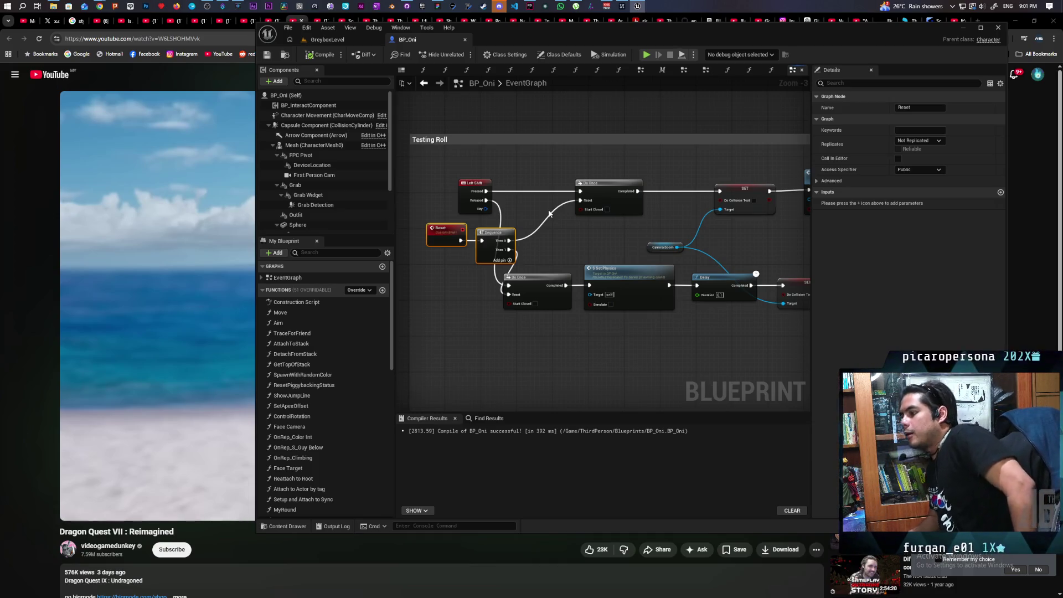
Marquee-select the lower and upper rows of Testing Roll nodes.
scroll(564, 235, down, 1)
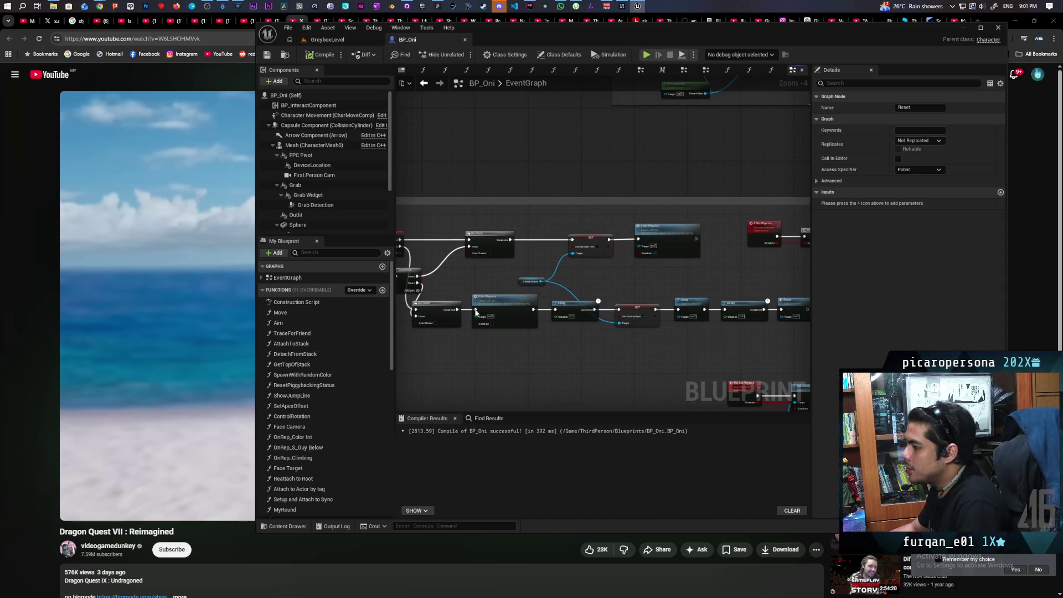
drag(442, 289, 786, 351)
scroll(618, 365, down, 1)
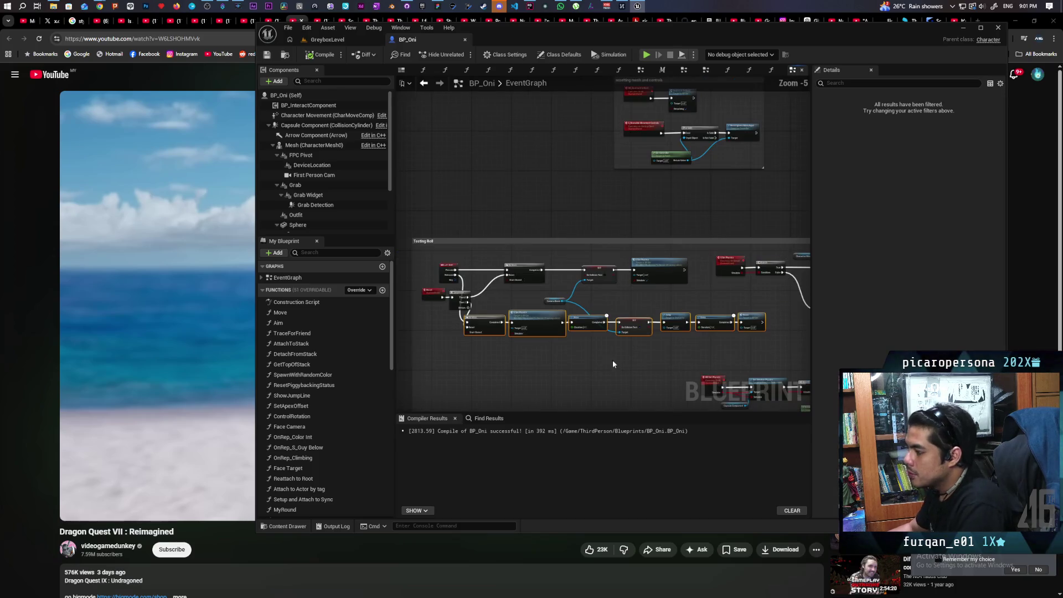
drag(493, 306, 742, 343)
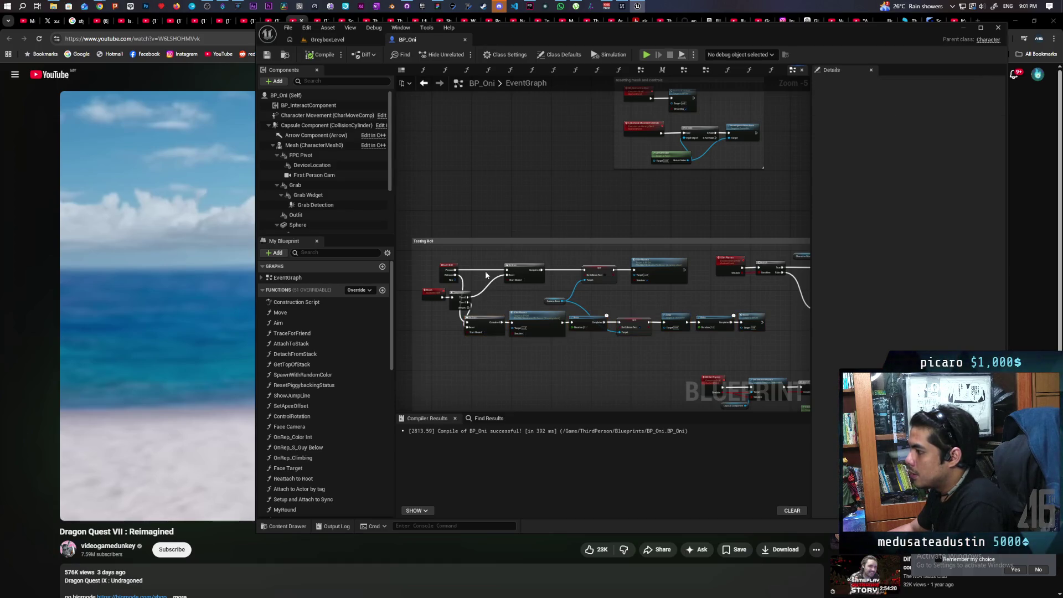
drag(478, 265, 676, 294)
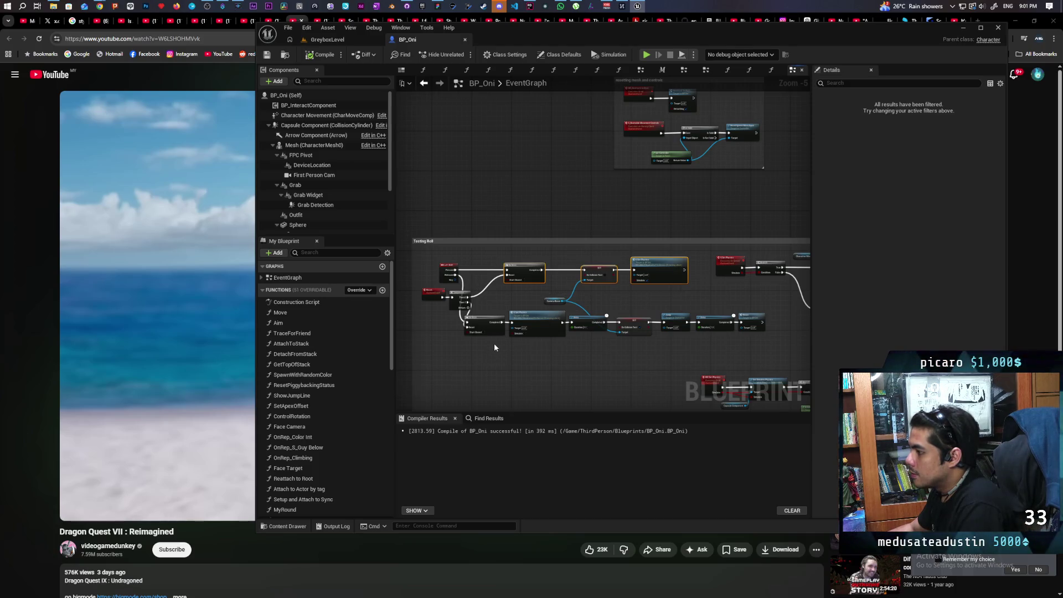
Bring Testing Roll back into view and delete the Do Once after Left Shift Pressed.
scroll(474, 350, up, 2)
drag(502, 400, 489, 368)
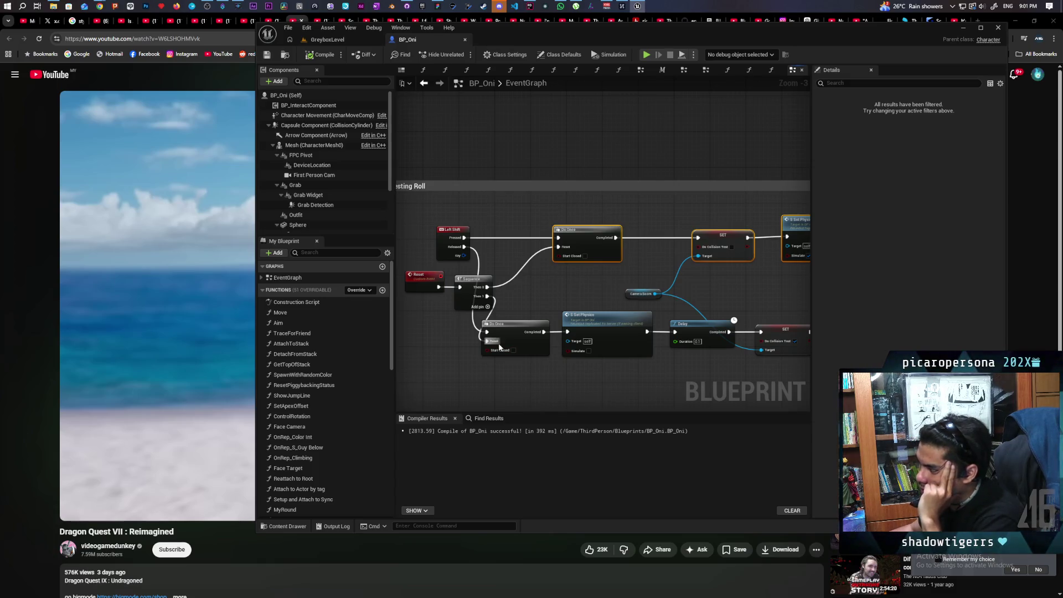
scroll(470, 332, down, 2)
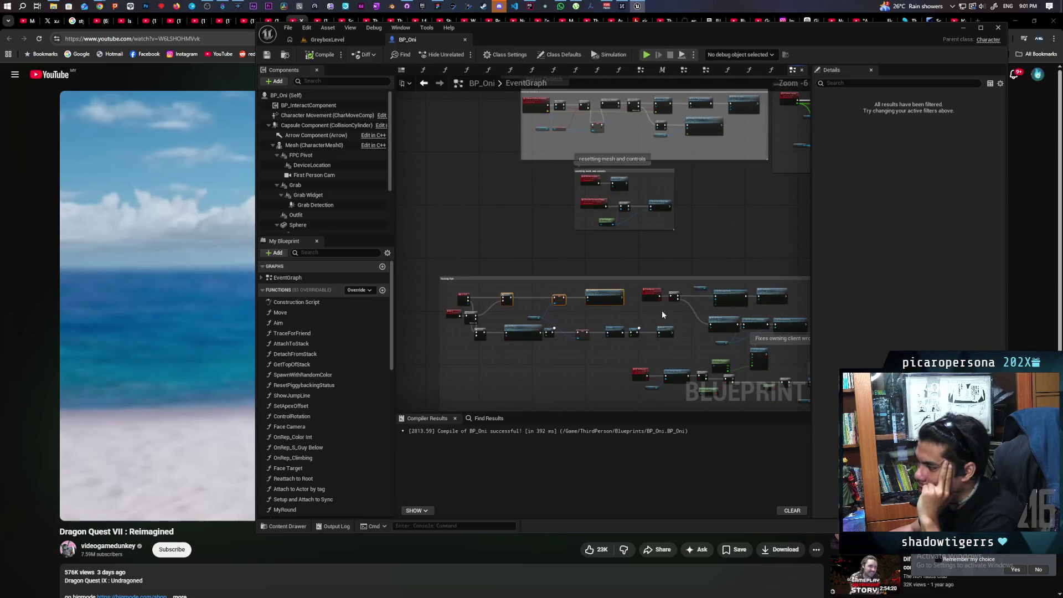
scroll(596, 337, up, 1)
drag(530, 347, 687, 366)
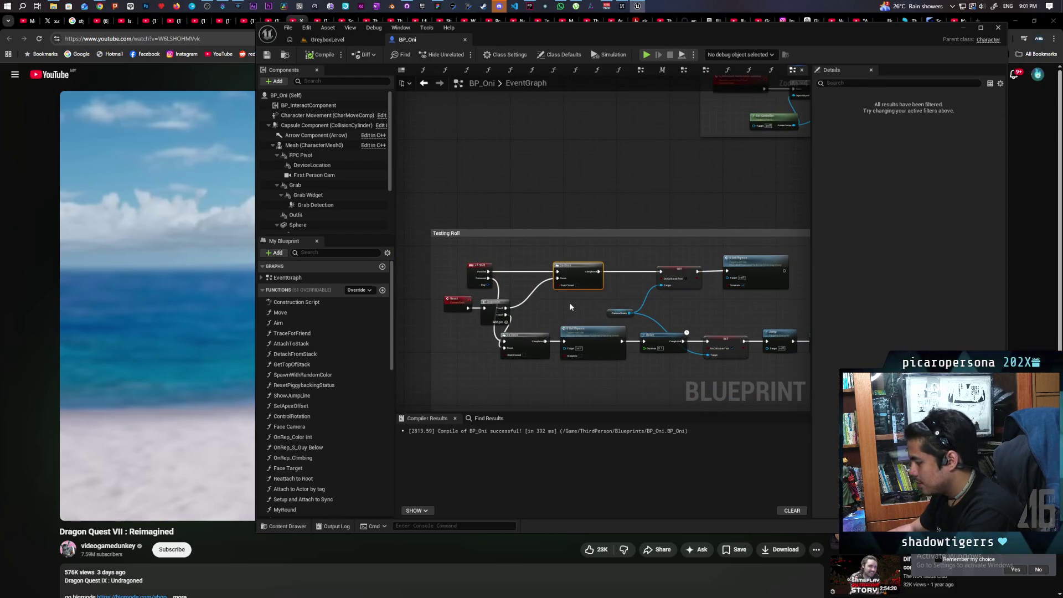
mouse_move(571, 307)
mouse_down()
mouse_move(531, 305)
mouse_move(607, 309)
mouse_move(583, 304)
mouse_up()
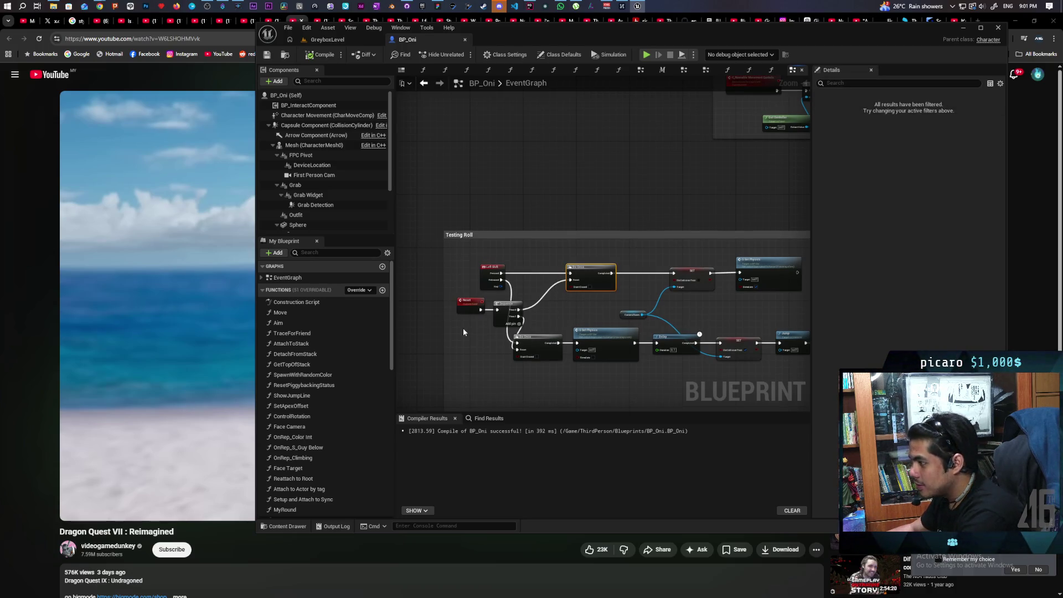
key(Delete)
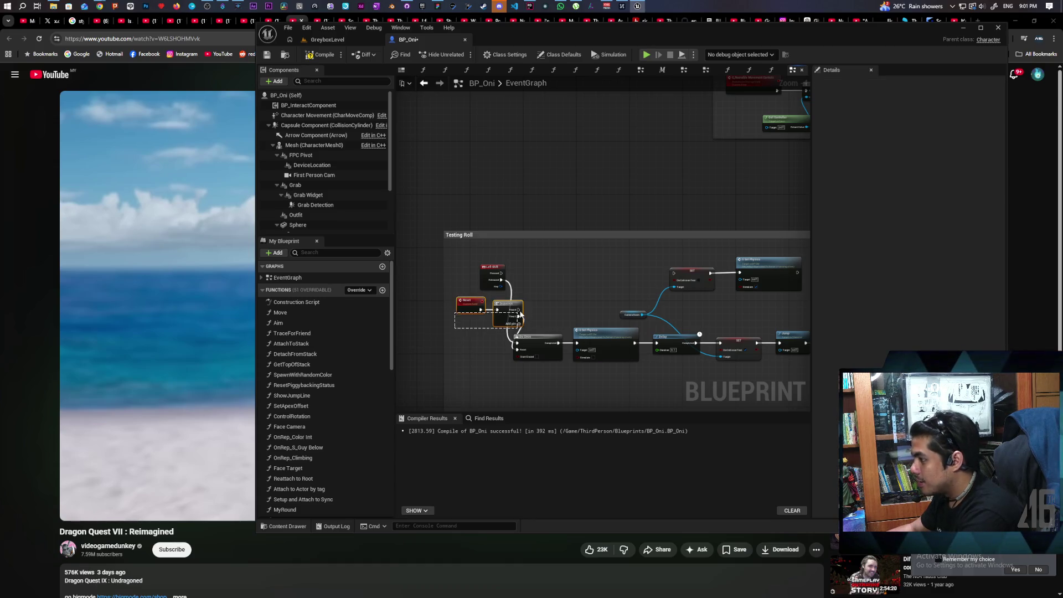
Delete the Reset, Sequence and remaining Do Once nodes.
drag(466, 349, 529, 294)
key(Delete)
click(534, 347)
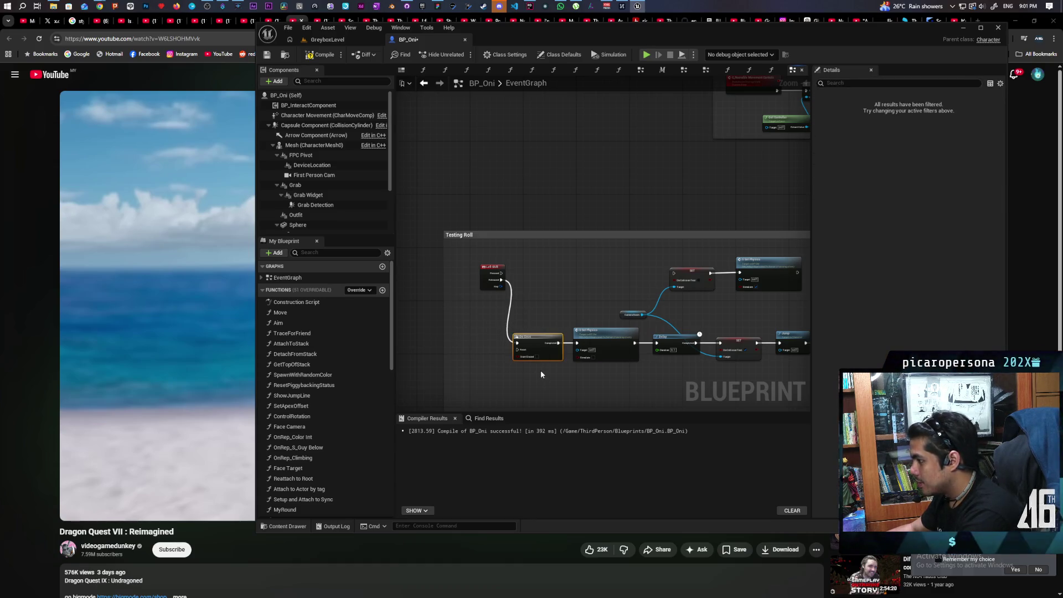
key(Delete)
Place a Branch node beside Left Shift and wire Pressed into it.
scroll(526, 310, up, 1)
mouse_move(526, 310)
mouse_down()
mouse_move(503, 327)
mouse_move(557, 324)
mouse_move(497, 333)
mouse_up()
click(456, 305)
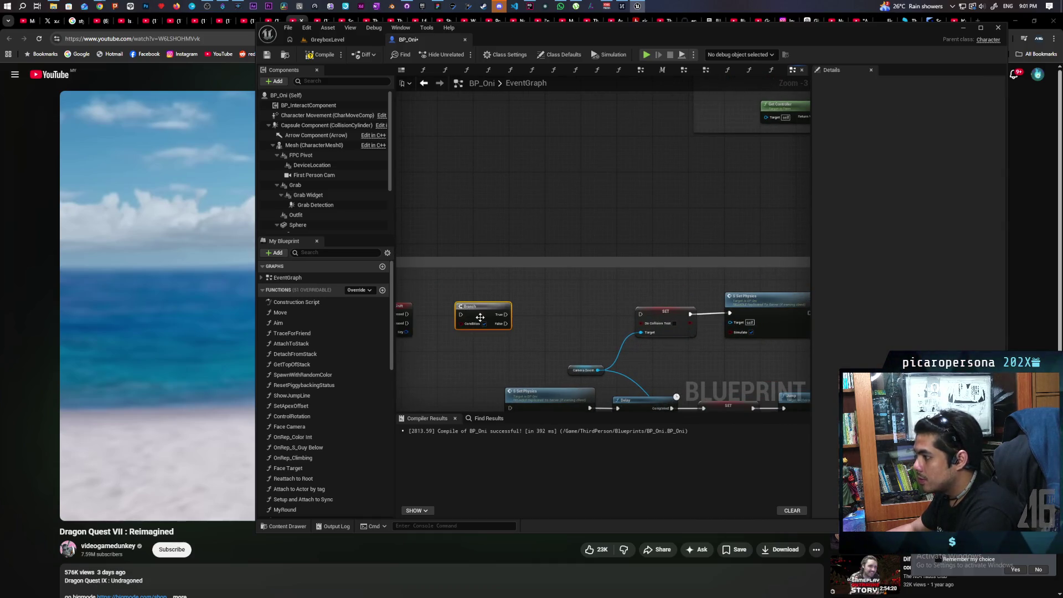
drag(405, 317, 649, 314)
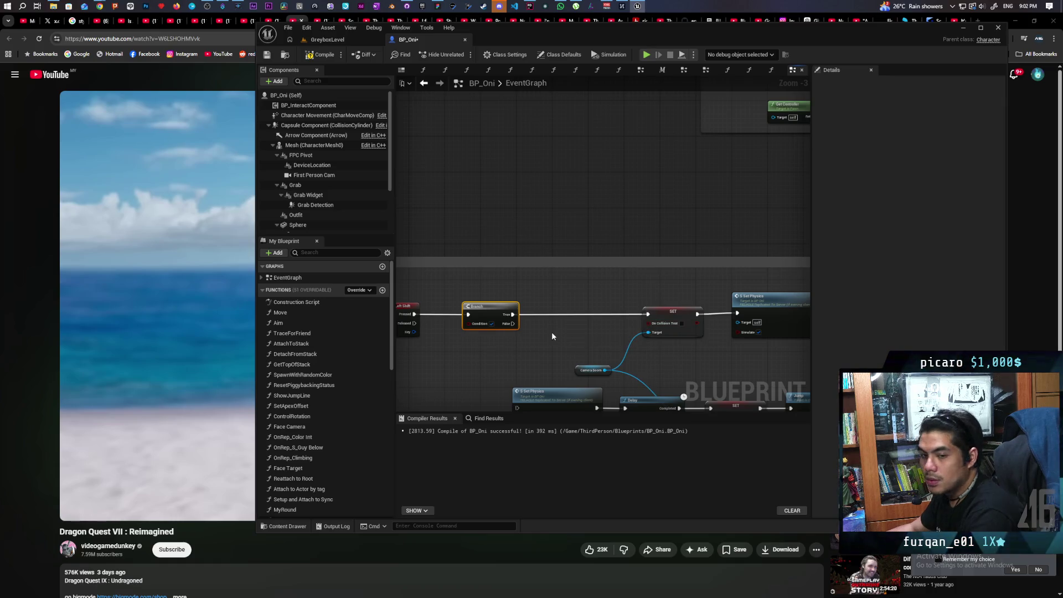
Copy-paste a second Branch node and wire Left Shift Released into it.
mouse_move(552, 336)
mouse_down()
mouse_move(617, 322)
mouse_move(648, 288)
mouse_up()
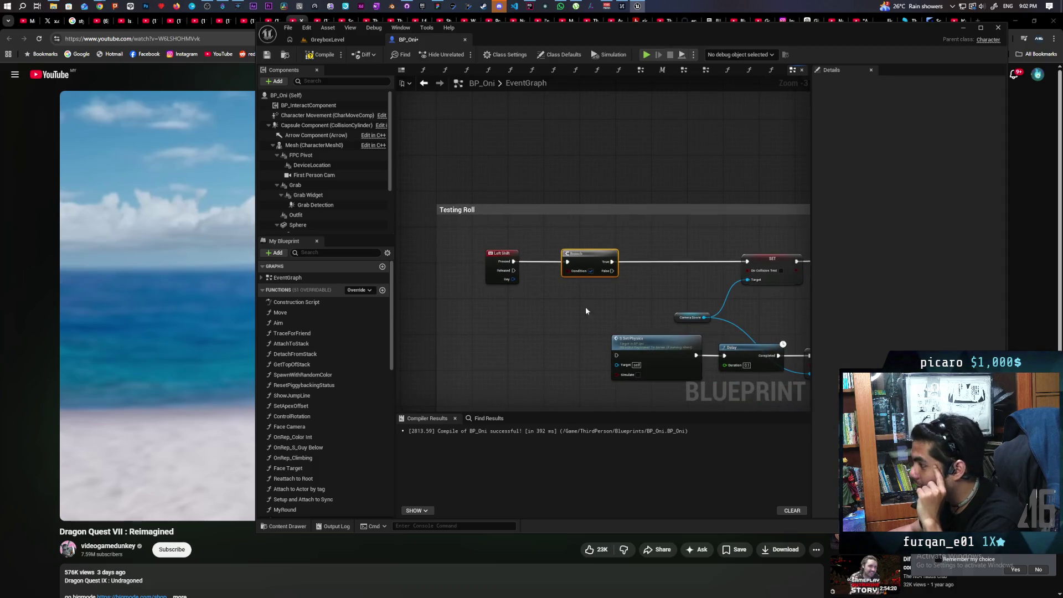
key(ctrl+c)
key(ctrl+v)
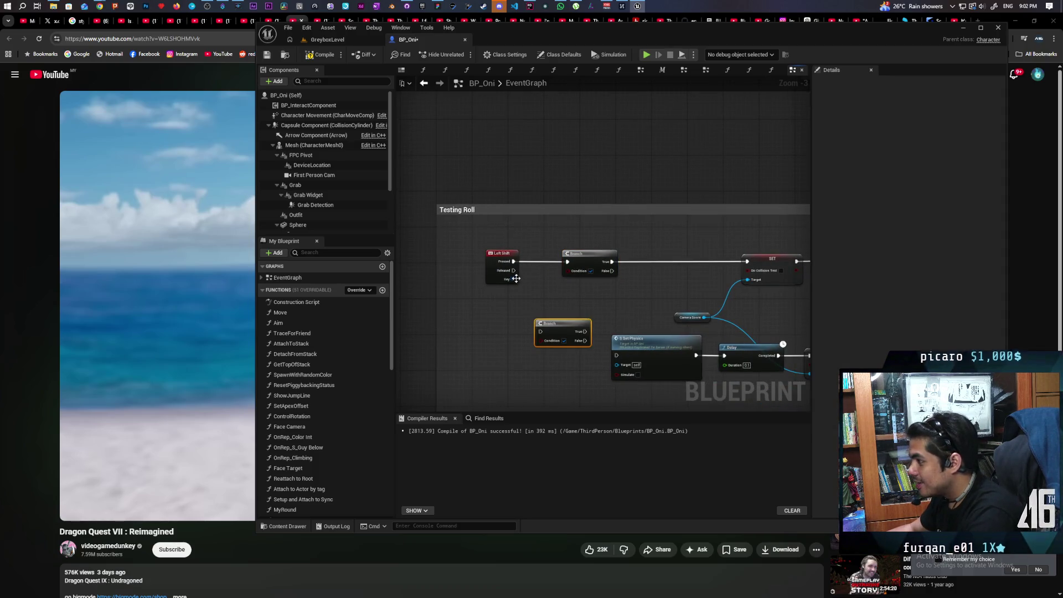
mouse_move(513, 270)
mouse_down()
mouse_move(553, 348)
mouse_move(627, 354)
mouse_move(618, 355)
mouse_up()
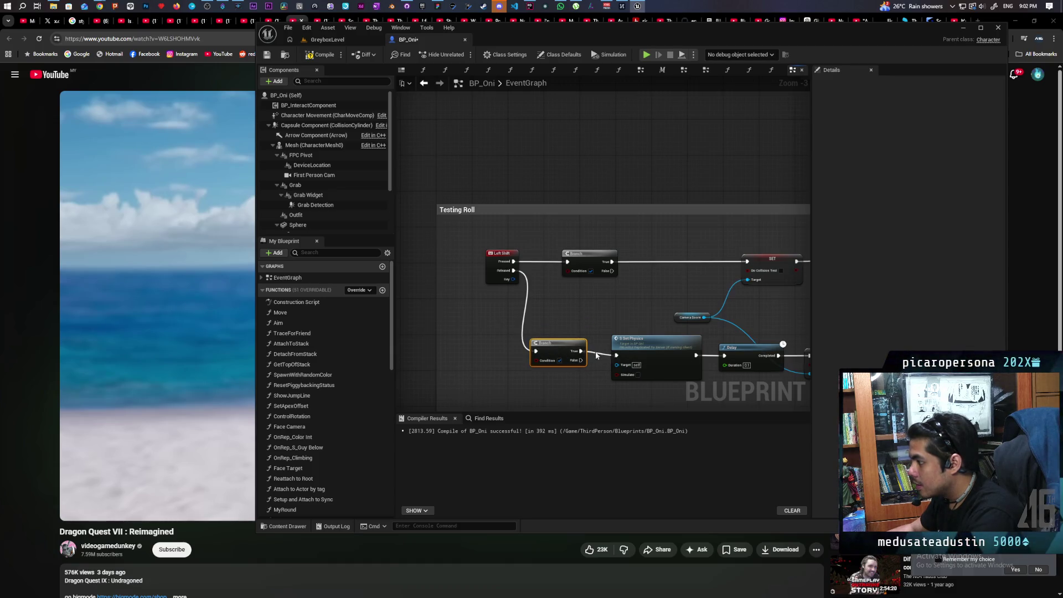
scroll(520, 308, down, 2)
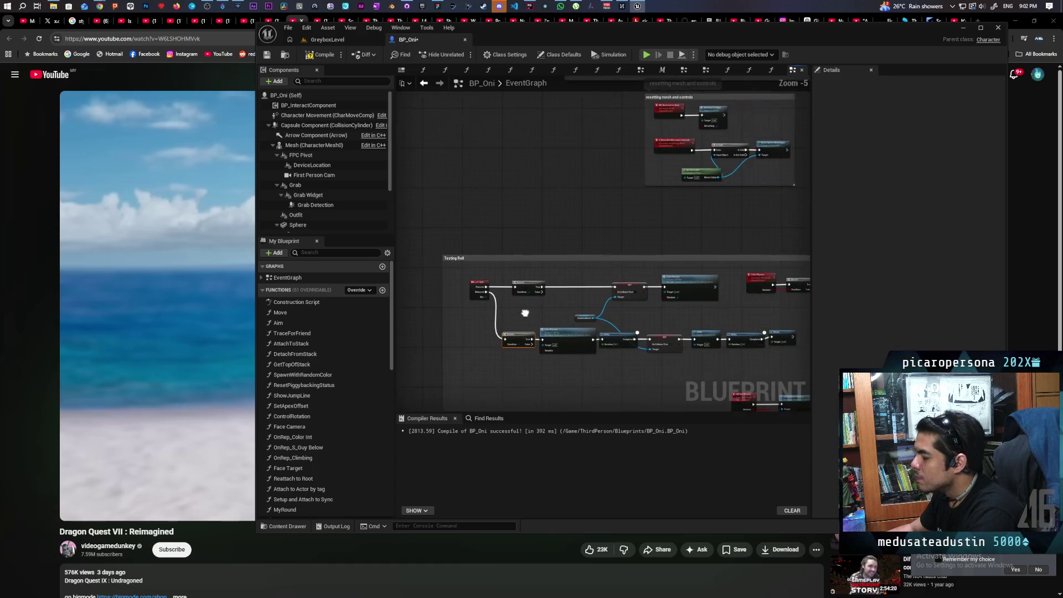
Delete the Reset call that follows the Delay in the upper roll chain.
drag(520, 307, 456, 264)
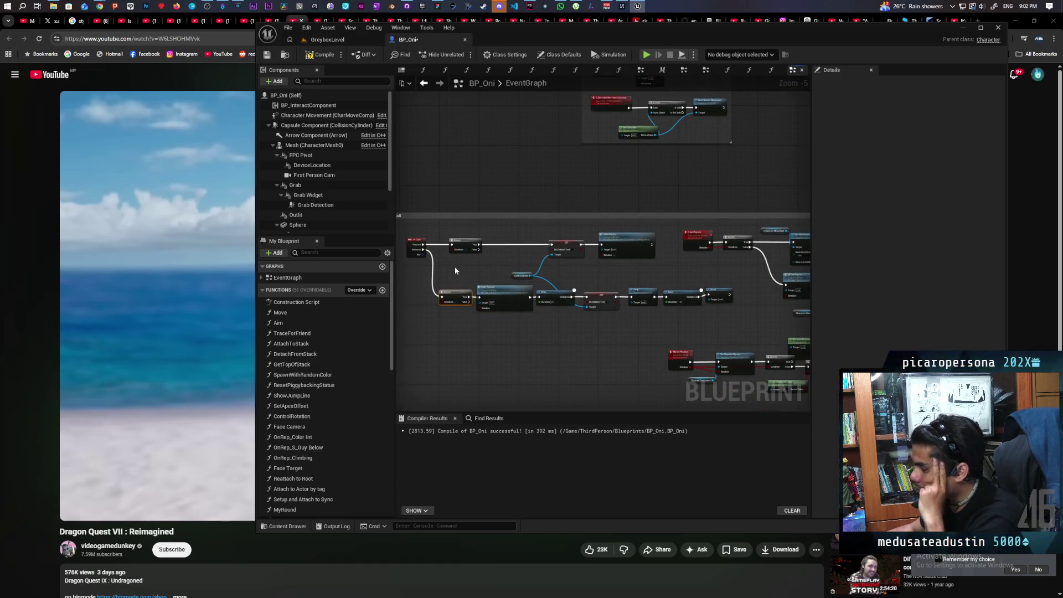
click(461, 239)
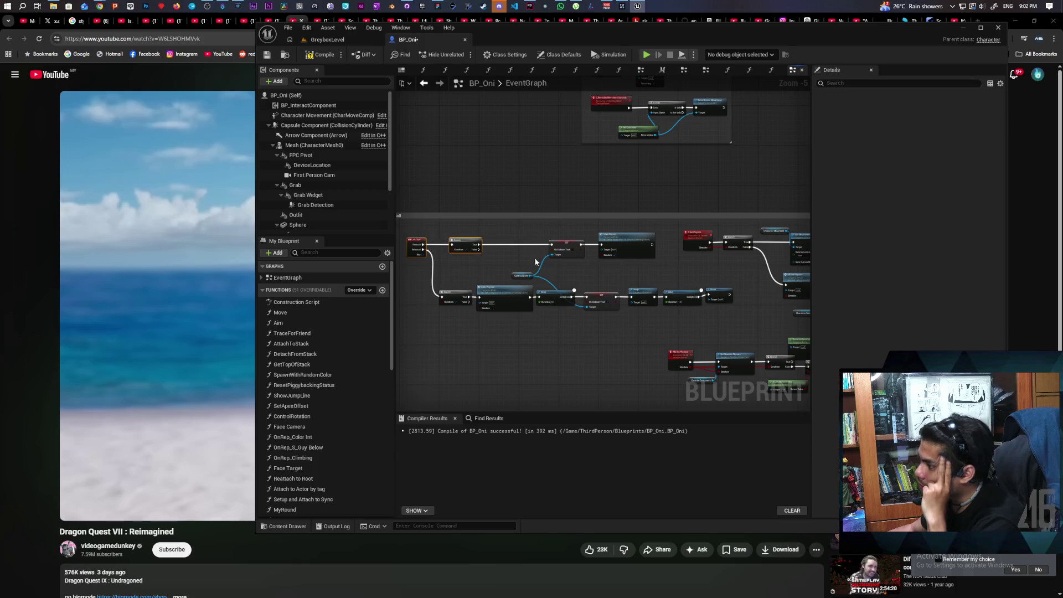
mouse_move(461, 240)
mouse_down()
mouse_move(587, 265)
mouse_move(651, 261)
mouse_up()
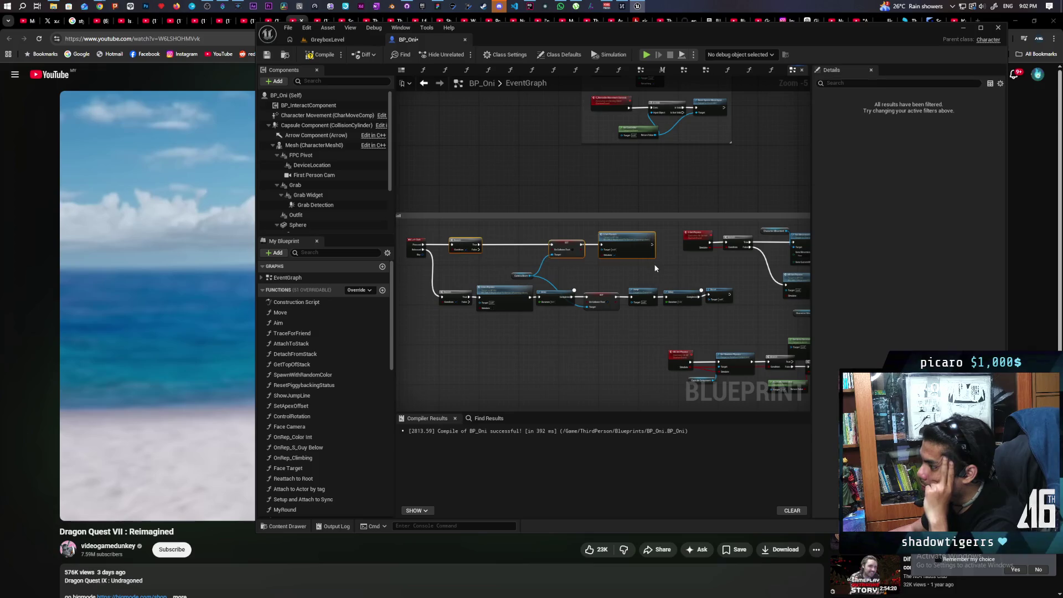
scroll(716, 302, up, 2)
click(720, 291)
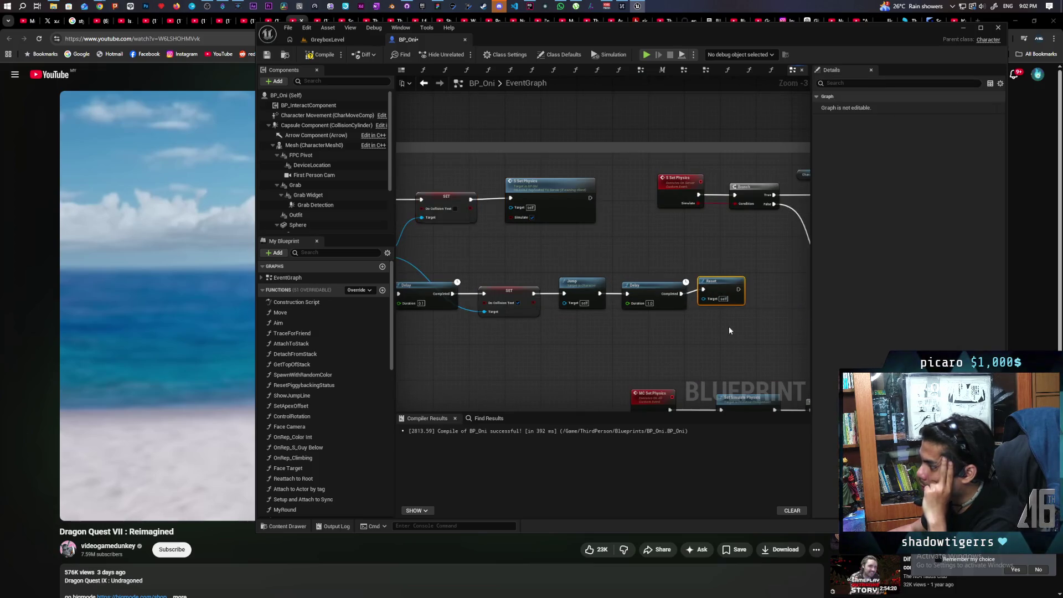
key(Delete)
Select the upper row's Branch, SET and Set Physics nodes and frame the Testing Roll nodes.
scroll(699, 286, down, 2)
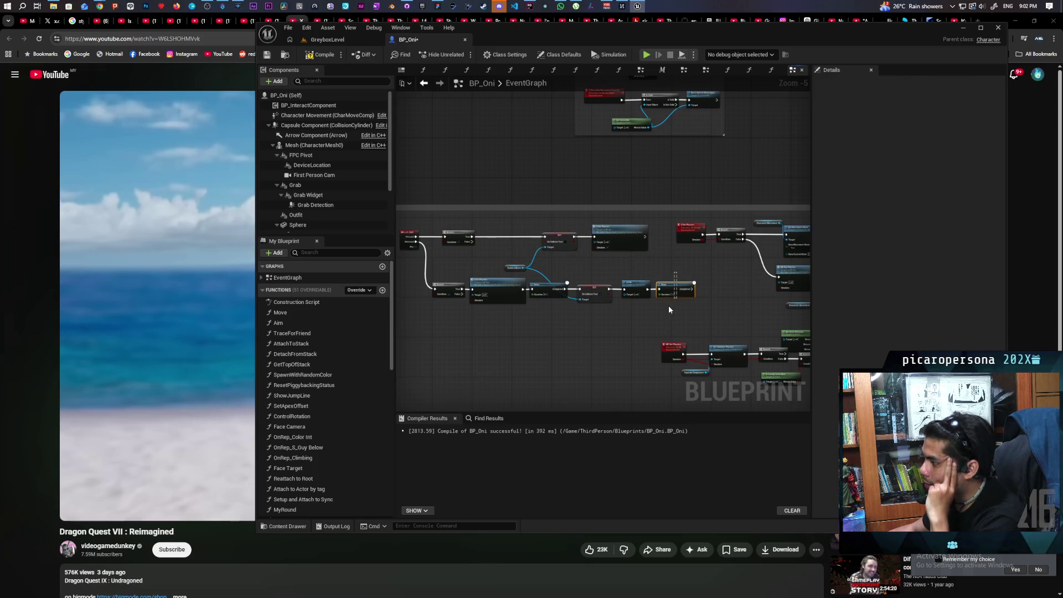
mouse_move(669, 305)
mouse_down()
mouse_move(443, 322)
mouse_move(722, 274)
mouse_up()
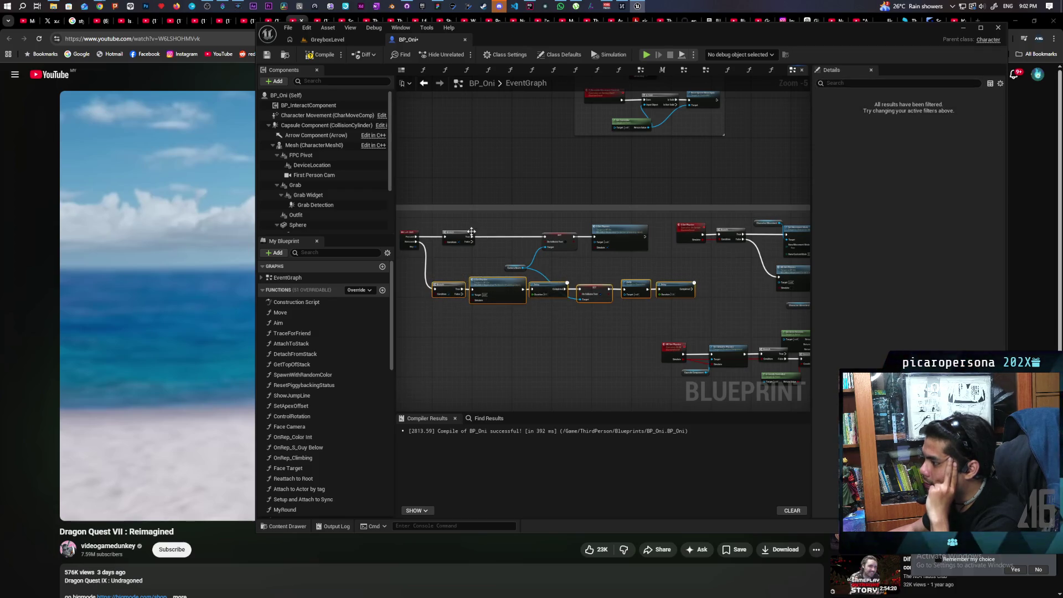
drag(436, 222, 624, 261)
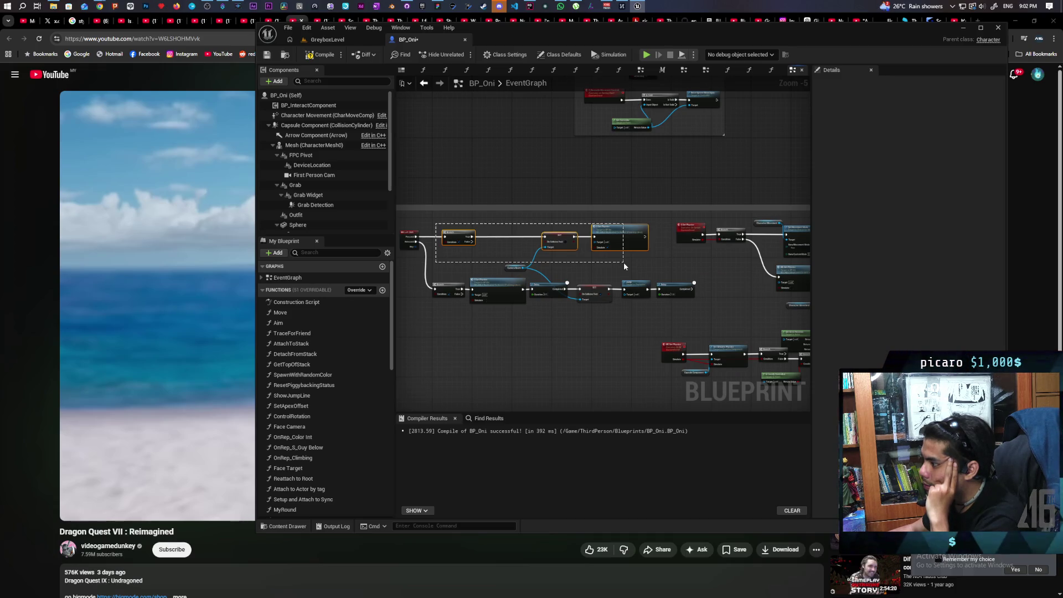
drag(624, 261, 624, 262)
scroll(618, 260, up, 2)
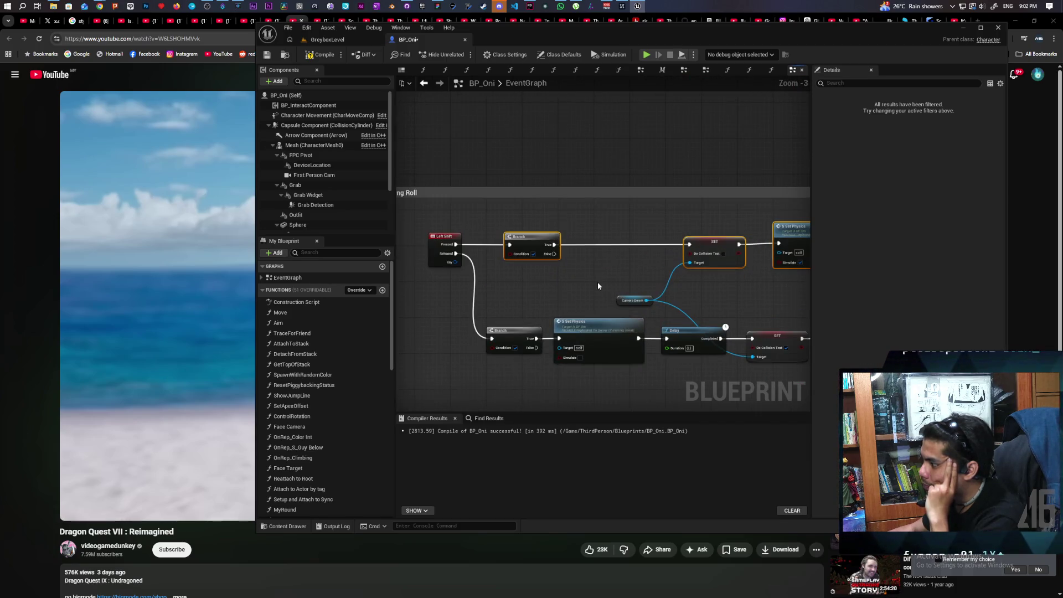
mouse_move(593, 286)
mouse_down()
mouse_move(526, 266)
mouse_move(523, 185)
mouse_up()
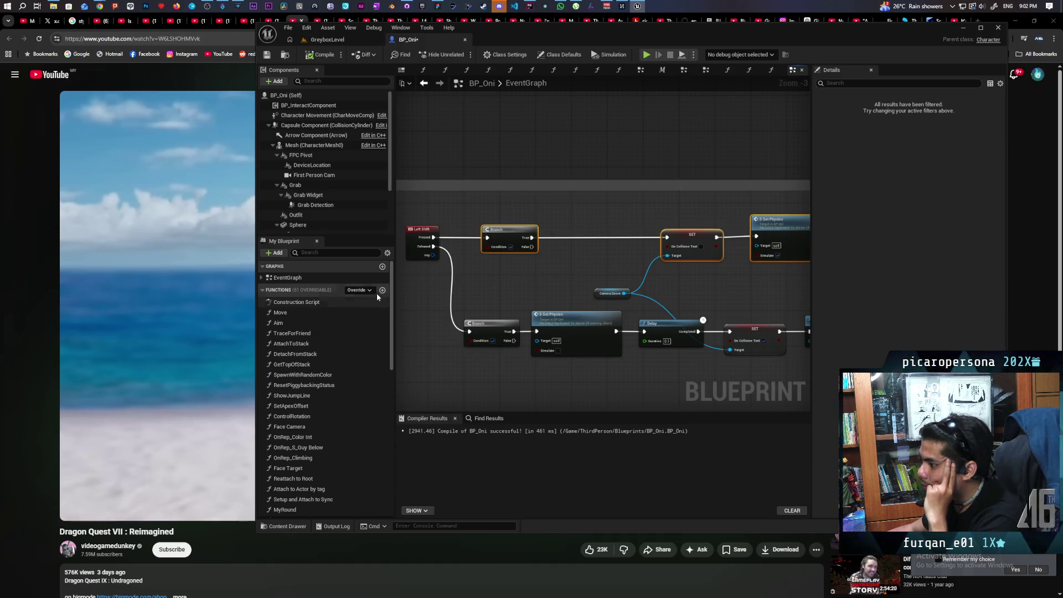
Create a blueprint variable named 'Can Roll' and compile.
scroll(323, 341, down, 6)
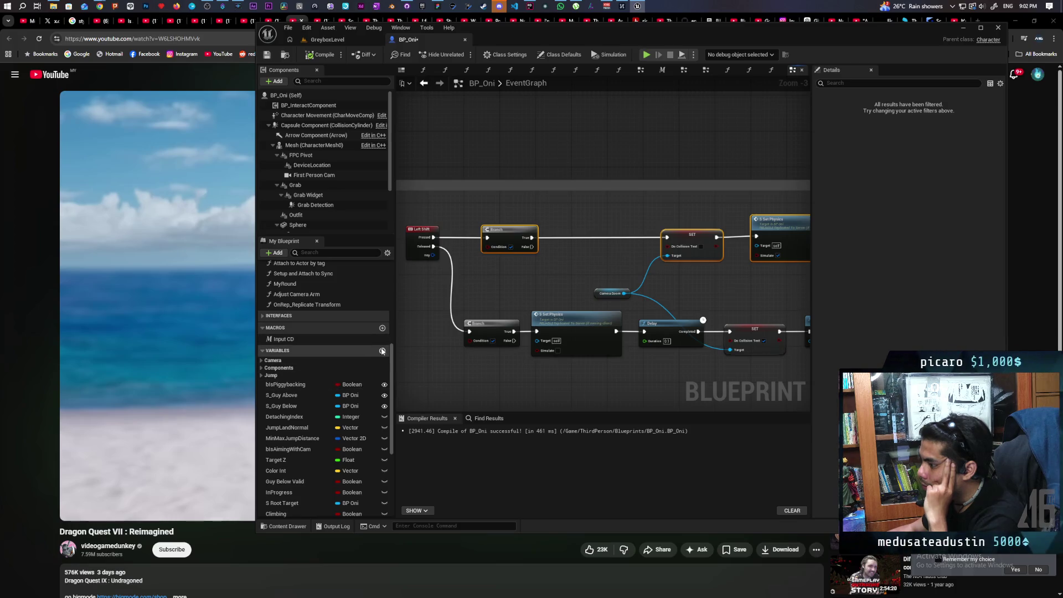
click(382, 352)
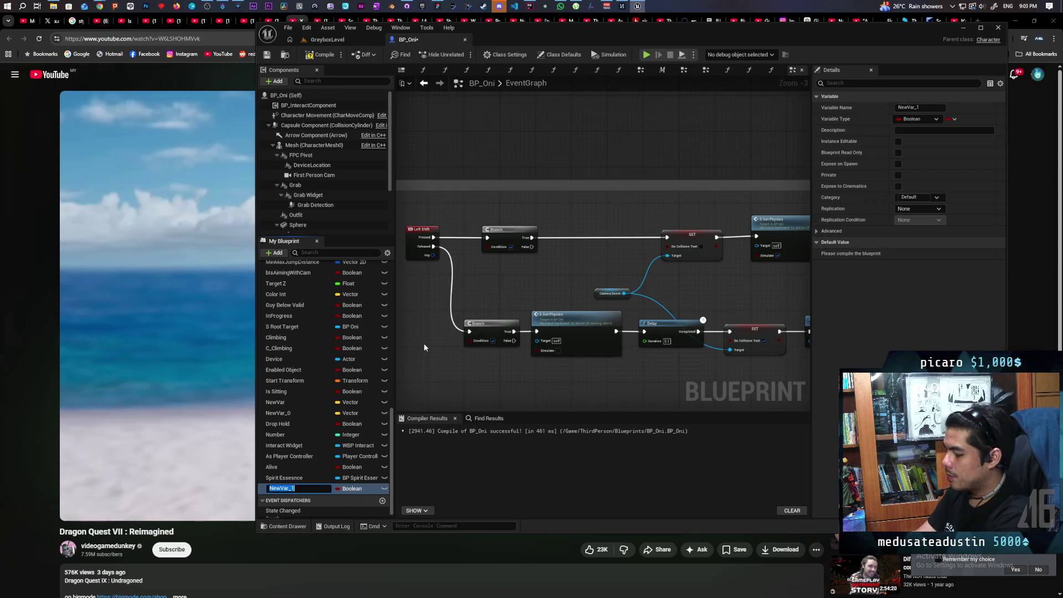
text(Can Roll)
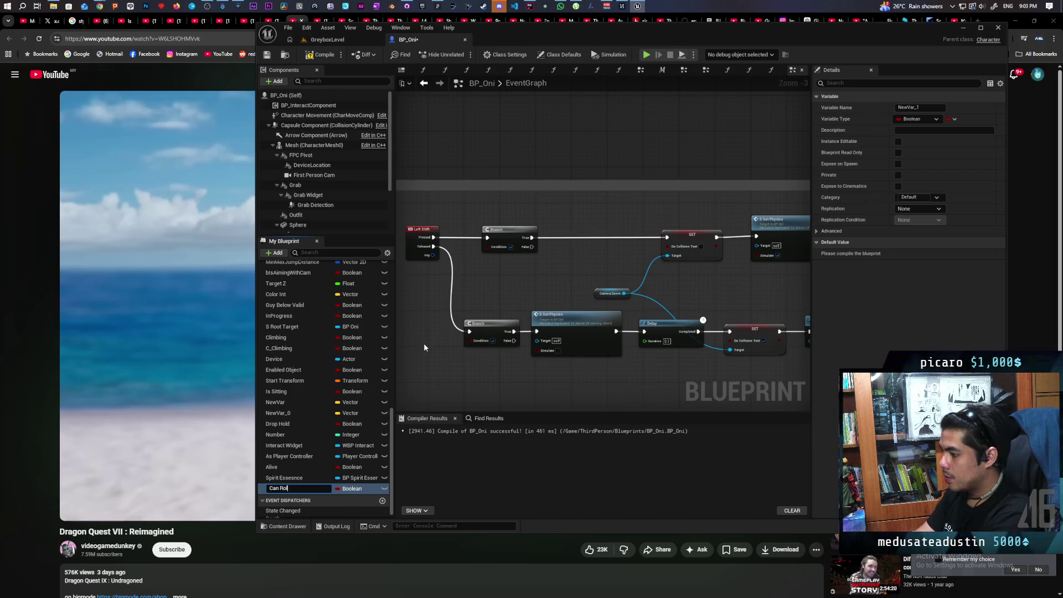
key(Return)
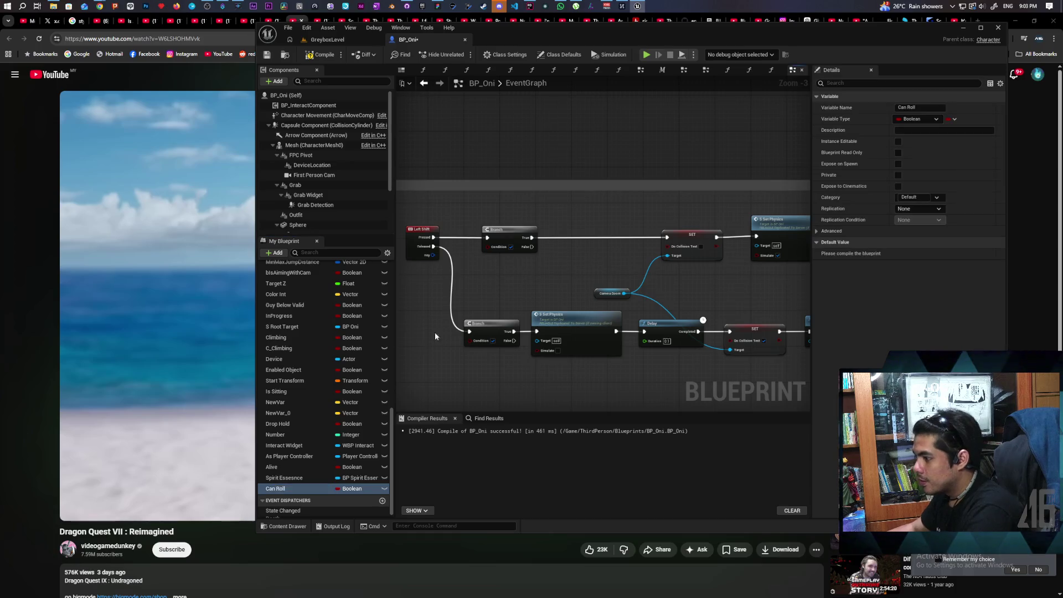
click(321, 55)
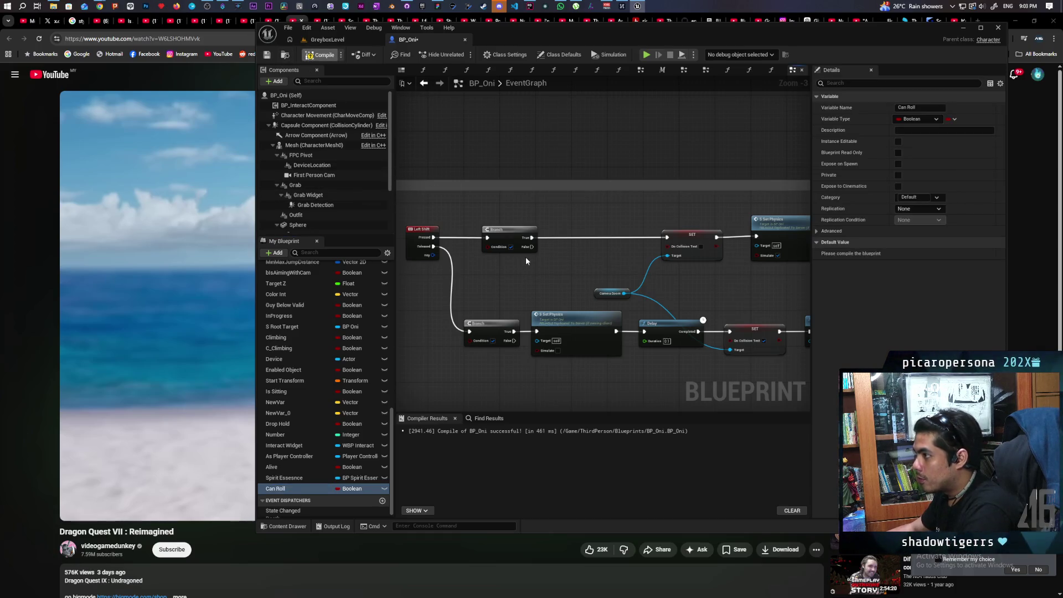
Feed Can Roll into both Branch conditions and set its default value to true.
mouse_move(276, 489)
mouse_down()
mouse_move(488, 247)
mouse_move(470, 263)
mouse_up()
drag(276, 488, 471, 340)
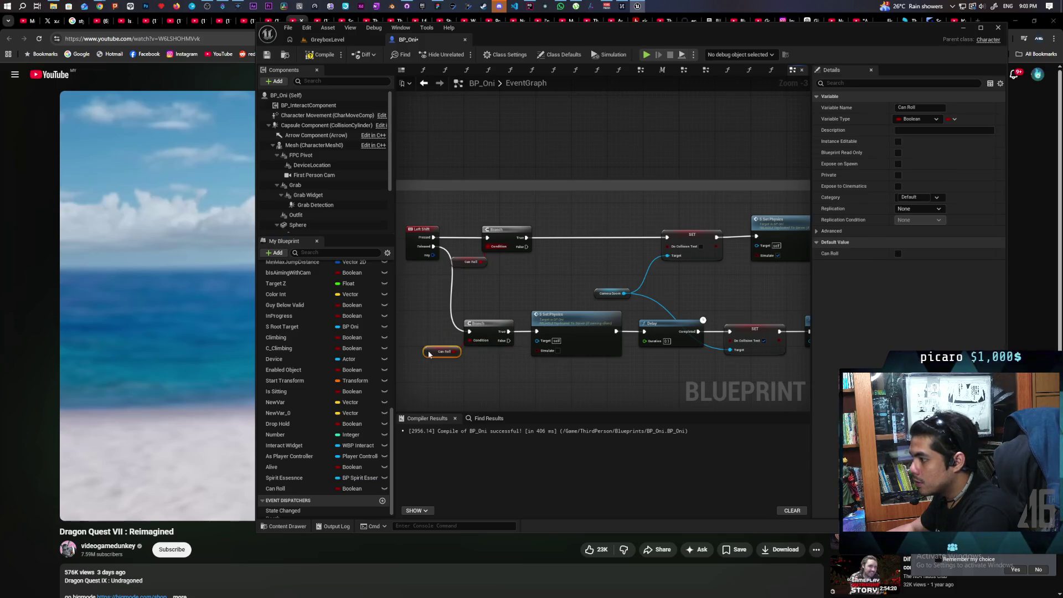
click(899, 253)
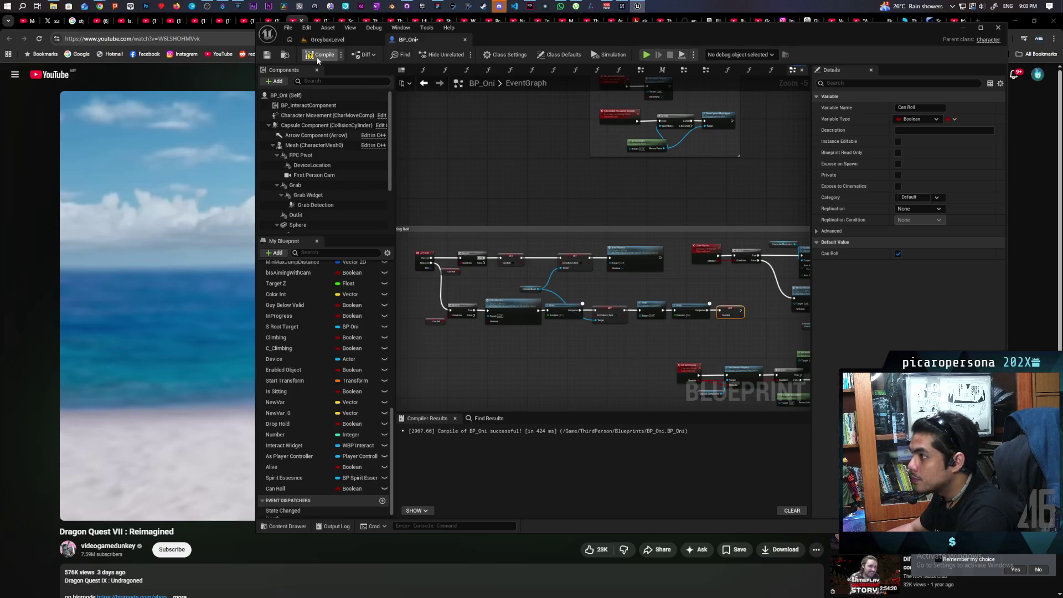
Recompile BP_Oni and start a play-test in GreyboxLevel with Alt+P.
key(F7)
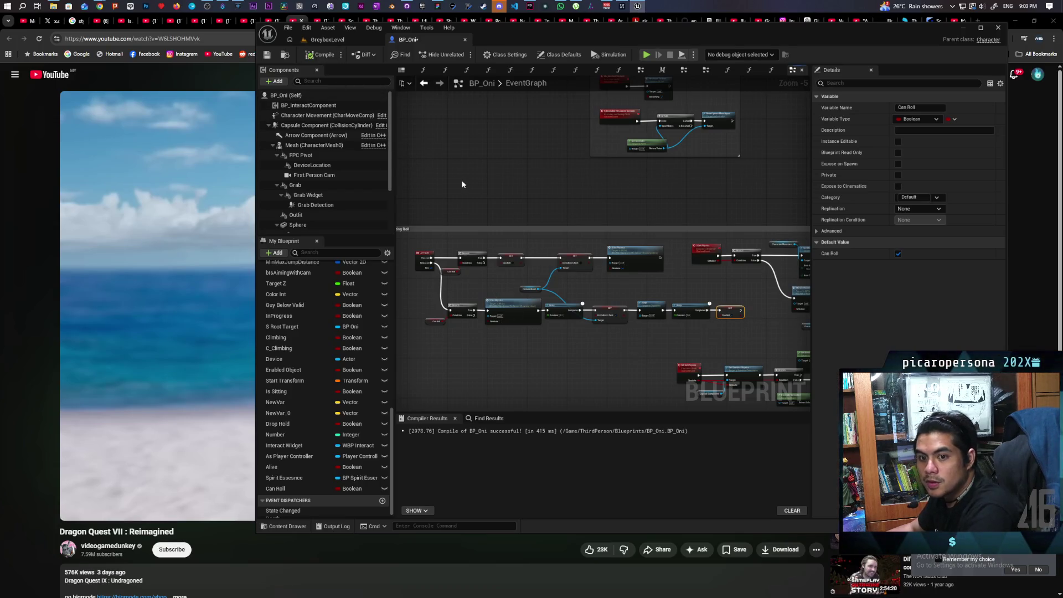
click(332, 40)
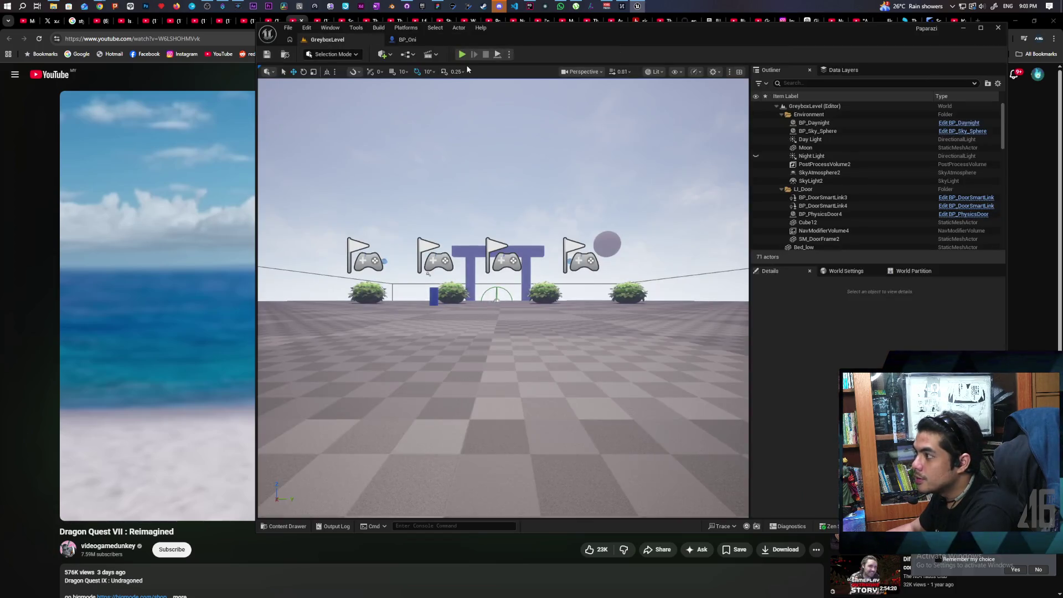
key(alt+p)
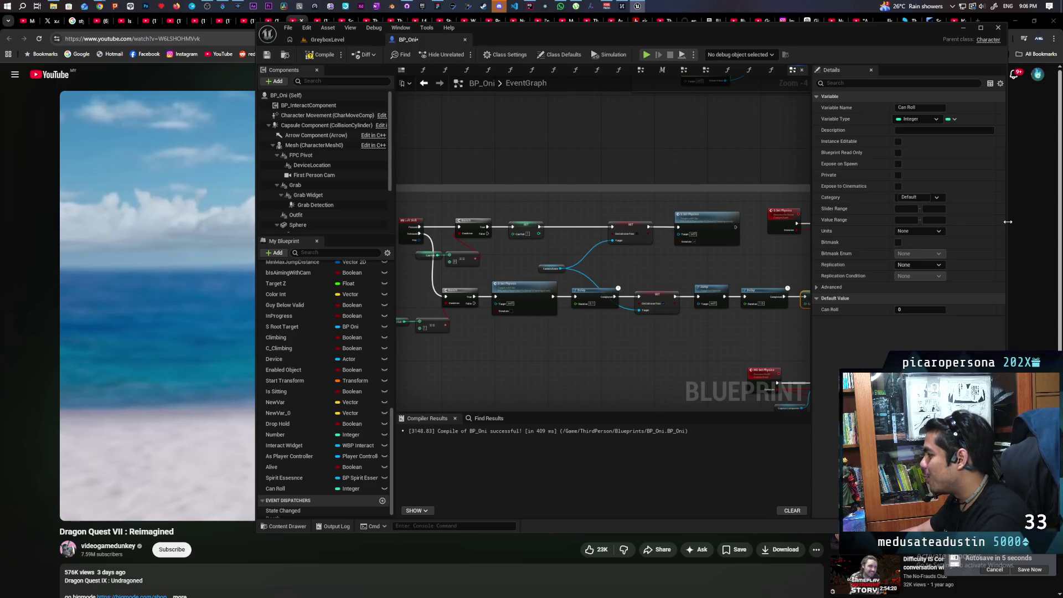
Move the Branch, Can Roll and == nodes left inside the Testing Roll comment.
drag(585, 337, 621, 361)
scroll(621, 361, up, 1)
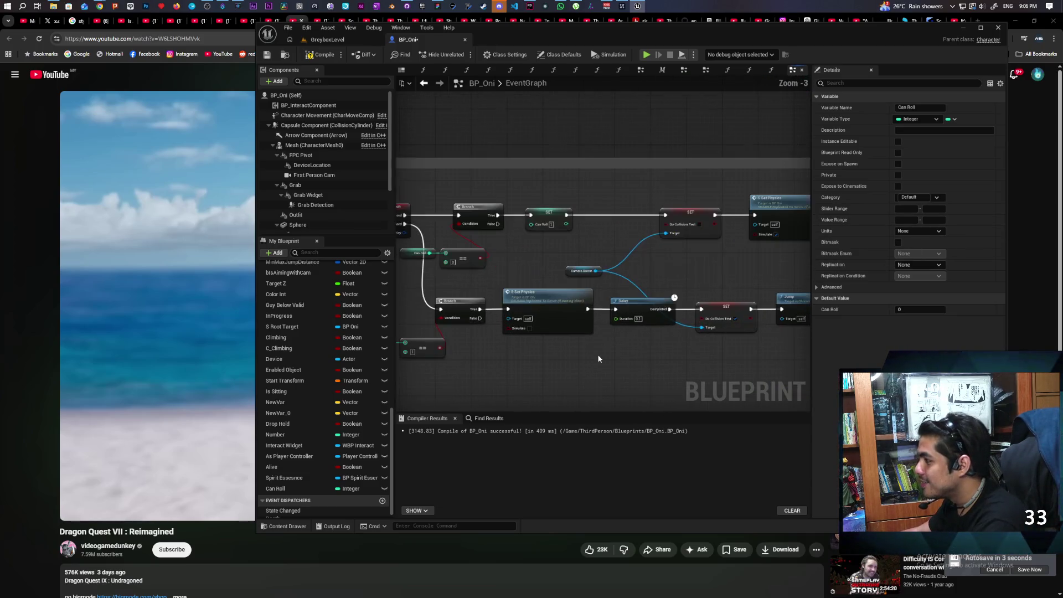
drag(529, 364, 592, 359)
mouse_move(463, 290)
mouse_down()
mouse_move(539, 342)
mouse_move(522, 306)
mouse_move(545, 303)
mouse_up()
scroll(593, 340, down, 2)
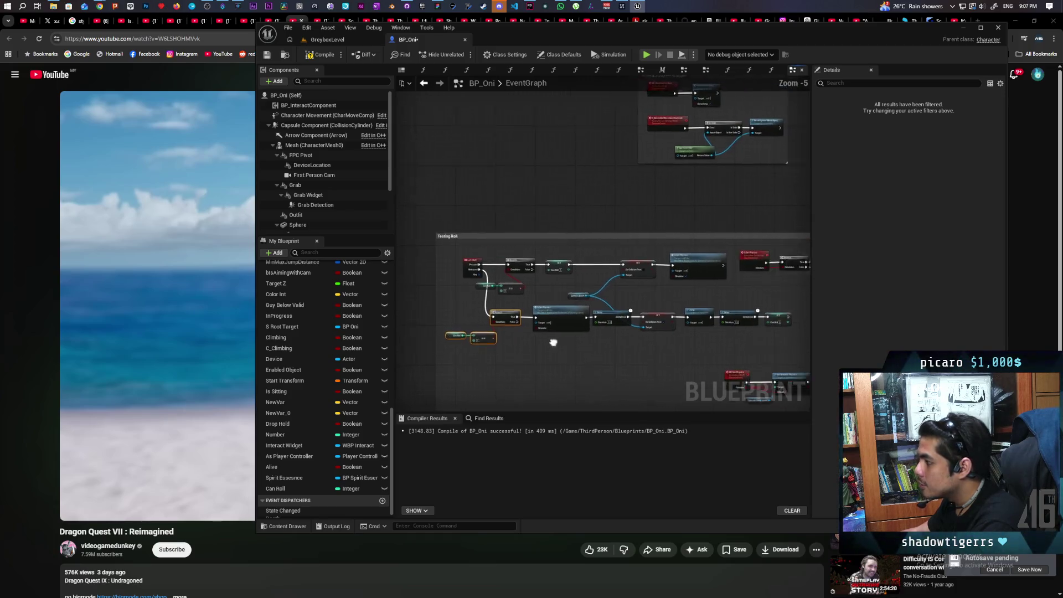
Add a SET Can Roll node on the lower Branch's True path.
drag(513, 330, 596, 316)
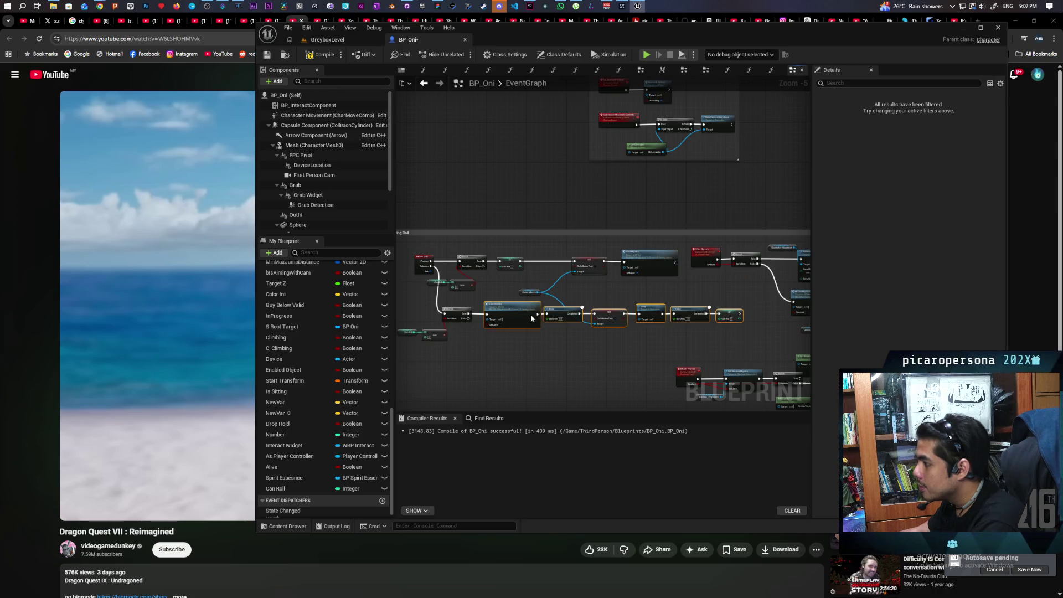
scroll(510, 330, up, 2)
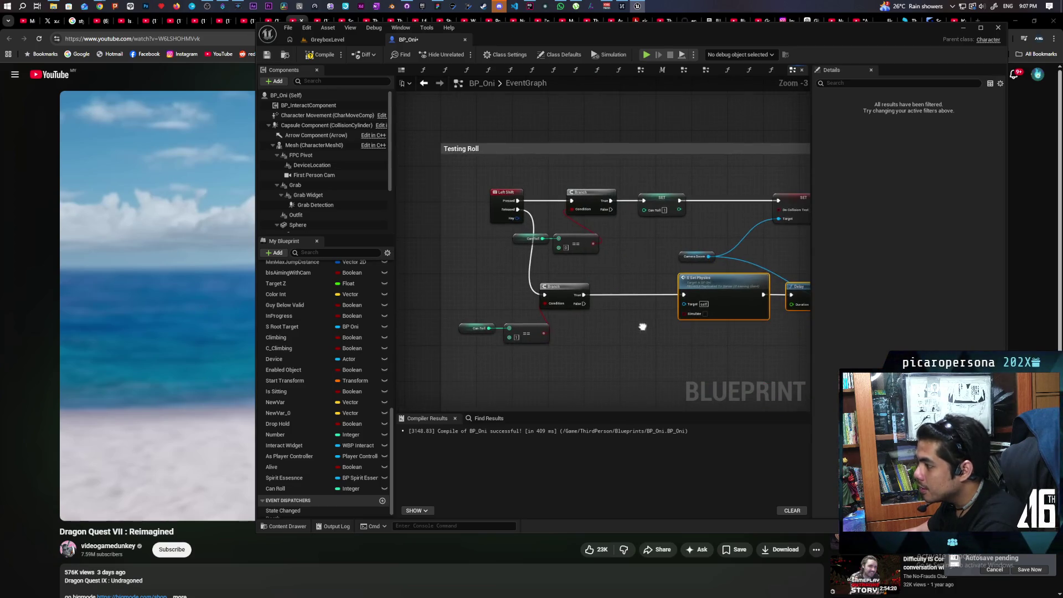
mouse_move(280, 489)
mouse_down()
mouse_move(609, 343)
mouse_move(595, 304)
mouse_move(640, 306)
mouse_up()
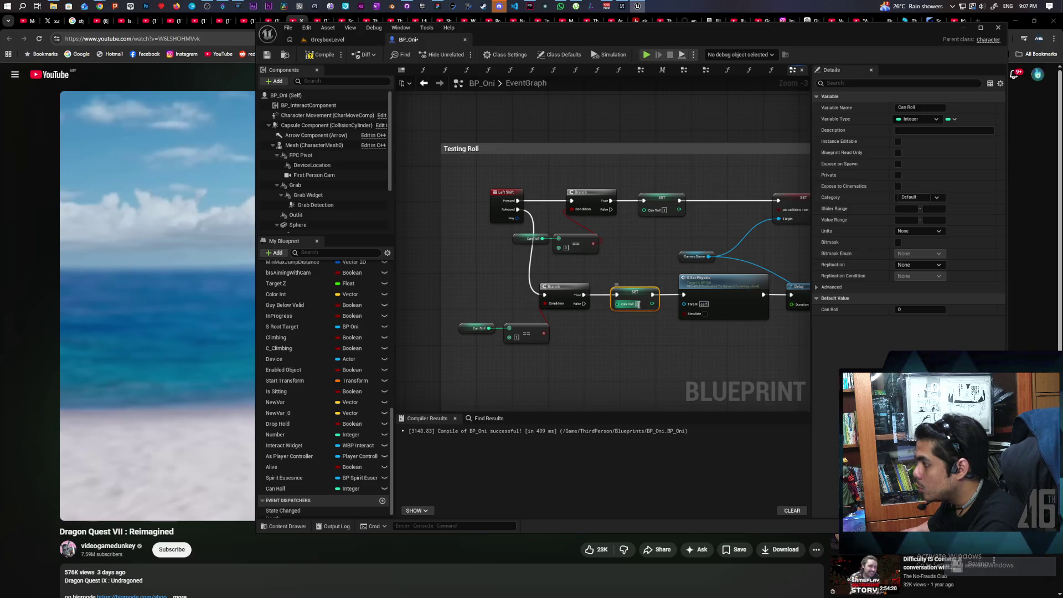
click(600, 361)
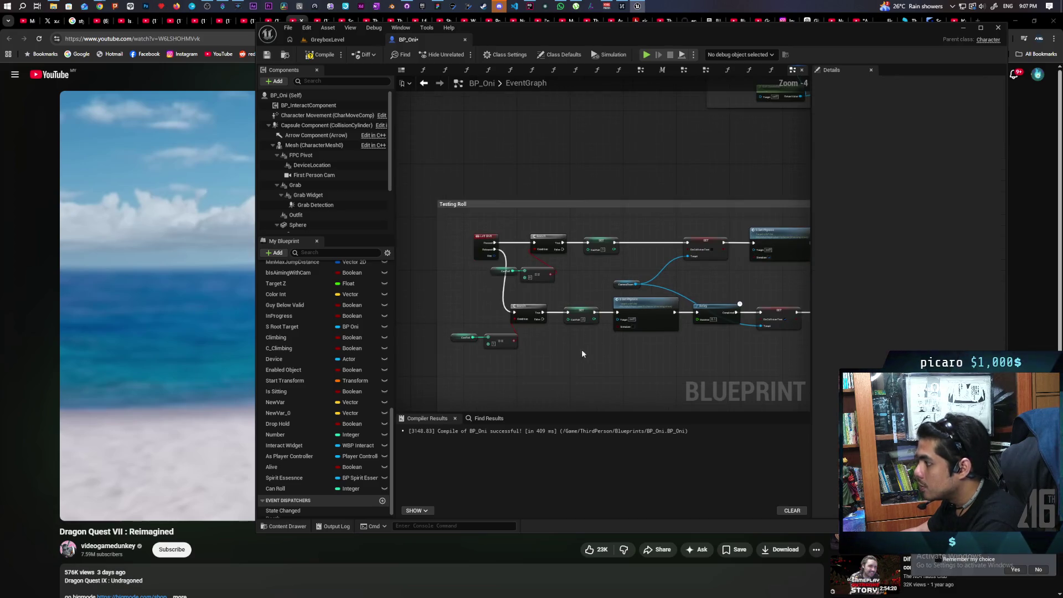
Save BP_Oni and view the whole Testing Roll graph.
scroll(421, 368, down, 1)
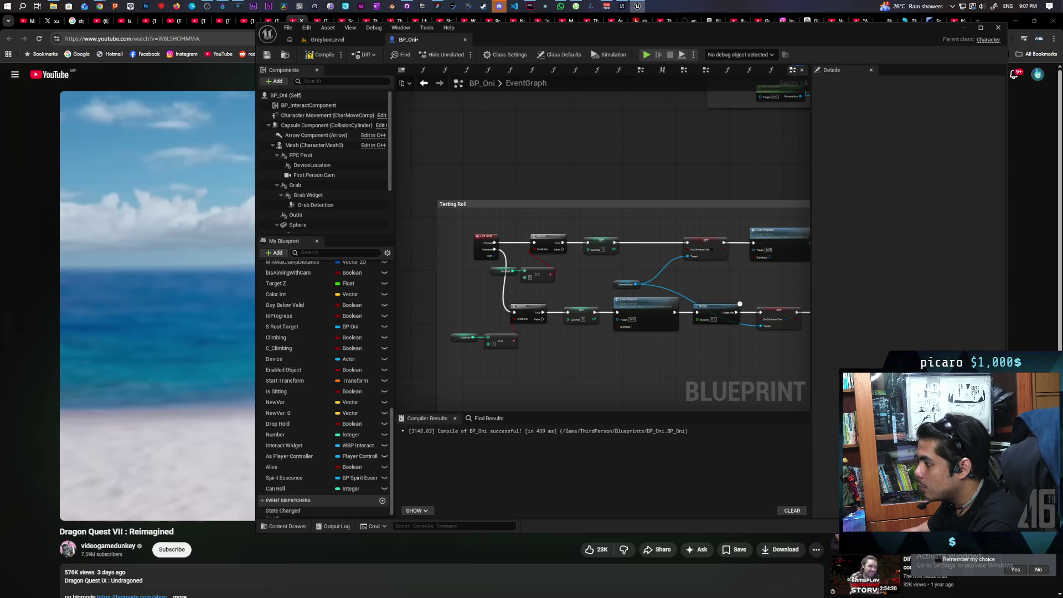
scroll(656, 321, up, 1)
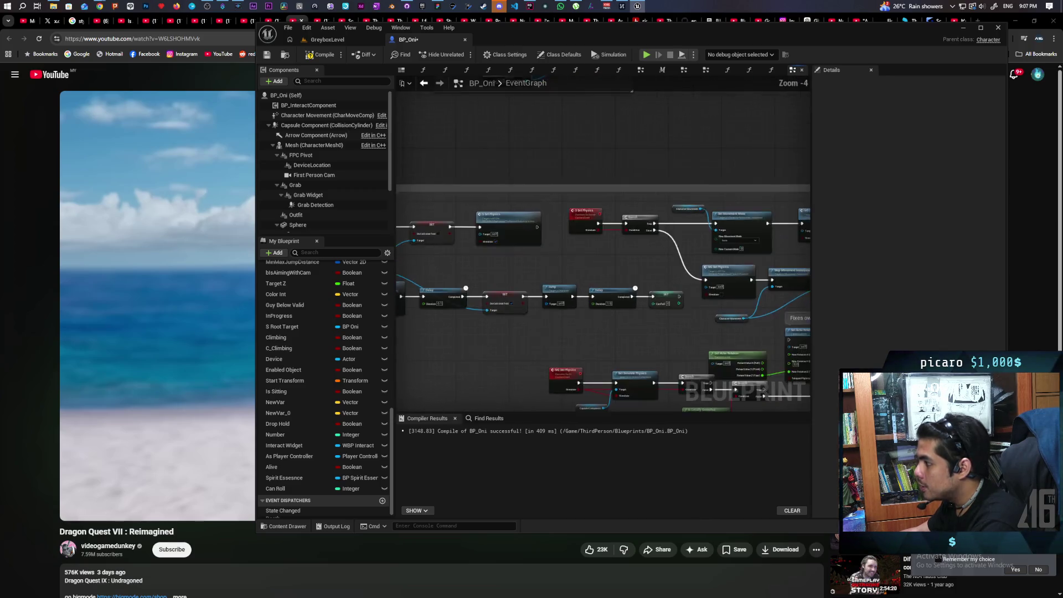
scroll(653, 288, down, 1)
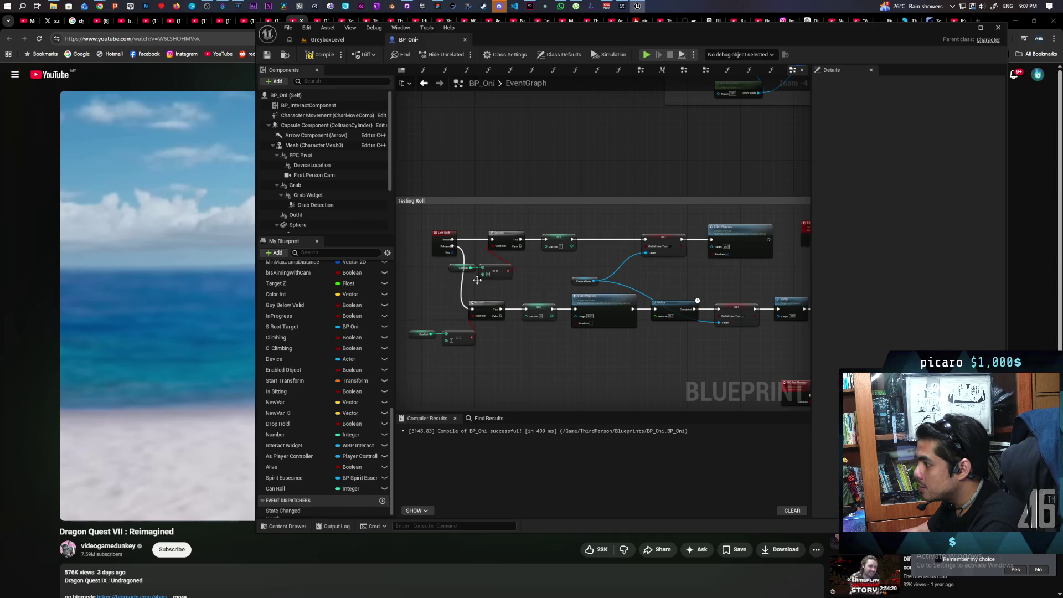
scroll(725, 273, down, 1)
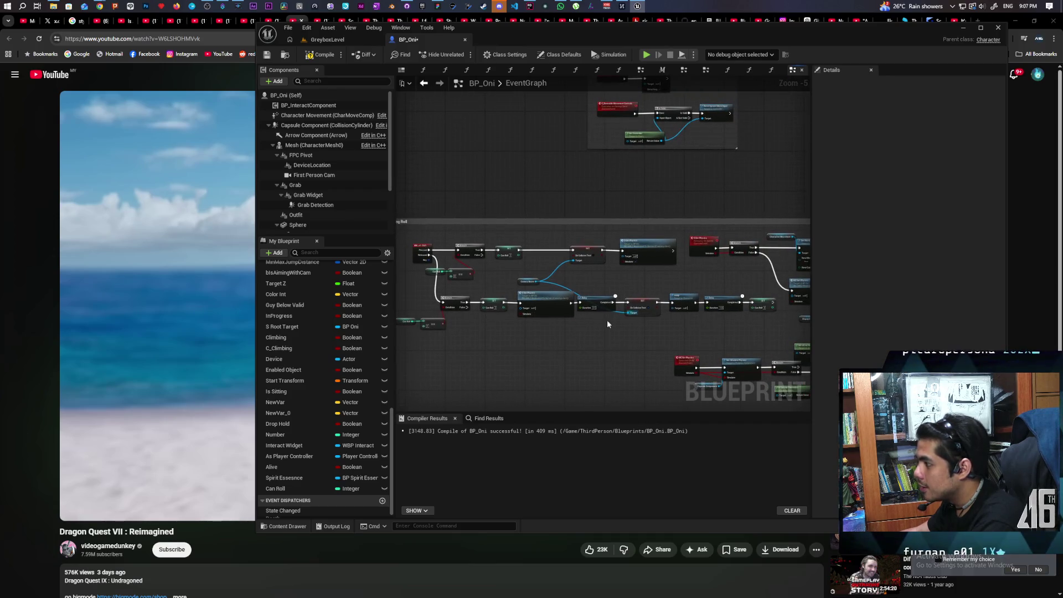
scroll(564, 332, up, 3)
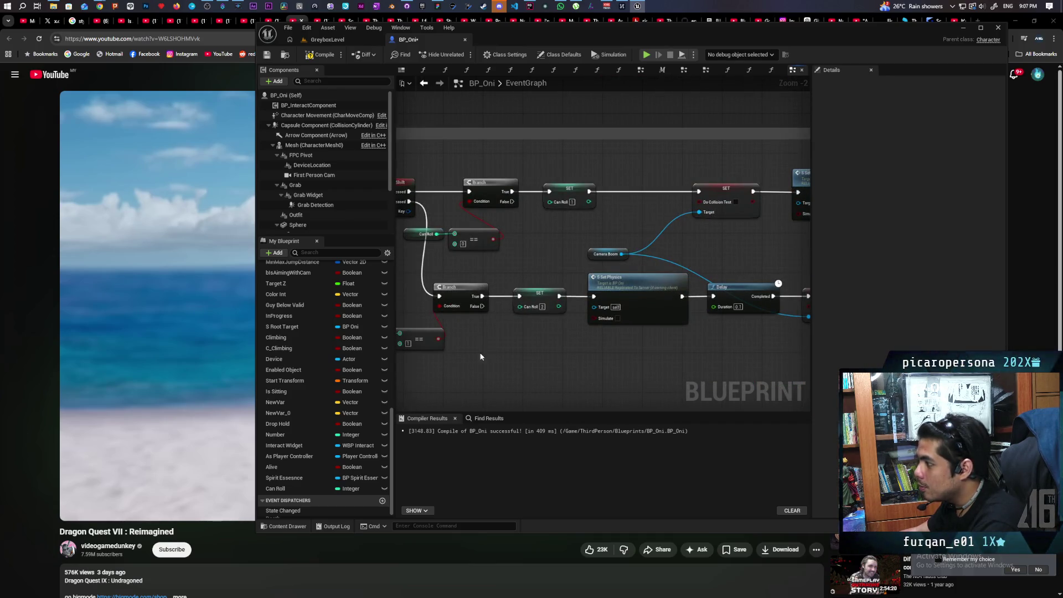
drag(521, 255, 631, 234)
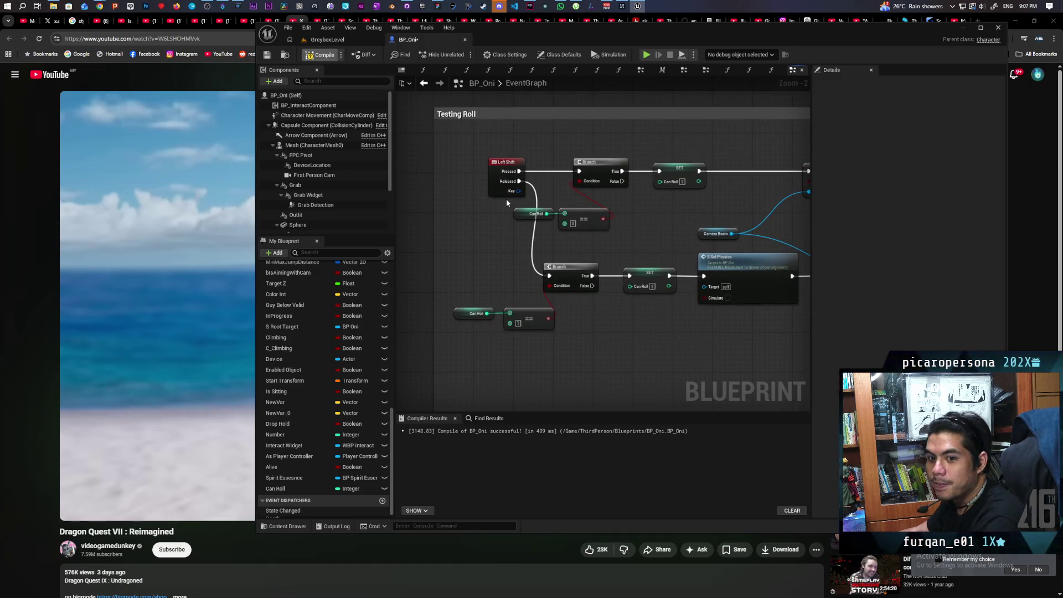
key(ctrl+s)
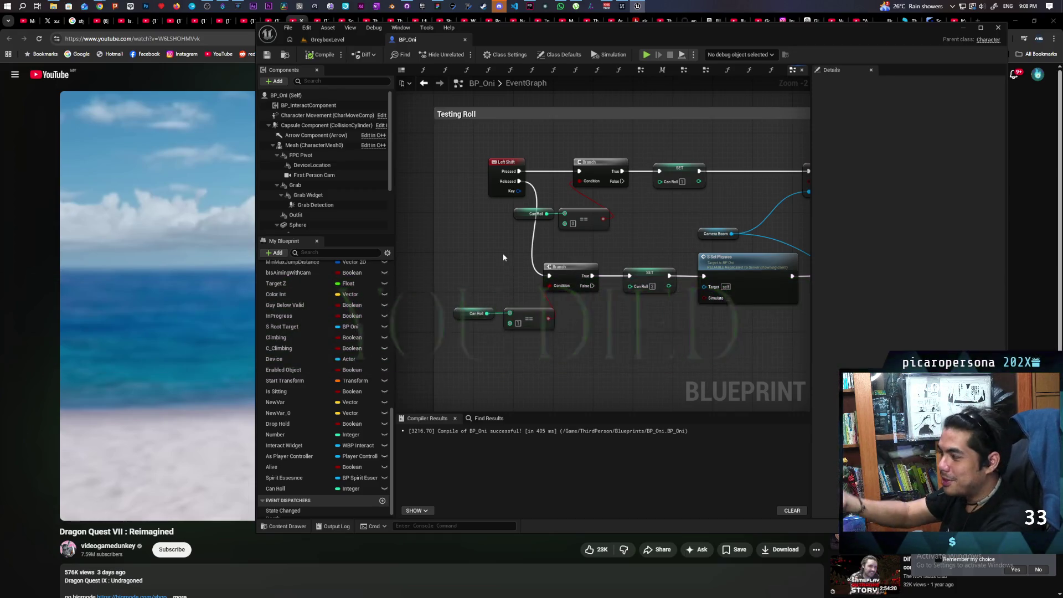
scroll(576, 270, down, 3)
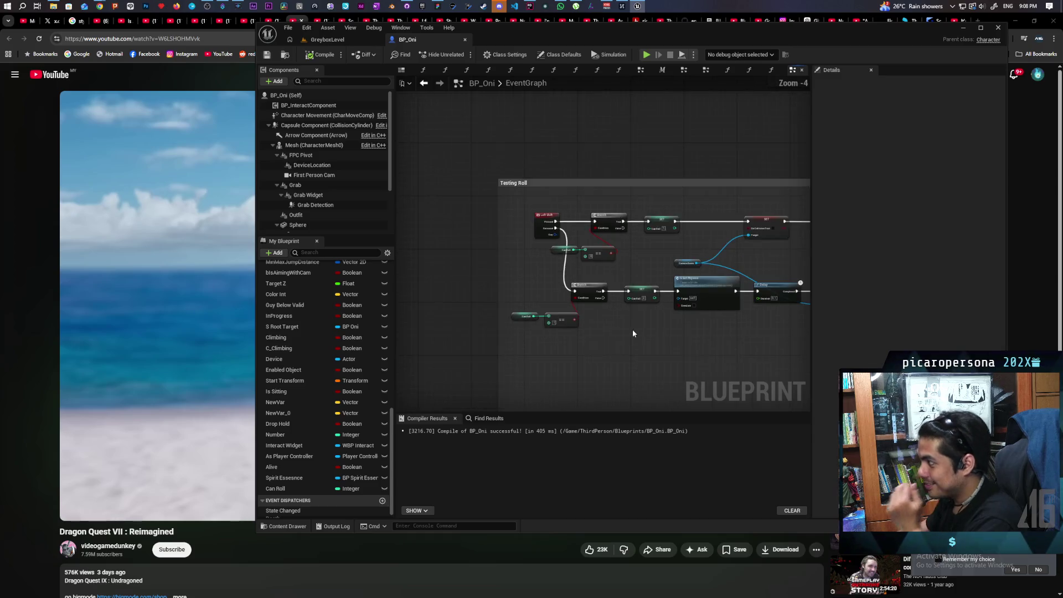
mouse_move(633, 329)
mouse_down()
mouse_move(465, 316)
mouse_move(505, 329)
mouse_up()
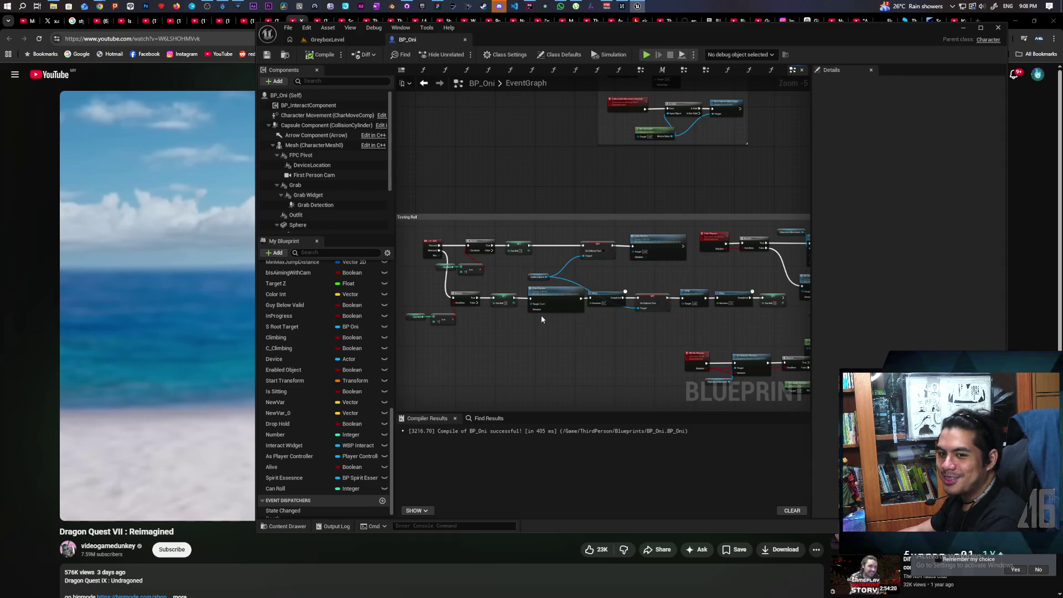
Play-test GreyboxLevel with the Can Roll gating, stop with Esc, and return to BP_Oni.
click(341, 41)
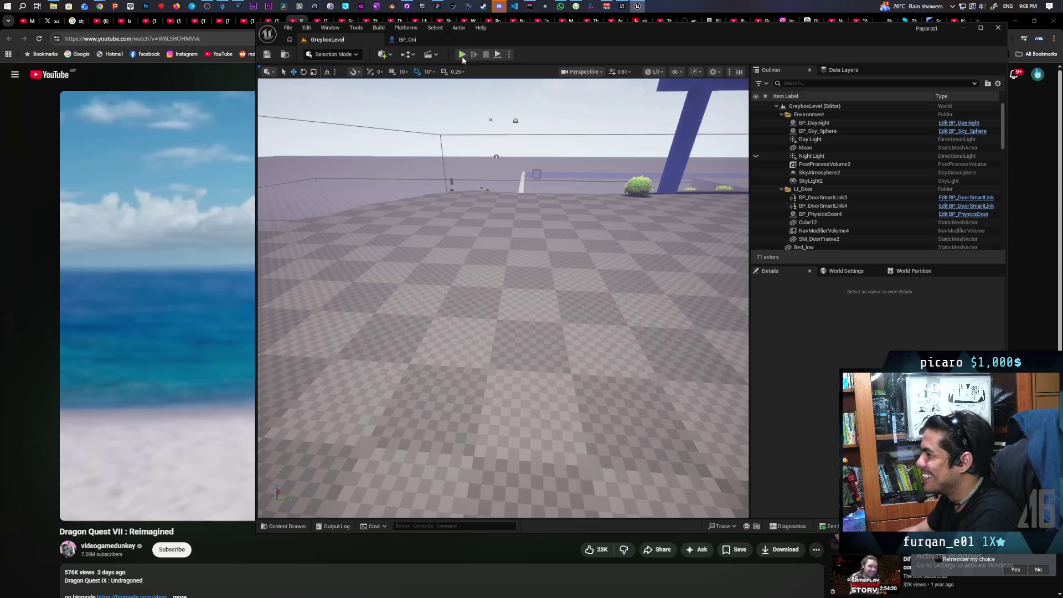
key(alt+p)
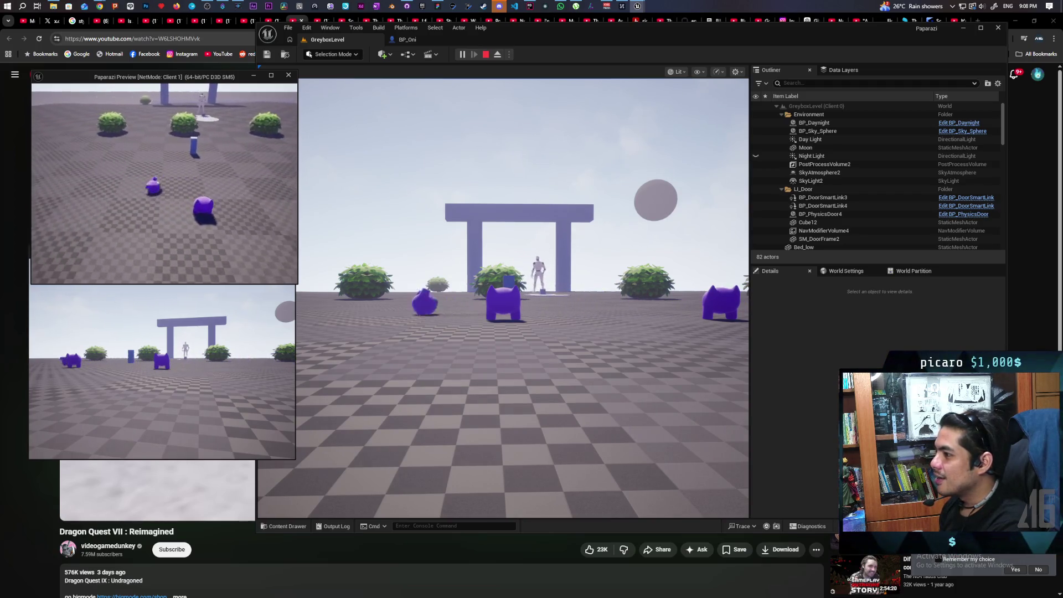
key(Escape)
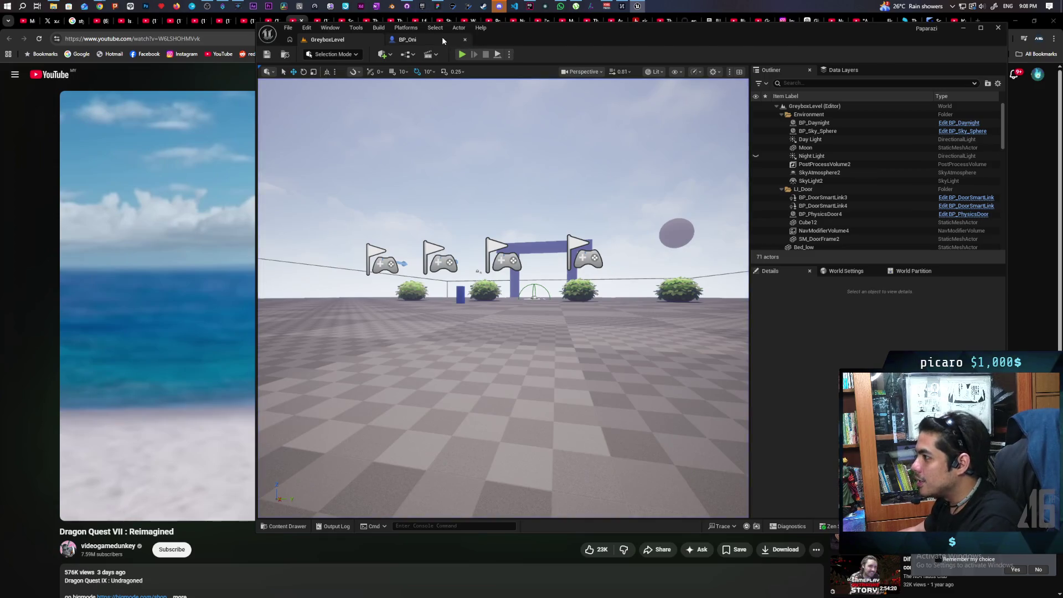
click(437, 38)
Shift the SET Do Collision Test, Camera Boom and Set Physics nodes left, then save.
scroll(646, 209, up, 2)
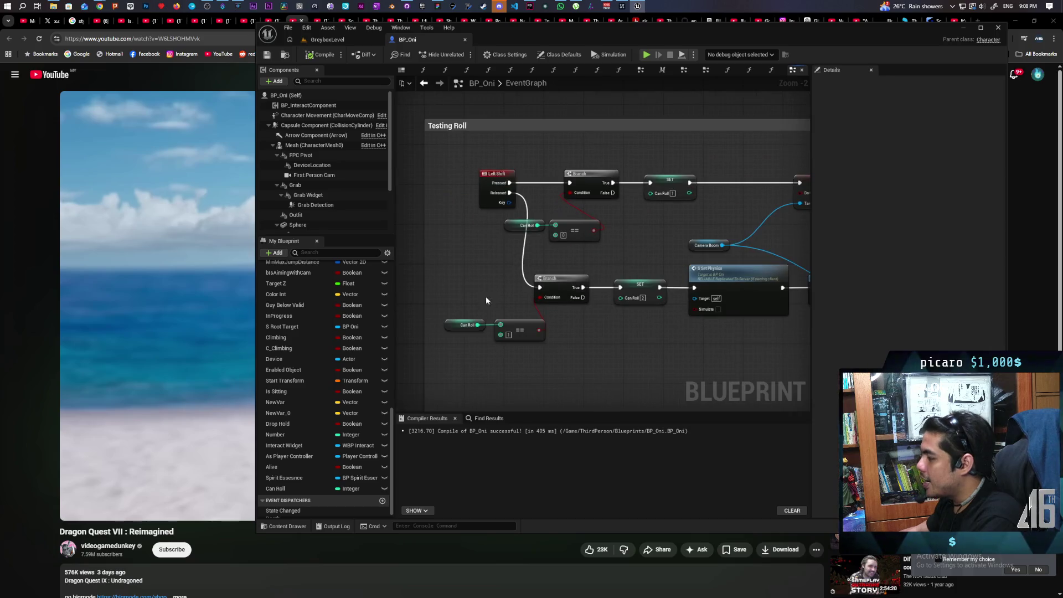
drag(486, 294, 631, 345)
drag(599, 284, 578, 284)
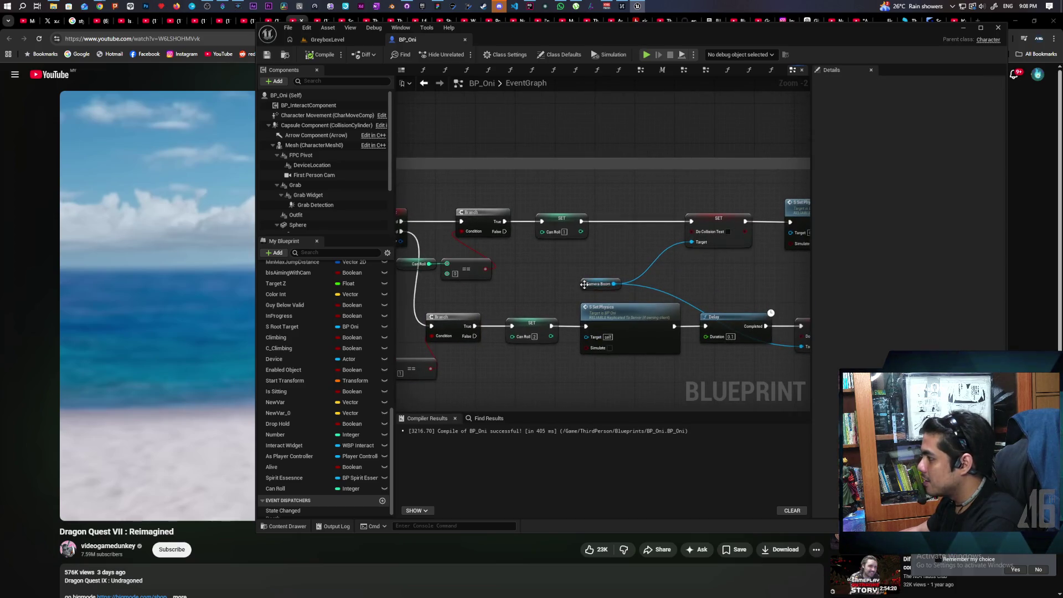
mouse_move(710, 219)
mouse_down()
mouse_move(647, 218)
mouse_move(554, 241)
mouse_up()
drag(729, 235, 655, 237)
scroll(655, 237, down, 2)
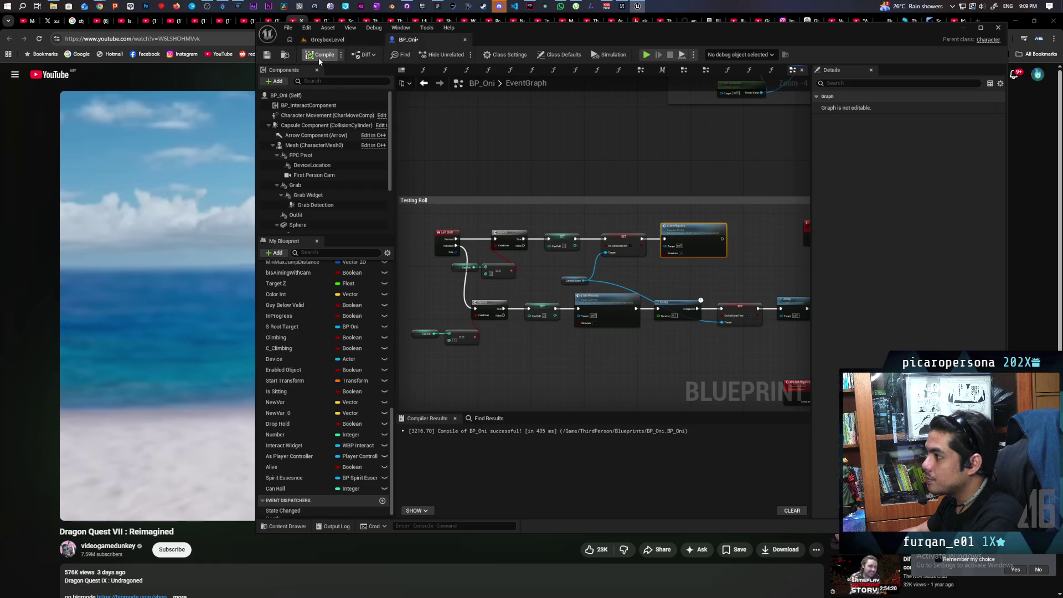
key(ctrl+s)
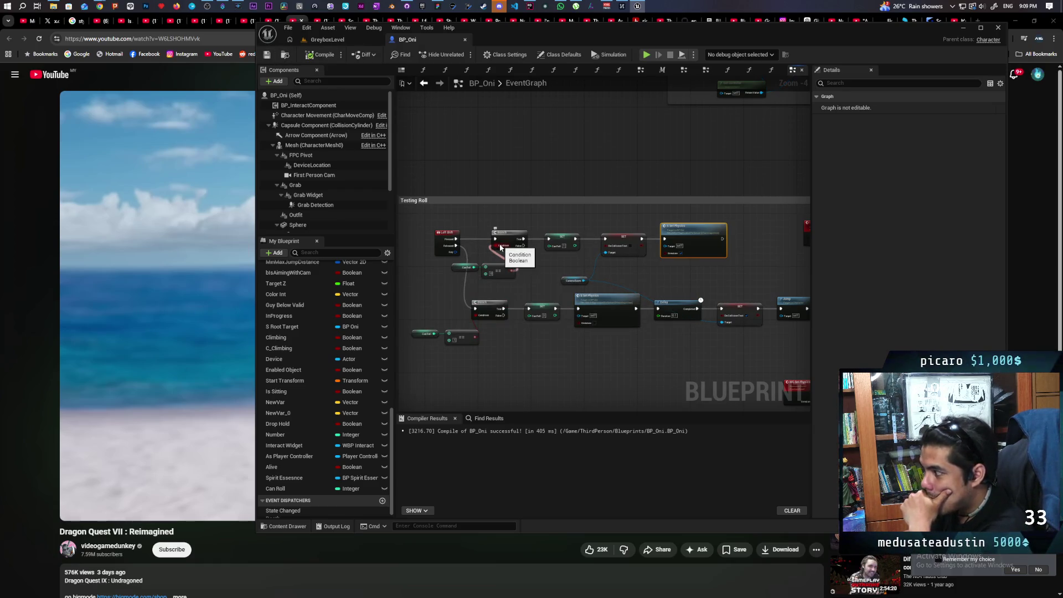
Tighten the top row by moving the Do Collision Test setter, Can Roll setter and Set Physics left.
scroll(502, 267, up, 1)
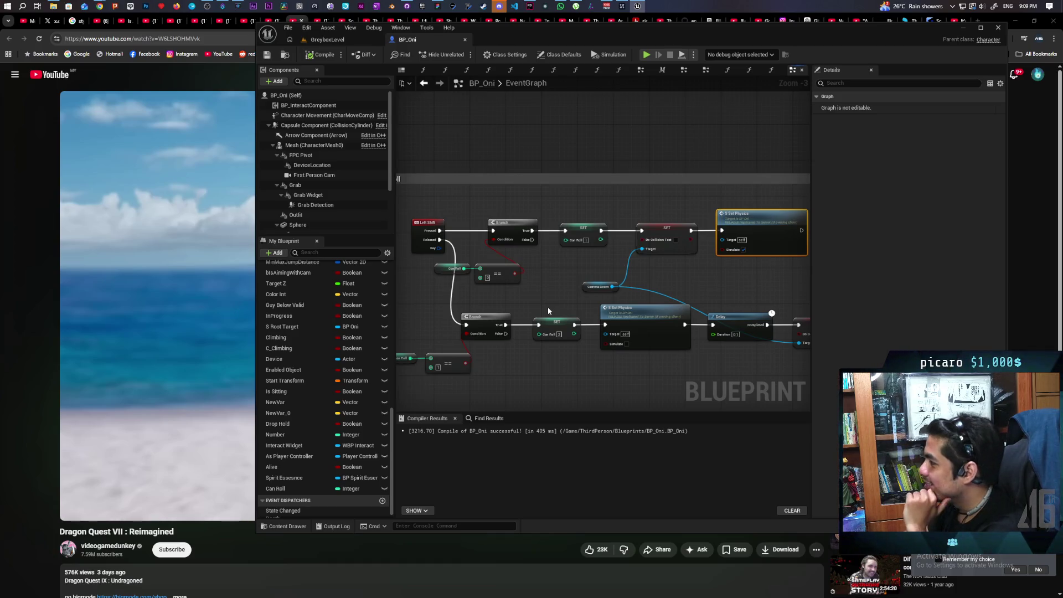
mouse_move(565, 305)
mouse_down()
mouse_move(421, 305)
mouse_move(438, 287)
mouse_move(728, 287)
mouse_move(554, 292)
mouse_move(699, 279)
mouse_up()
click(719, 292)
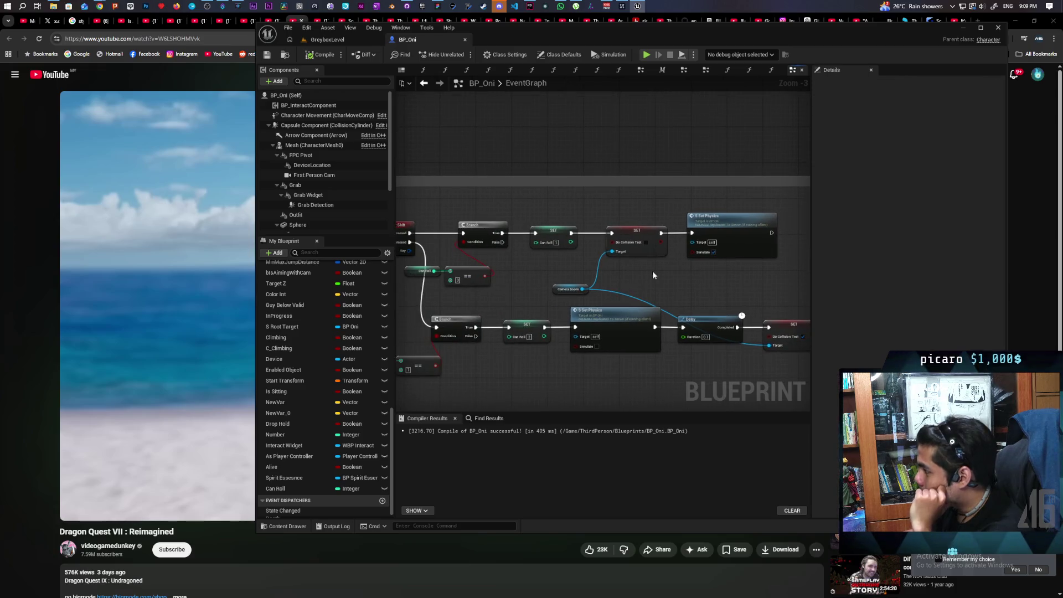
drag(628, 236, 619, 240)
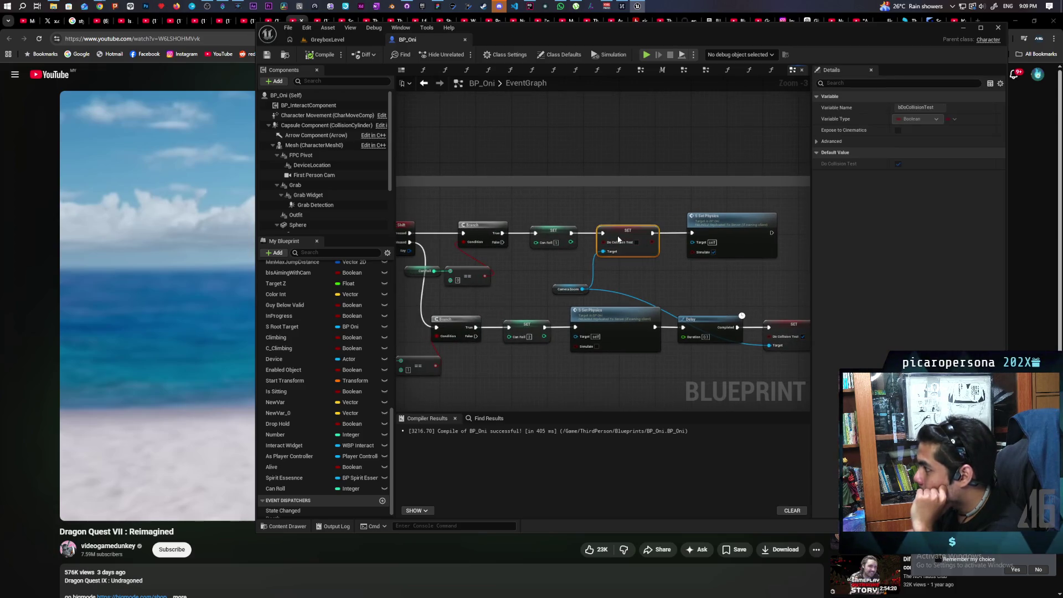
mouse_move(549, 229)
mouse_down()
mouse_move(480, 228)
mouse_move(545, 275)
mouse_move(540, 258)
mouse_move(624, 276)
mouse_move(600, 273)
mouse_up()
click(601, 222)
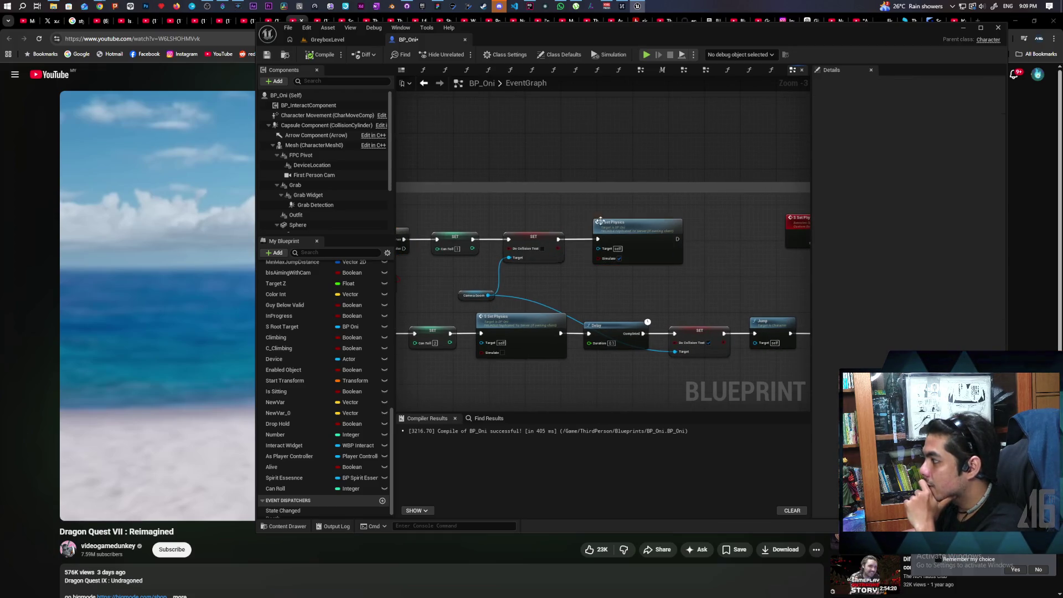
drag(601, 222, 587, 221)
Add a Delay node after the top Set Physics node.
click(537, 250)
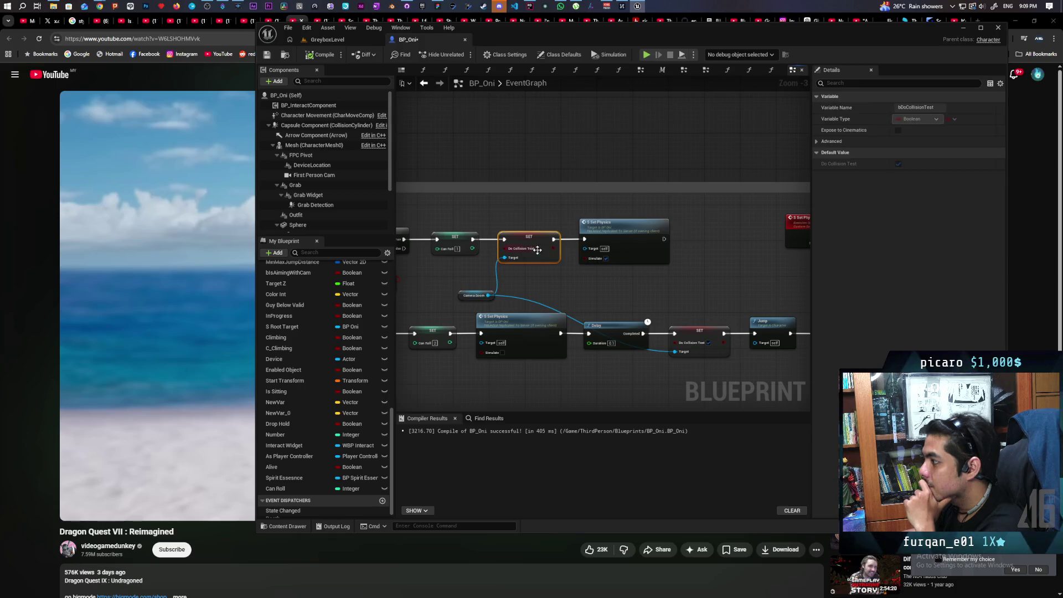
drag(538, 250, 474, 270)
click(612, 258)
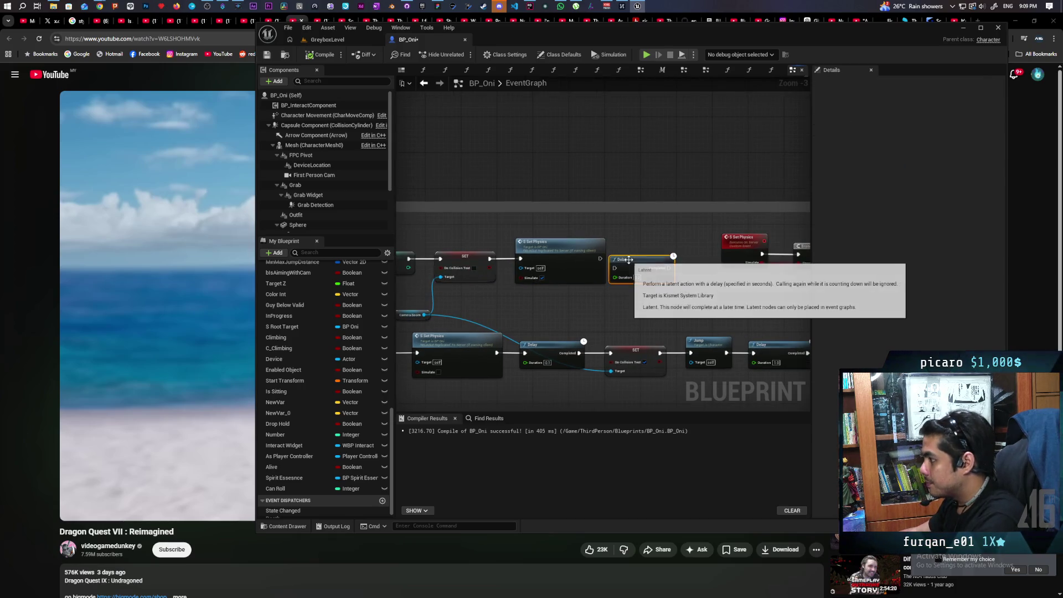
Set the new Delay node's Duration to 1.0 second.
scroll(629, 260, up, 3)
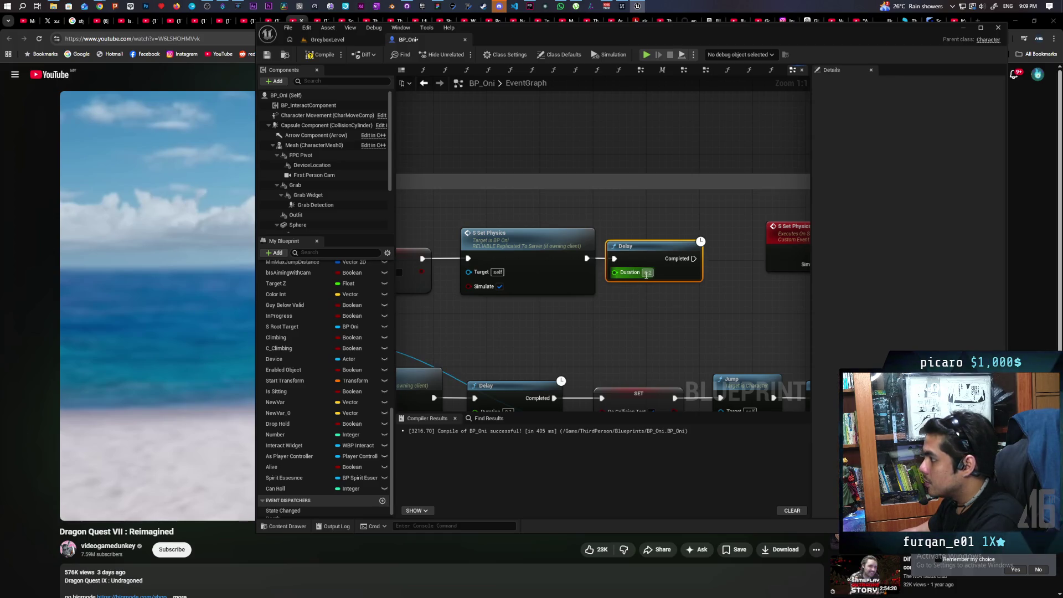
click(647, 272)
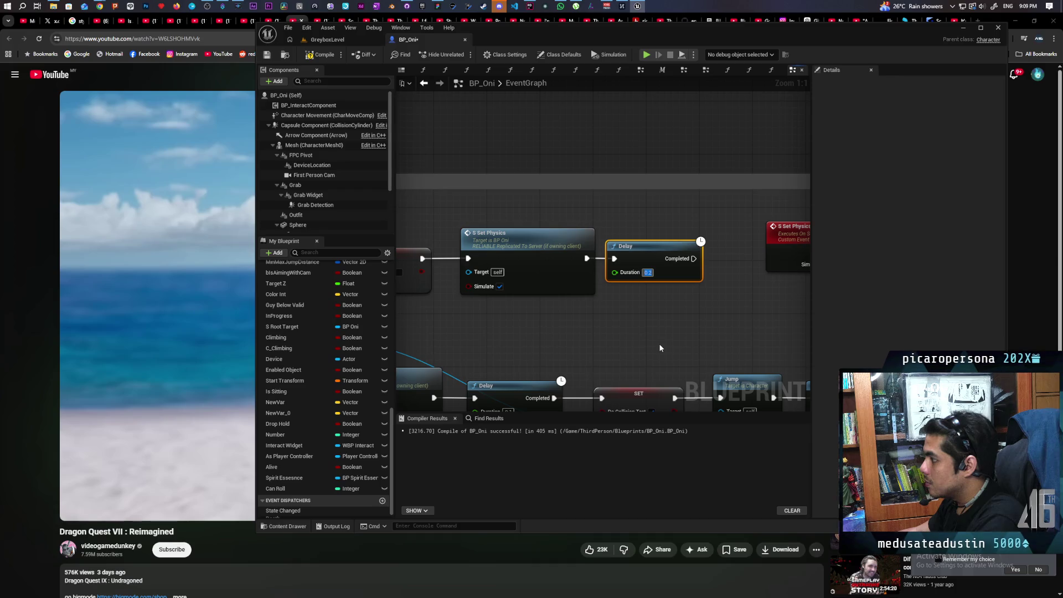
text(1)
click(665, 338)
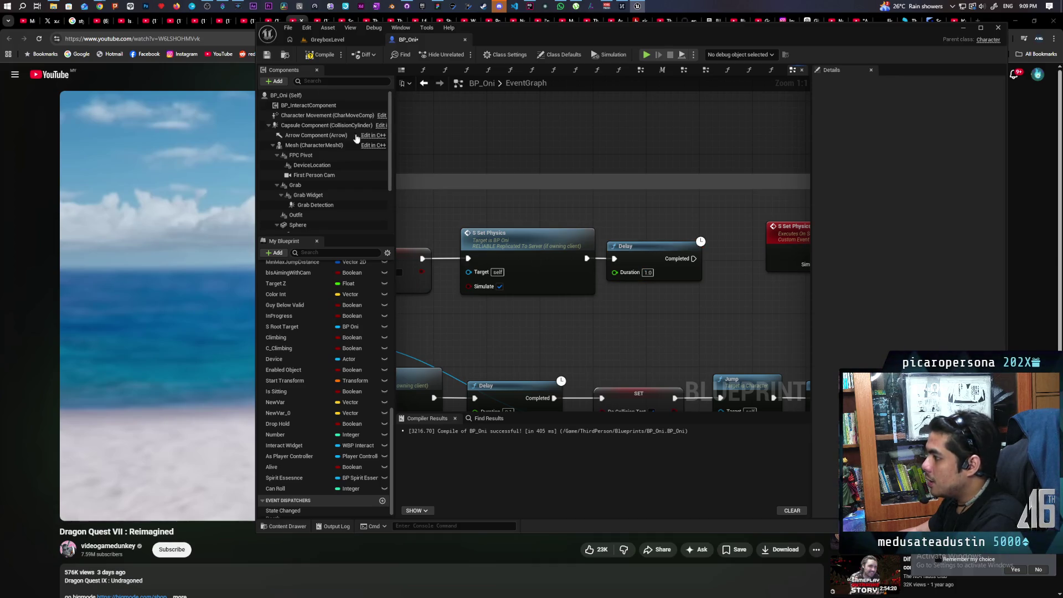
Compile and save BP_Oni, then recenter the view on the Testing Roll nodes.
click(268, 56)
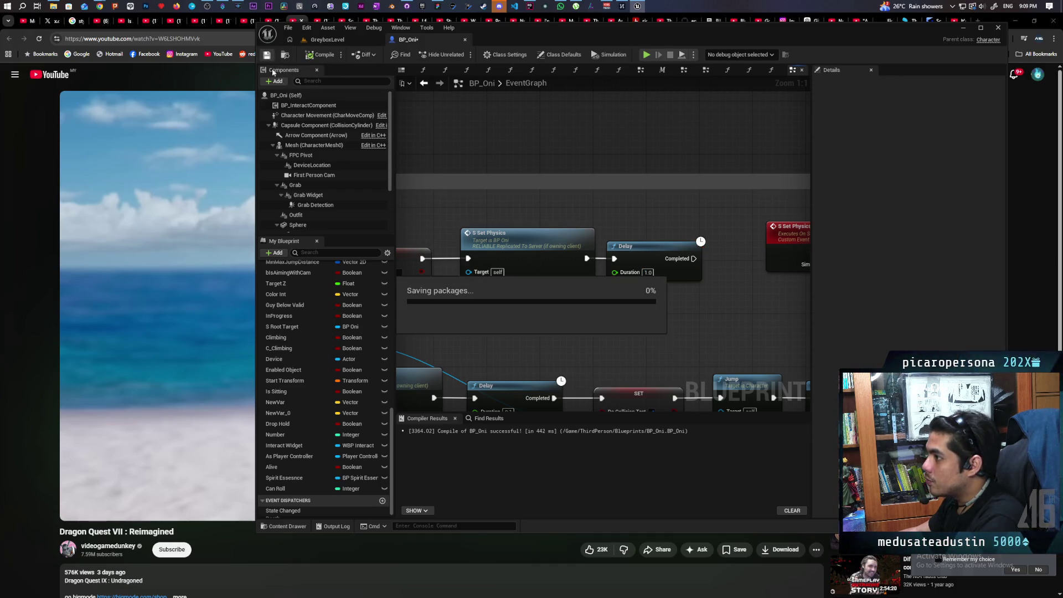
click(636, 258)
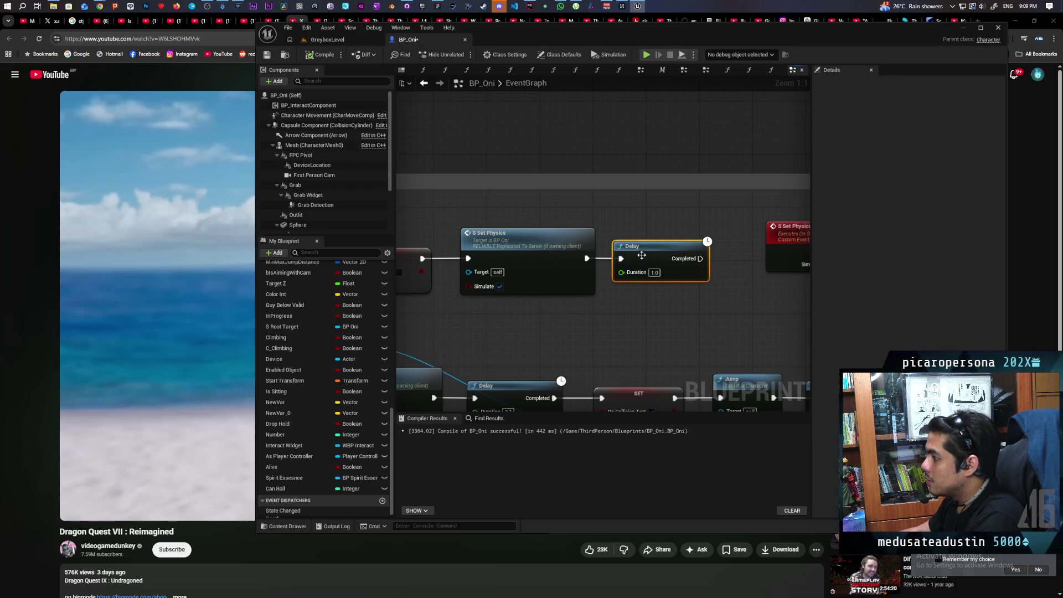
scroll(631, 266, down, 7)
mouse_move(588, 208)
mouse_down()
mouse_move(520, 219)
mouse_move(396, 206)
mouse_move(443, 218)
mouse_move(645, 191)
mouse_move(560, 248)
mouse_up()
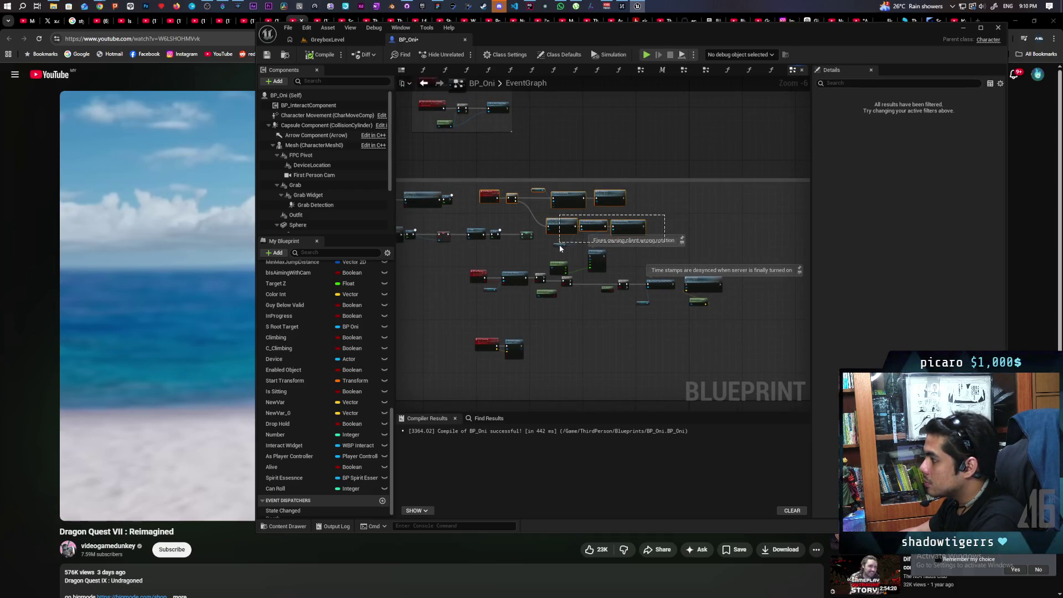
Move the top-row nodes further right to make room after the Delay.
drag(599, 201, 717, 199)
click(717, 199)
scroll(669, 212, up, 4)
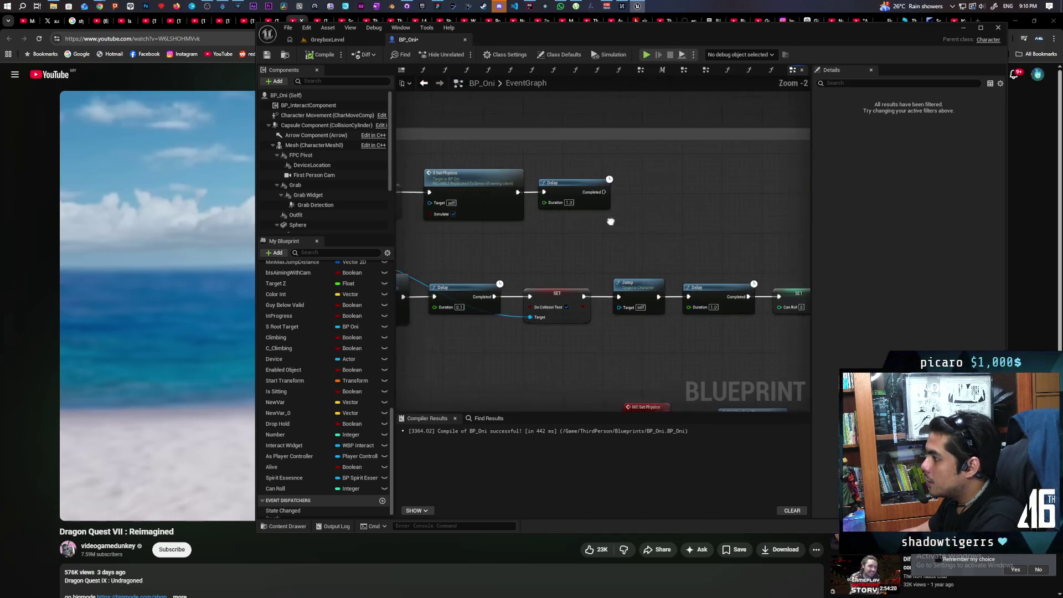
scroll(547, 254, down, 1)
drag(547, 254, 684, 249)
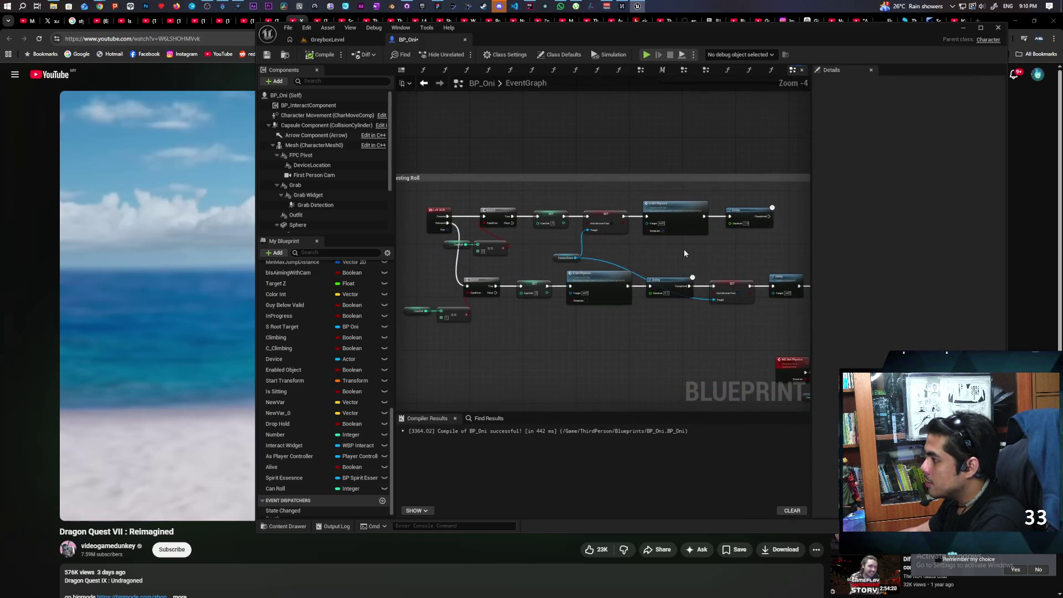
drag(544, 257, 679, 262)
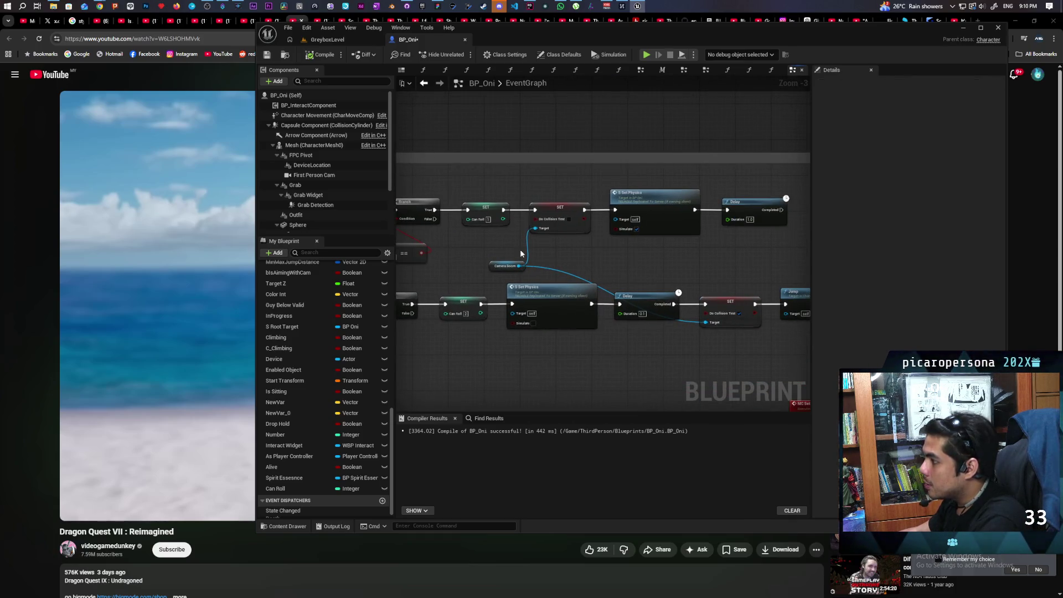
Add a SET Can Roll node with value 2 on the Delay's Completed pin.
drag(275, 488, 730, 343)
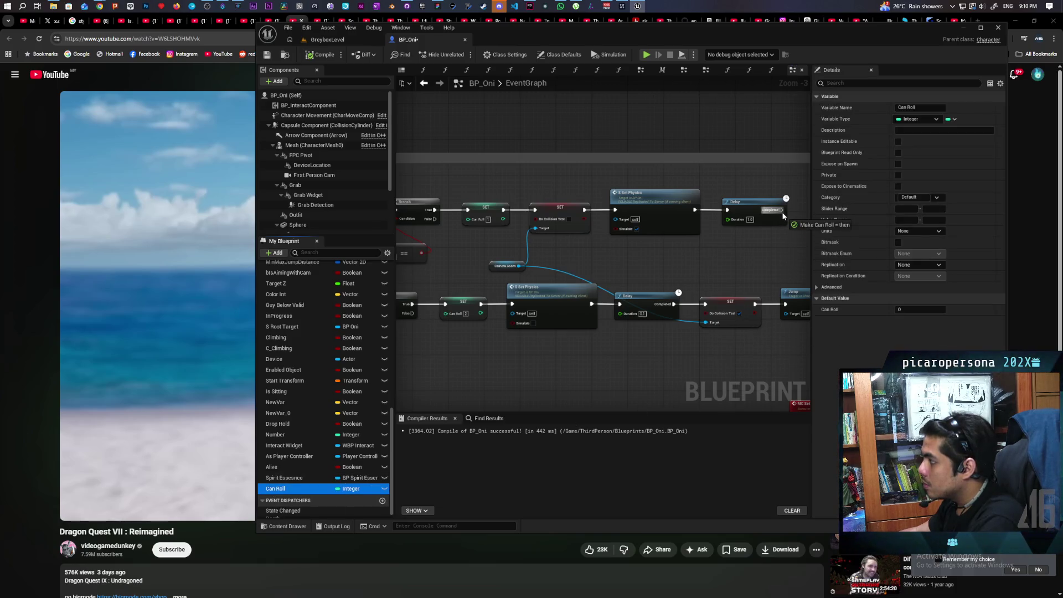
drag(782, 212, 782, 212)
mouse_move(767, 248)
mouse_down()
mouse_move(718, 275)
mouse_move(642, 283)
mouse_move(649, 303)
mouse_up()
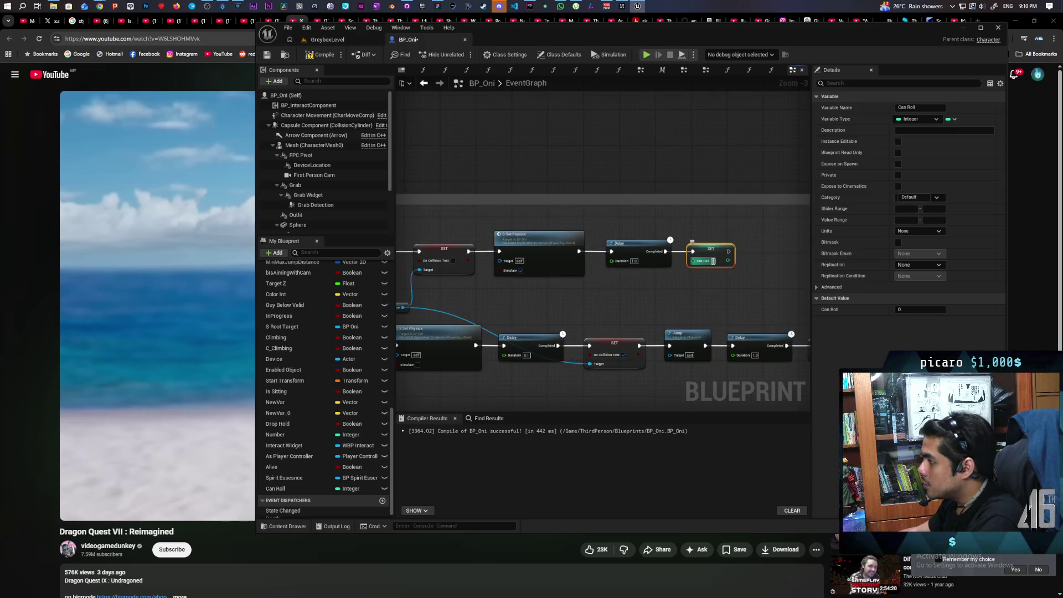
text(2)
click(679, 301)
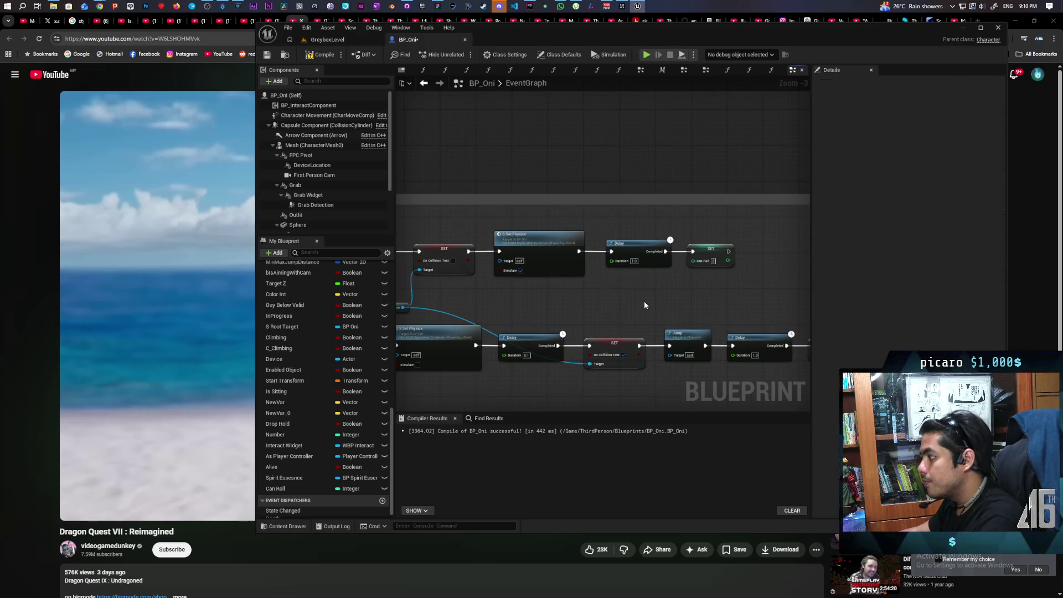
scroll(645, 305, down, 2)
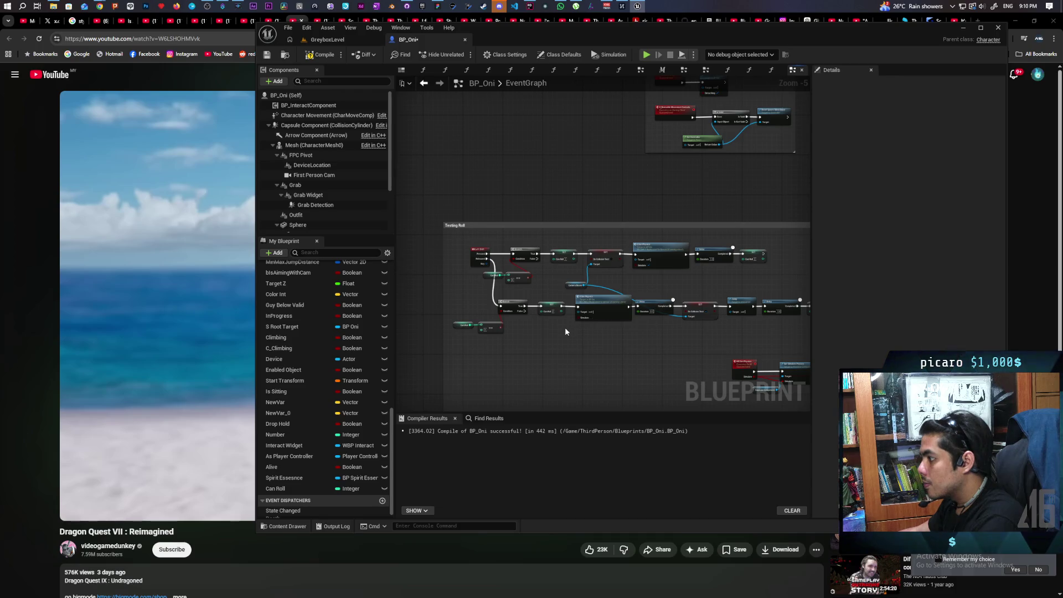
scroll(565, 331, up, 2)
Add an End Roll custom event wired into the lower Branch, then compile and save.
key(ctrl+v)
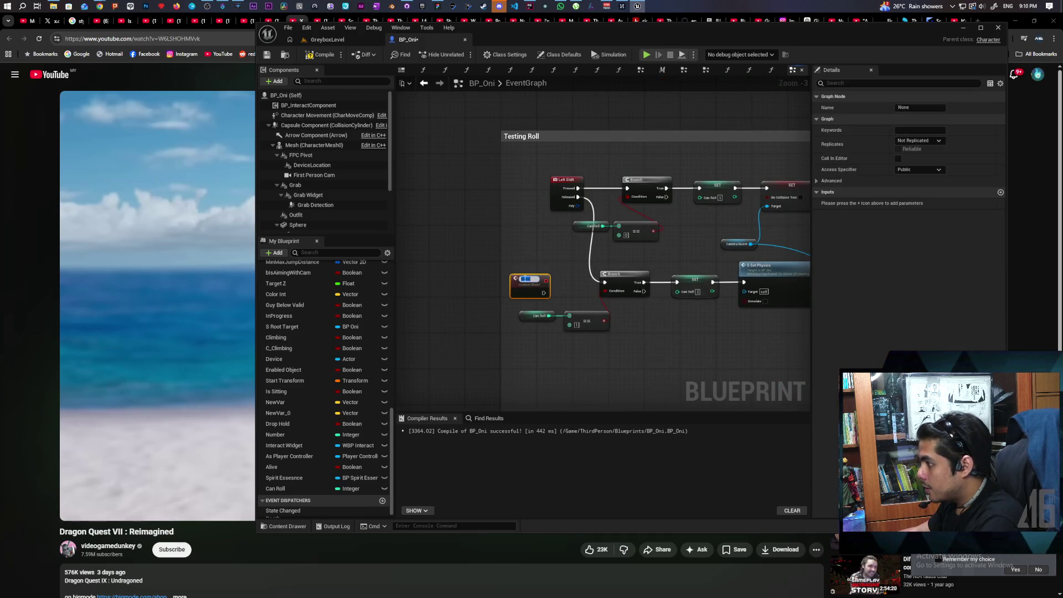
text(End Roll)
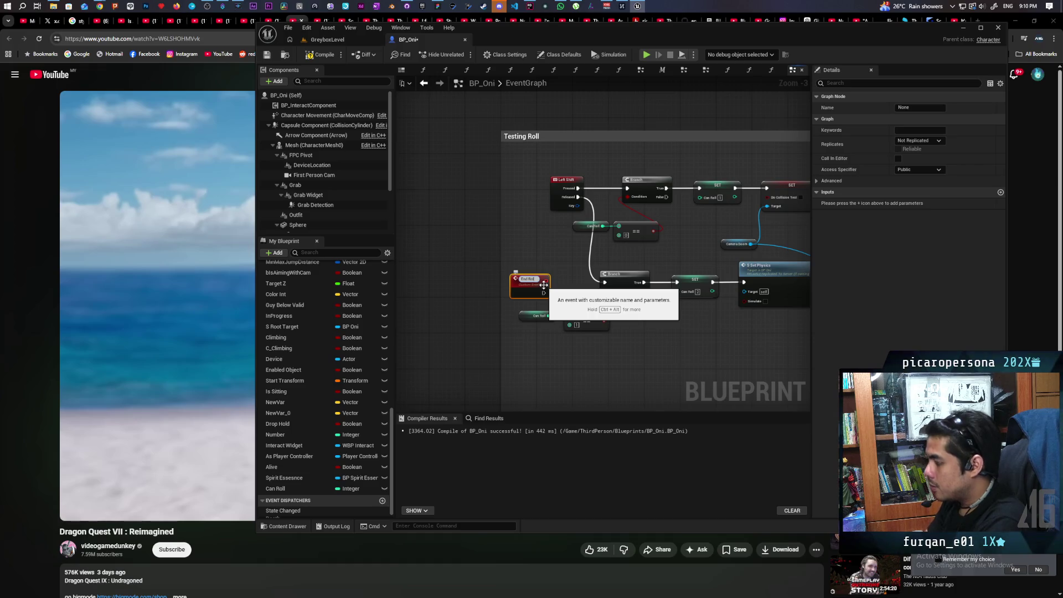
key(Return)
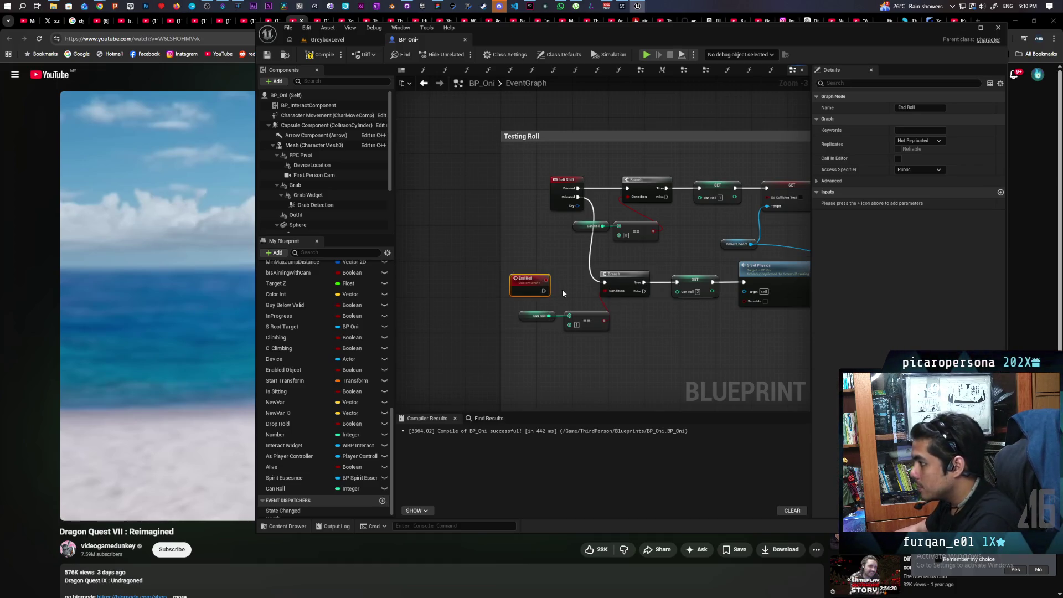
scroll(562, 289, up, 3)
mouse_move(537, 291)
mouse_down()
mouse_move(630, 281)
mouse_move(523, 270)
mouse_up()
click(321, 54)
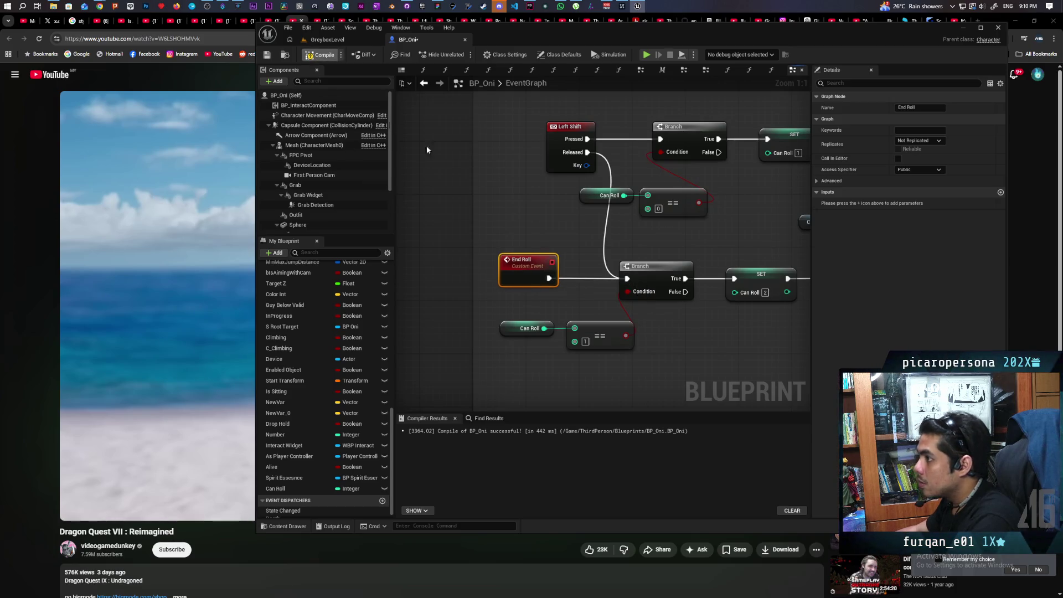
key(ctrl+s)
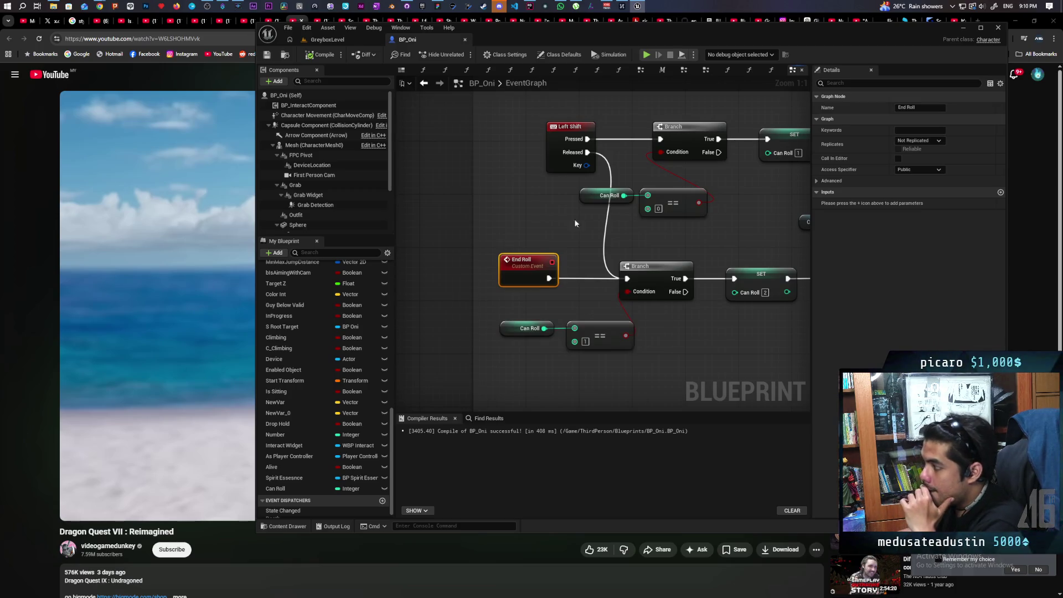
scroll(574, 219, down, 2)
Set the lower Branch's Can Roll == comparison value to 2.
mouse_move(490, 300)
mouse_down()
mouse_move(341, 254)
mouse_move(492, 309)
mouse_up()
click(515, 309)
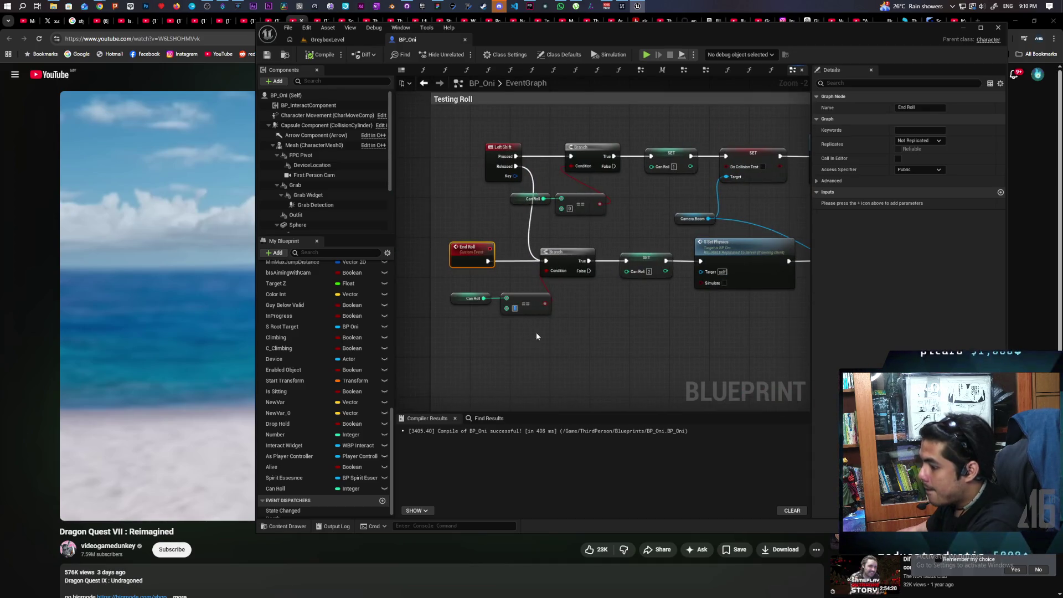
text(2)
drag(548, 360, 521, 394)
click(500, 348)
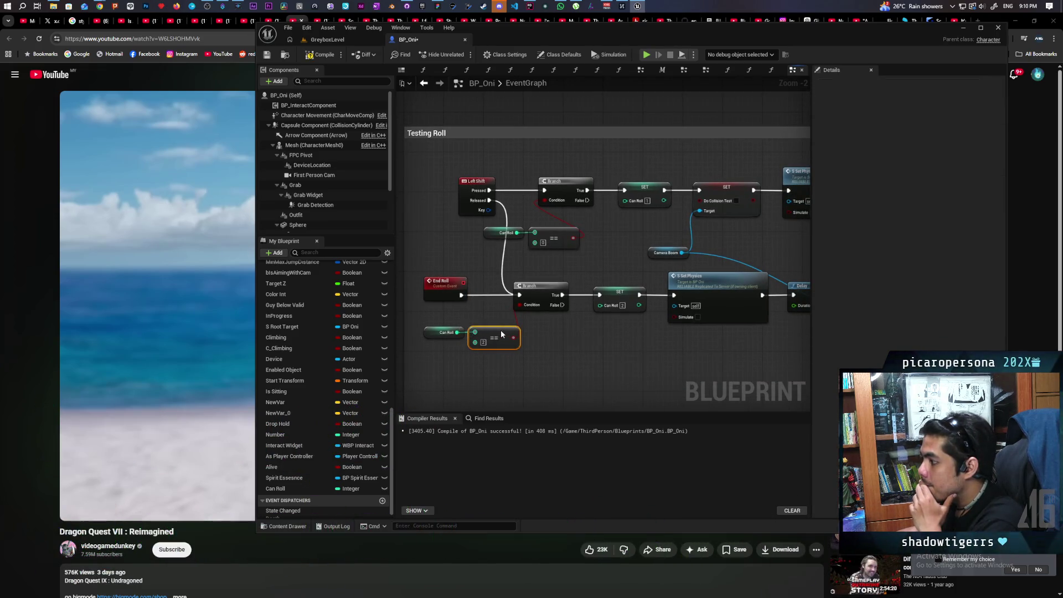
drag(518, 335, 523, 335)
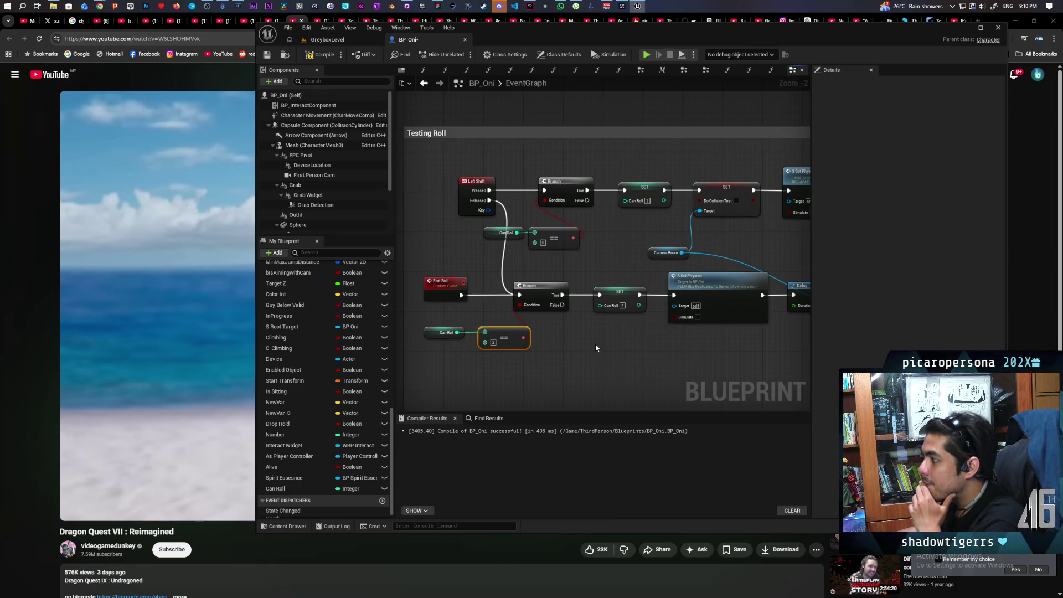
scroll(595, 347, down, 2)
mouse_move(598, 344)
mouse_down()
mouse_move(506, 368)
mouse_move(561, 360)
mouse_up()
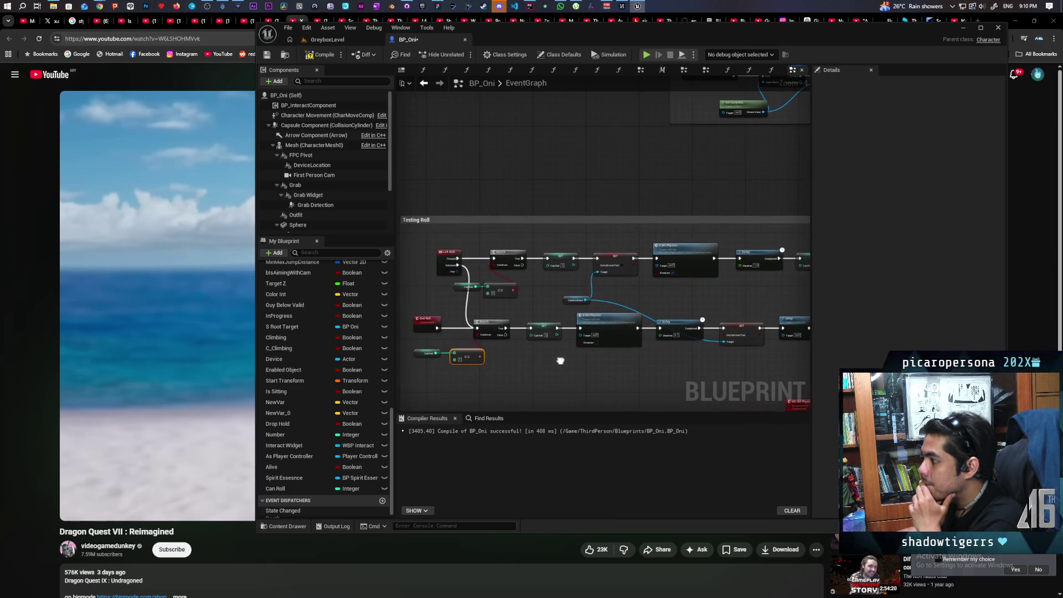
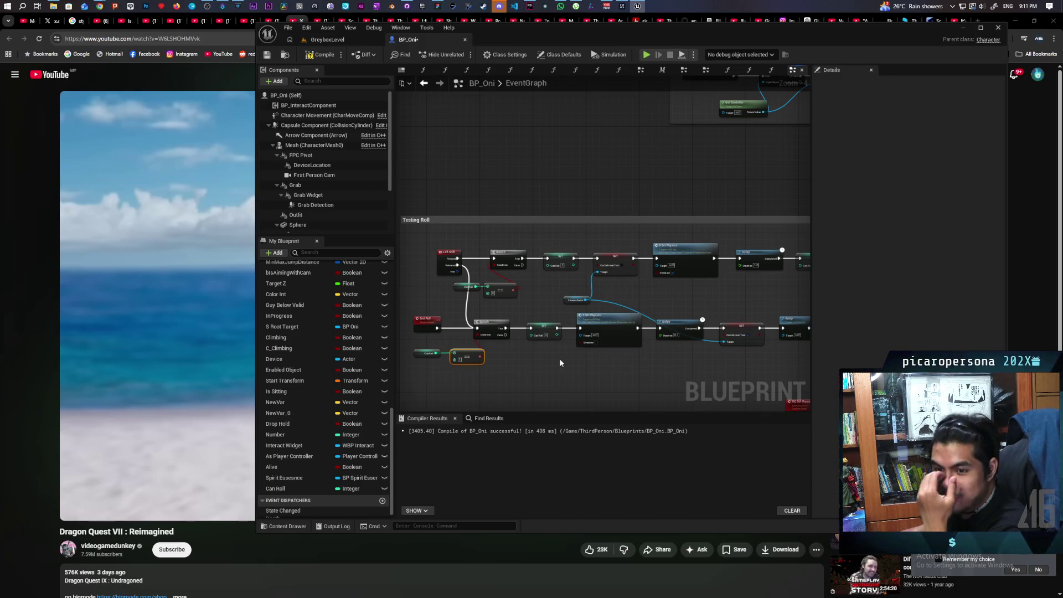
Move End Roll below the lower row and realign Left Shift and the lower Branch/Can Roll check.
mouse_move(560, 358)
mouse_down()
mouse_move(637, 361)
mouse_move(603, 364)
mouse_up()
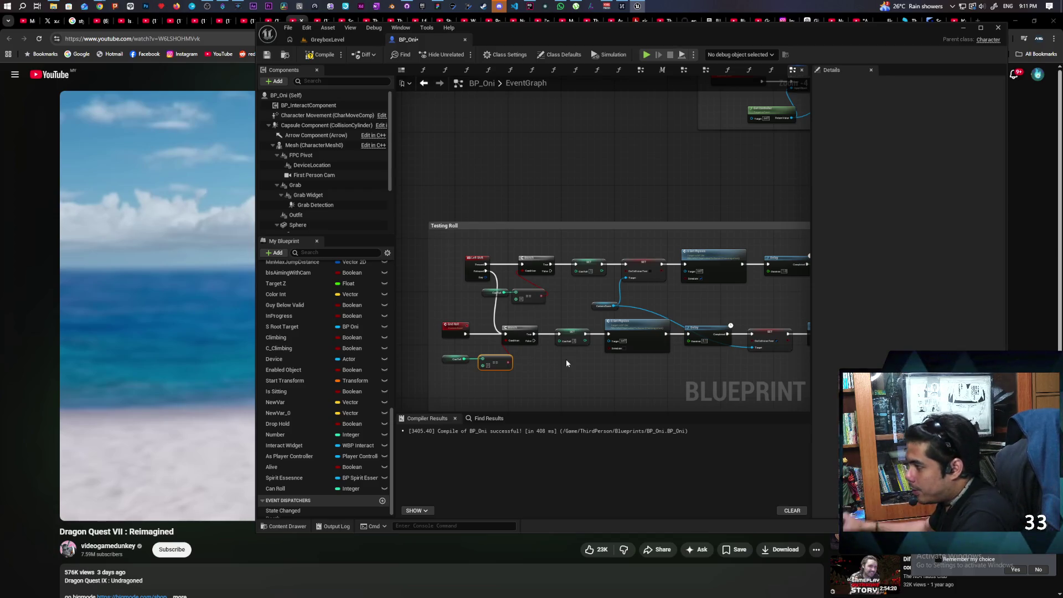
scroll(566, 363, up, 3)
drag(566, 359, 685, 348)
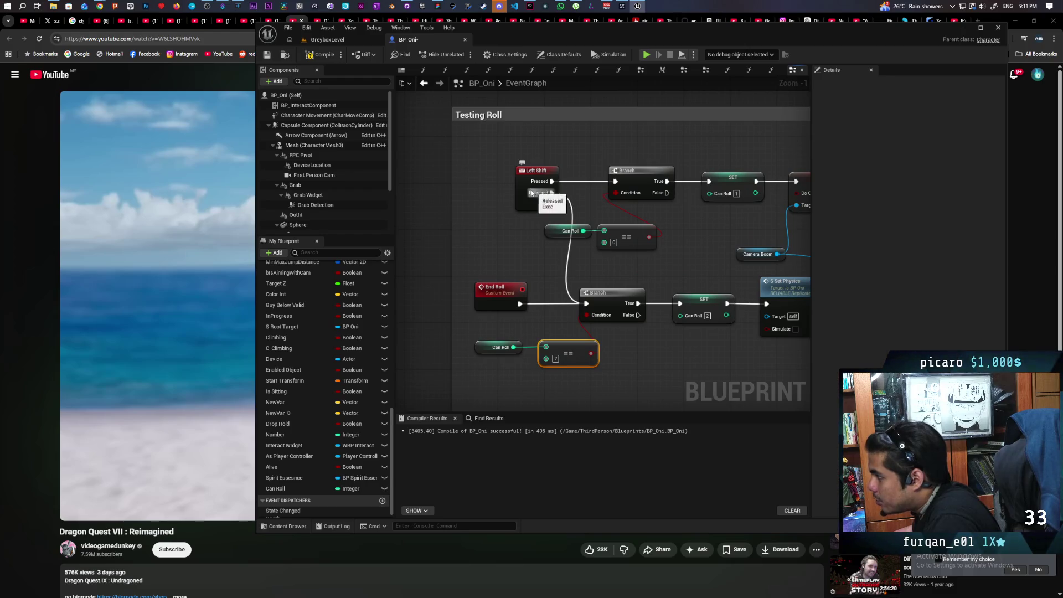
drag(519, 184, 485, 183)
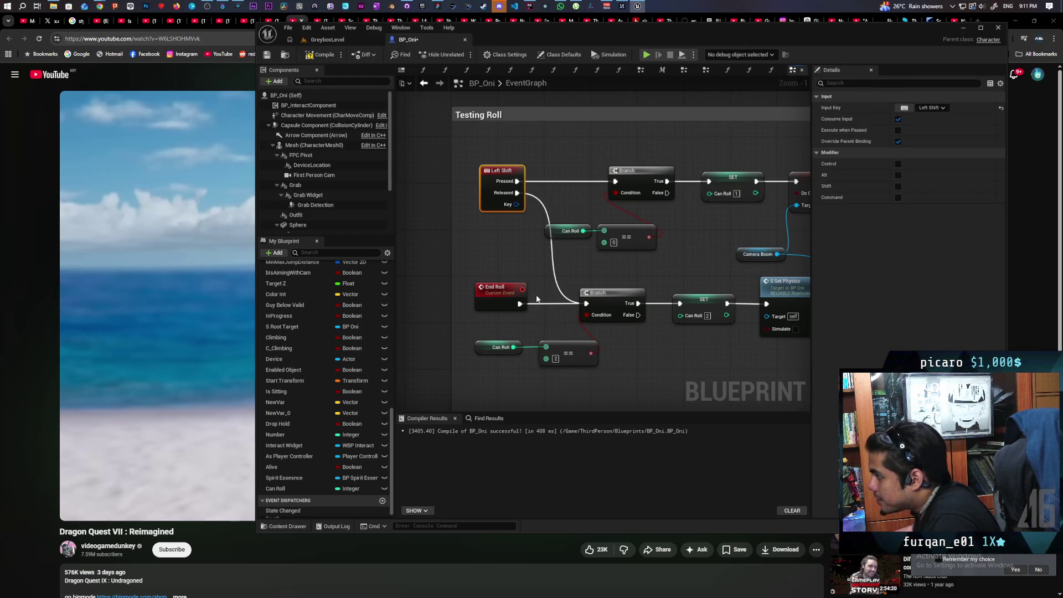
mouse_move(498, 290)
mouse_down()
mouse_move(655, 361)
mouse_move(615, 385)
mouse_move(680, 313)
mouse_move(670, 299)
mouse_up()
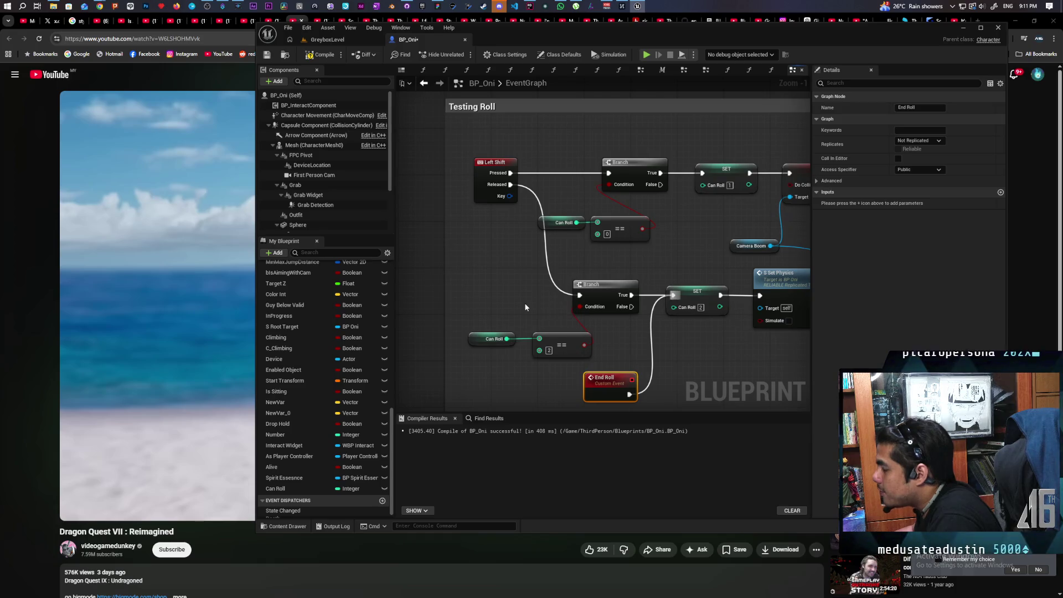
scroll(493, 310, down, 2)
drag(444, 287, 523, 335)
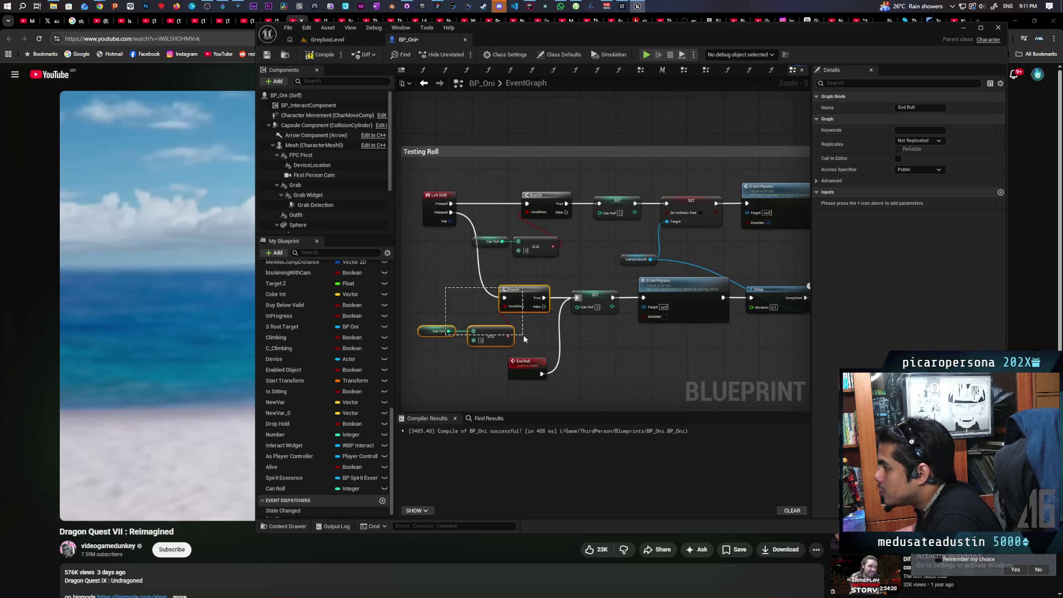
click(591, 301)
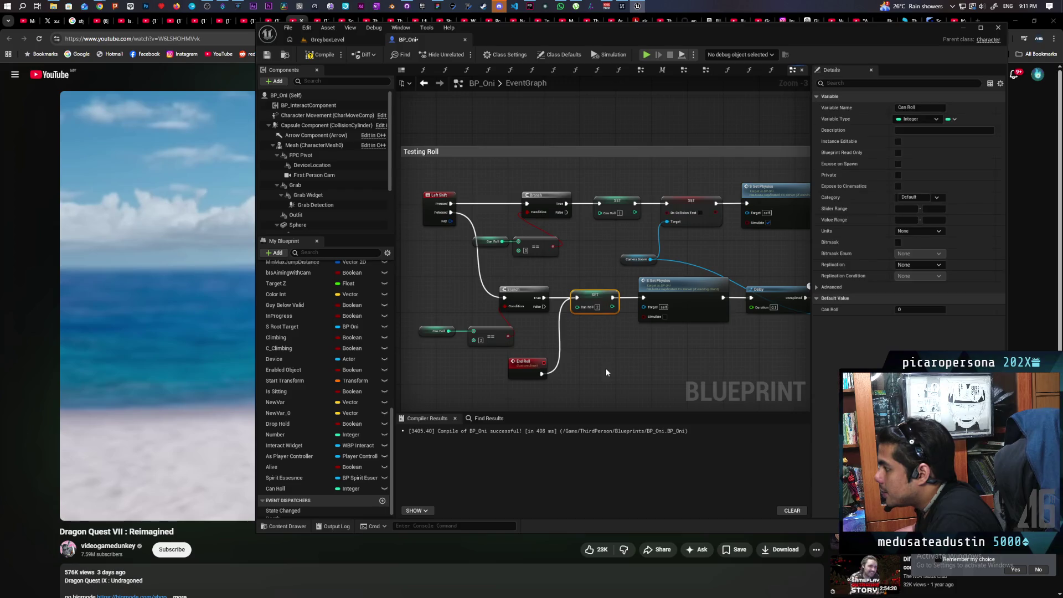
click(540, 327)
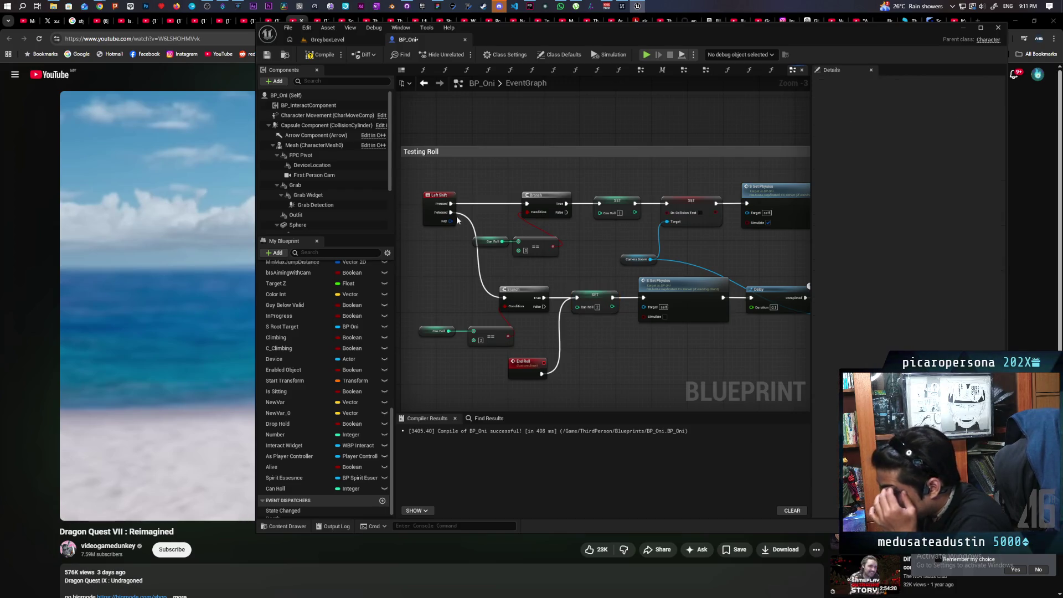
drag(506, 279, 416, 349)
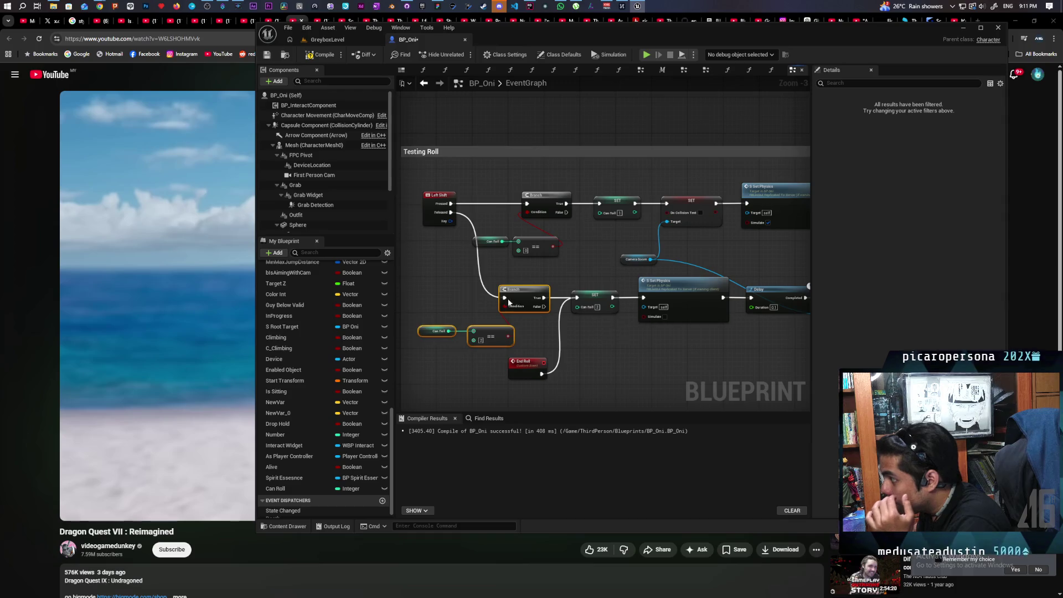
mouse_move(526, 301)
mouse_down()
mouse_move(502, 302)
mouse_move(520, 298)
mouse_up()
drag(552, 335, 574, 342)
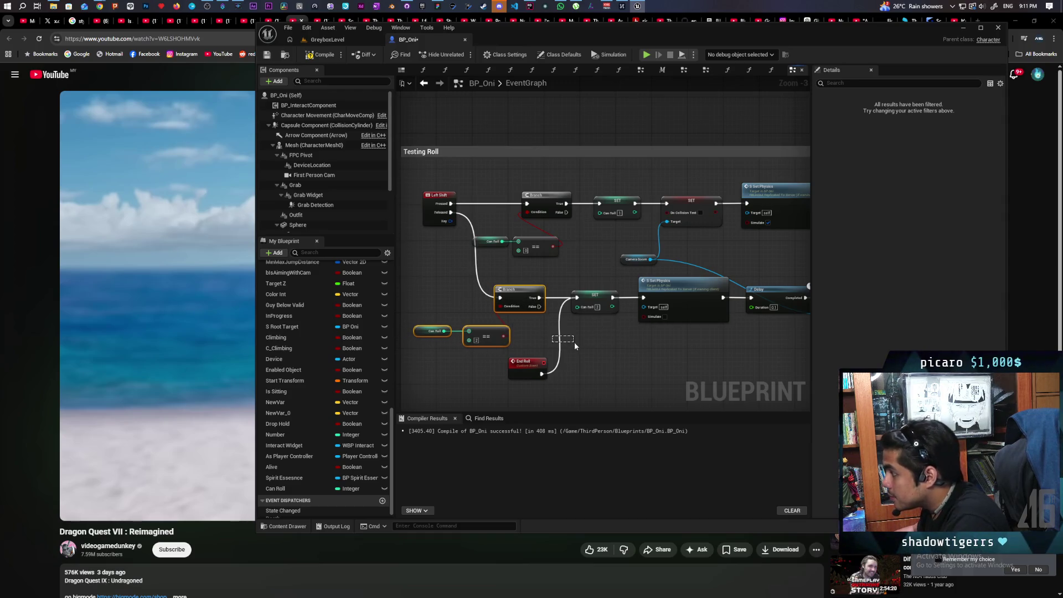
Detach End Roll from SET Can Roll and add a Branch whose True feeds Set Physics.
mouse_move(543, 374)
mouse_down()
mouse_move(570, 391)
mouse_move(641, 297)
mouse_move(579, 377)
mouse_move(632, 341)
mouse_move(644, 299)
mouse_up()
click(579, 367)
click(661, 368)
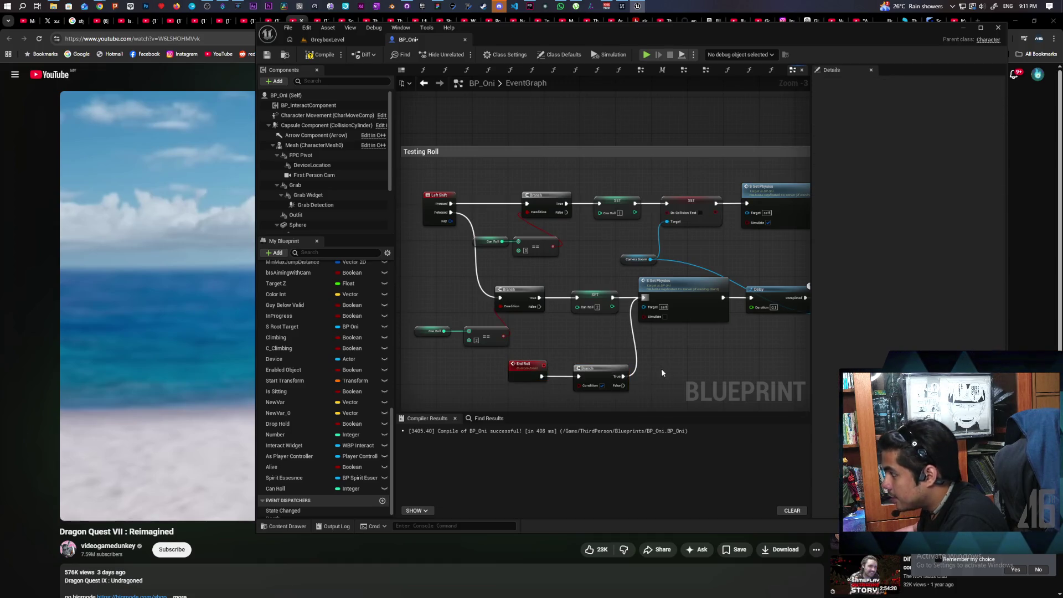
drag(660, 362, 645, 342)
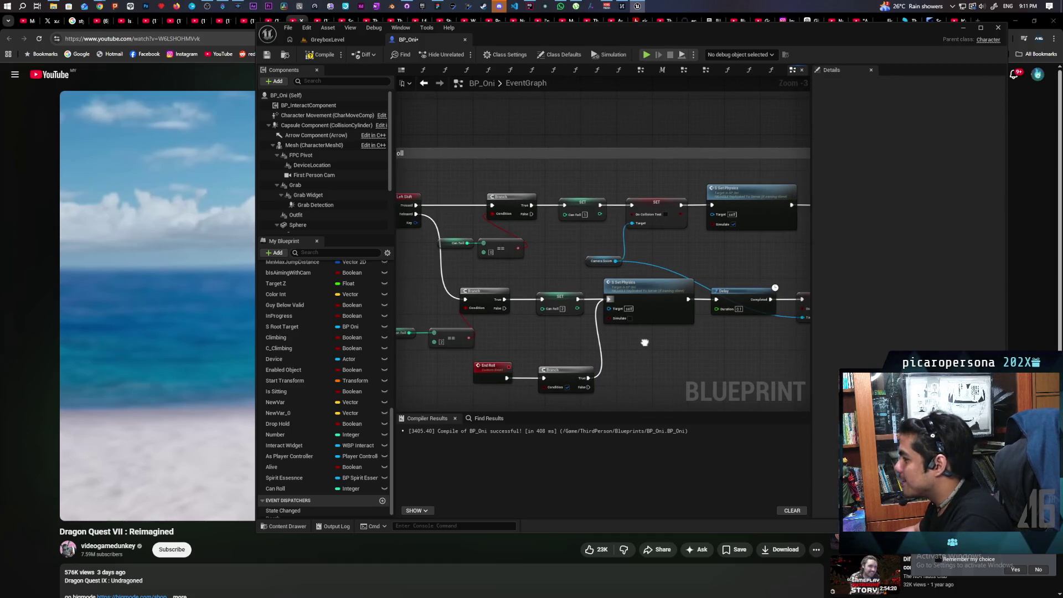
drag(566, 323, 584, 331)
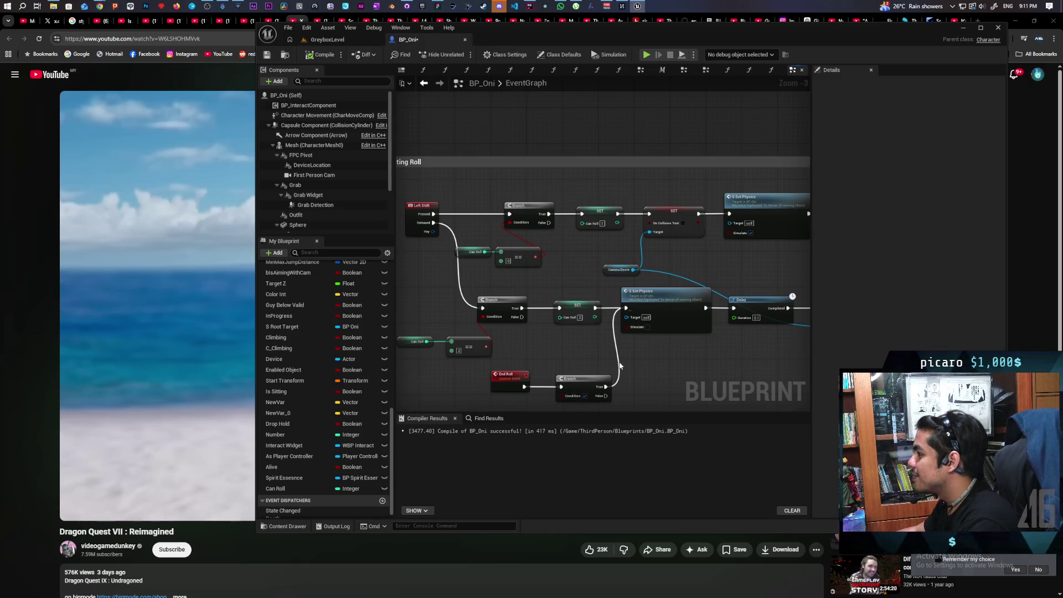
Zoom out and back in, then select the Delay node following Set Physics to check it.
scroll(607, 334, down, 4)
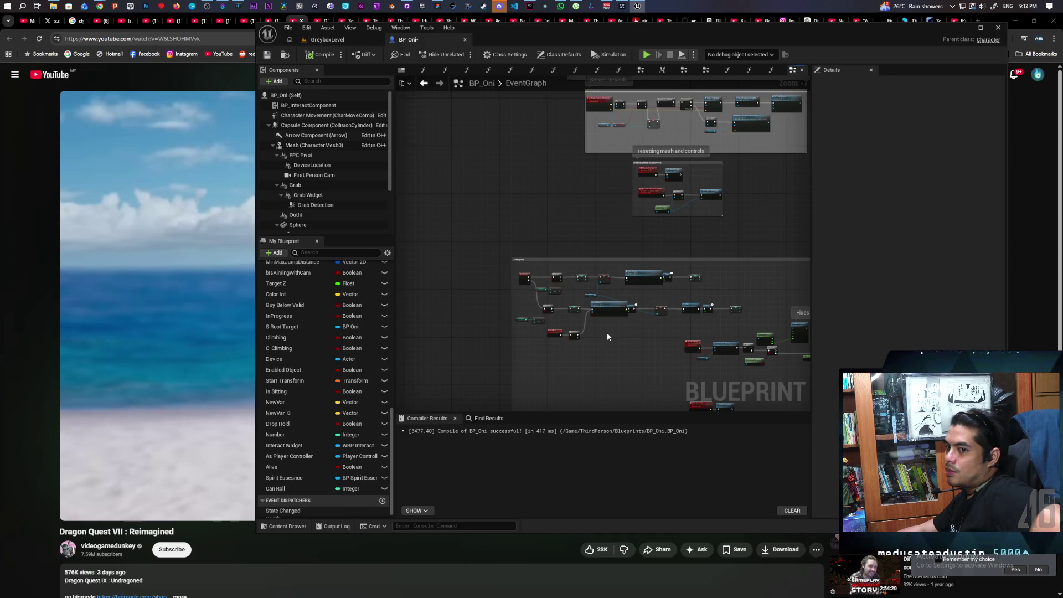
scroll(607, 333, up, 5)
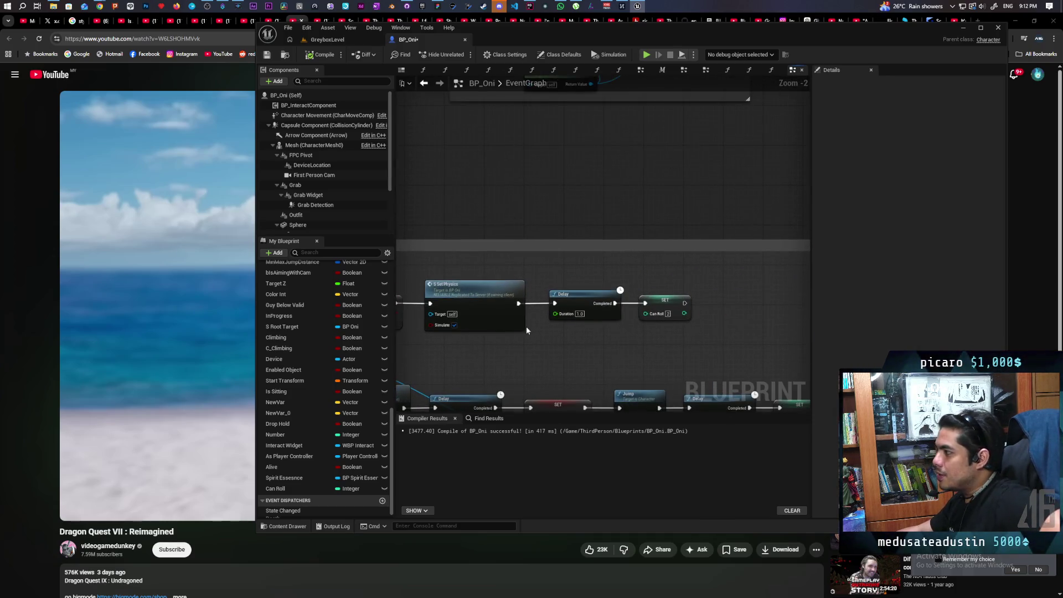
drag(567, 256, 584, 316)
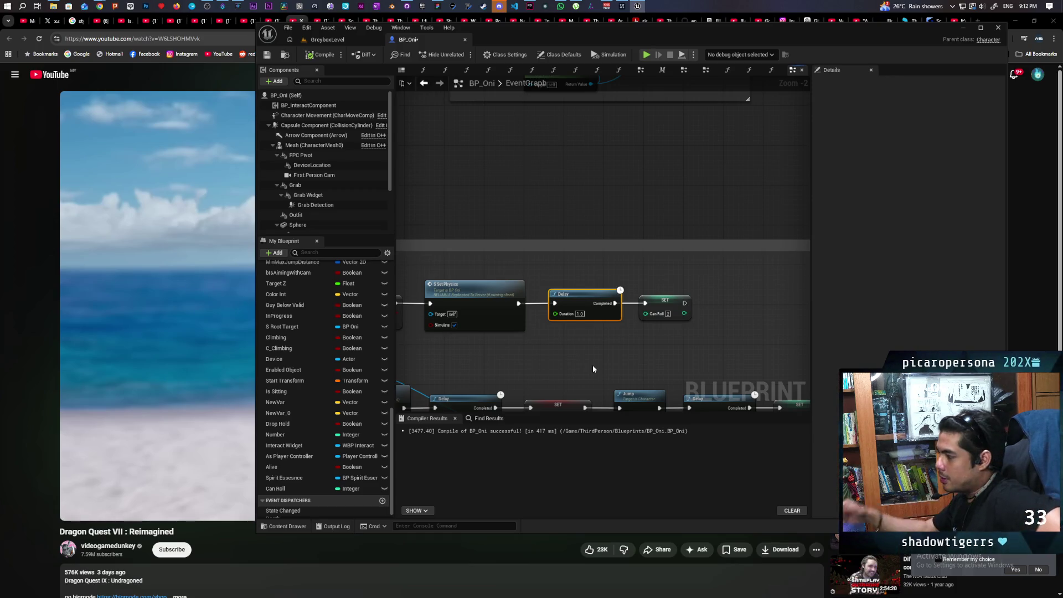
scroll(557, 353, down, 2)
mouse_move(588, 307)
mouse_down()
mouse_move(671, 203)
mouse_move(581, 297)
mouse_up()
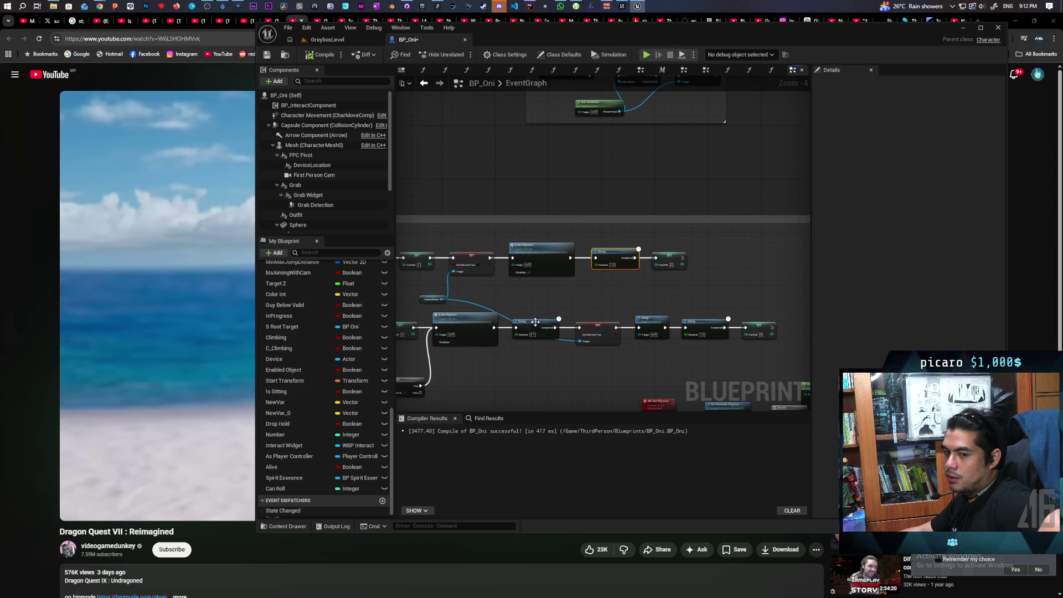
drag(536, 322, 661, 270)
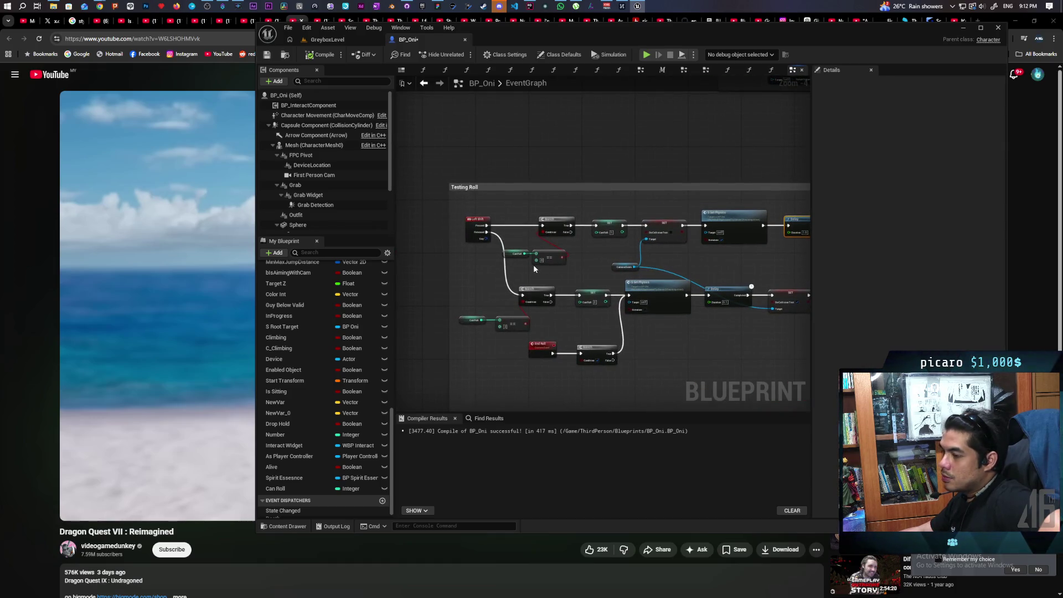
scroll(533, 264, down, 1)
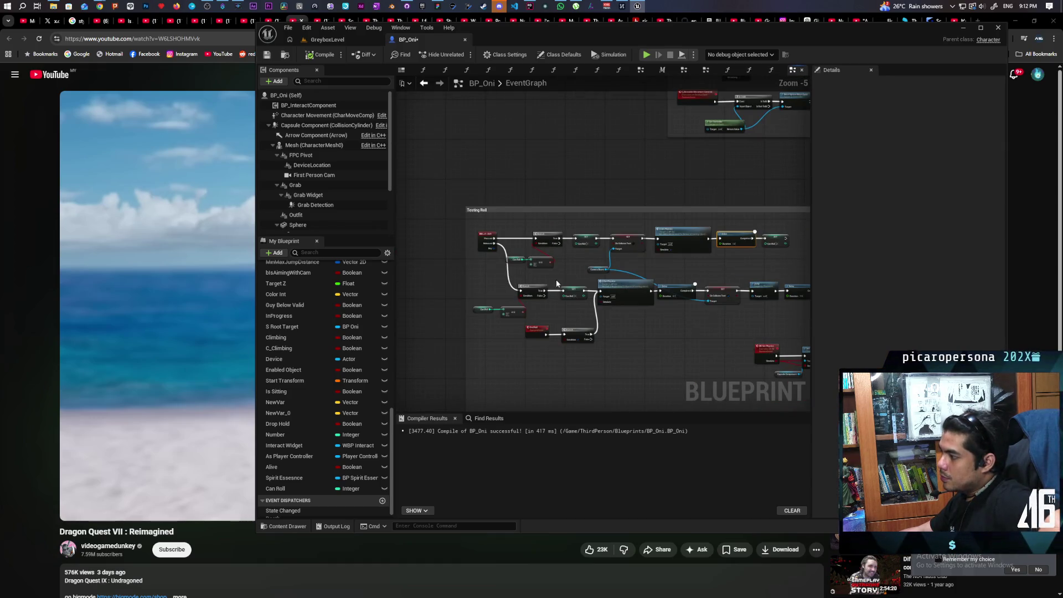
scroll(623, 318, up, 2)
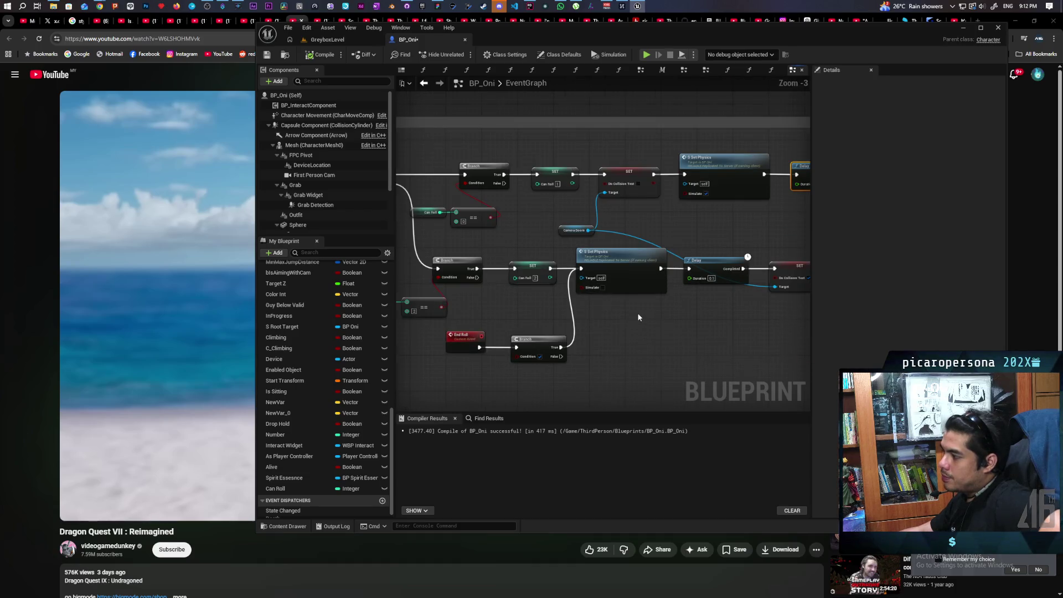
scroll(639, 318, down, 2)
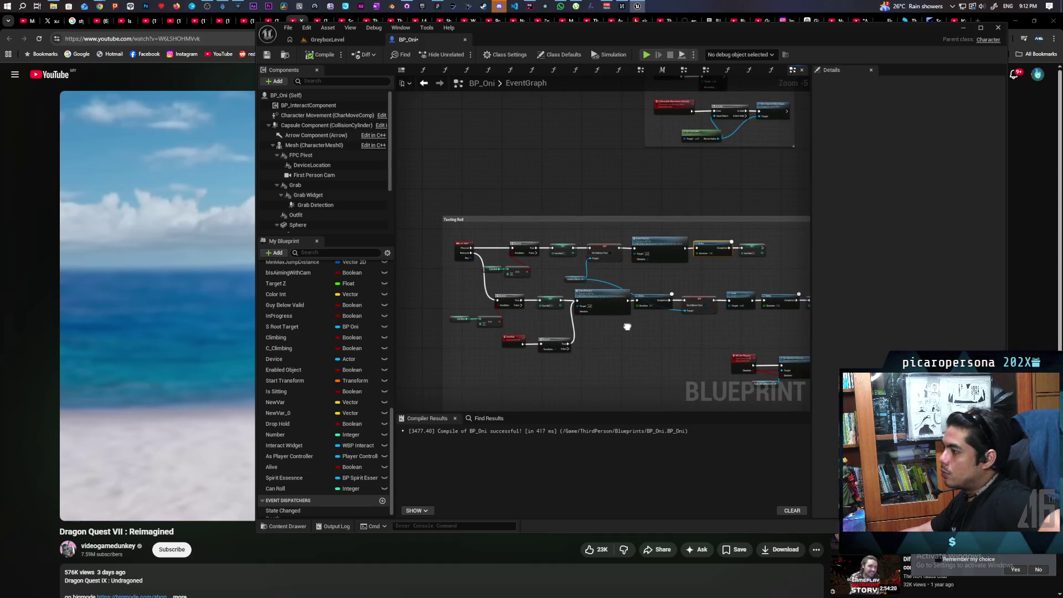
drag(627, 327, 640, 320)
scroll(323, 392, down, 1)
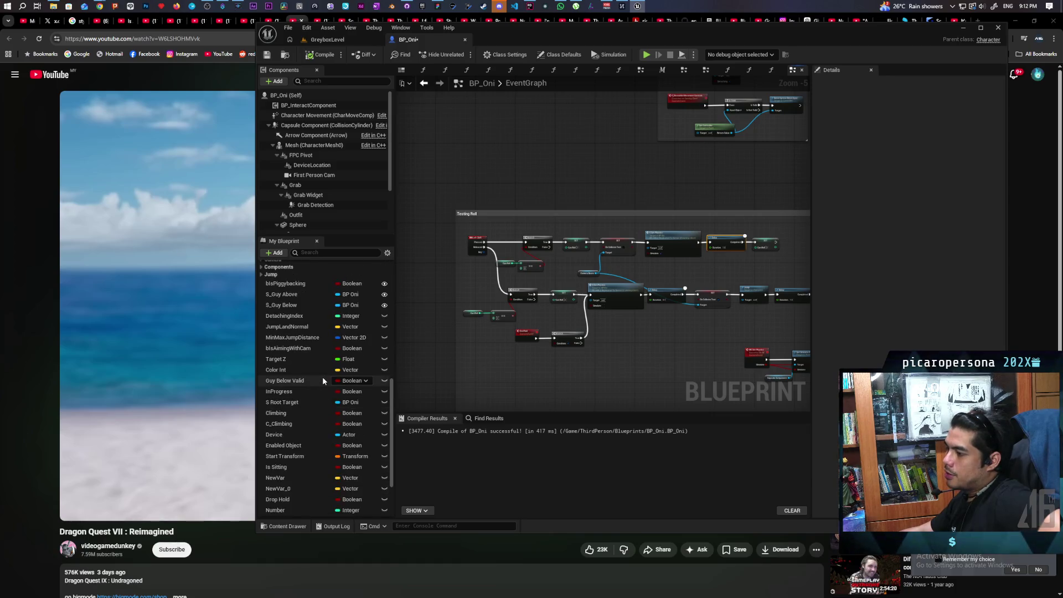
scroll(322, 377, up, 10)
scroll(314, 380, up, 2)
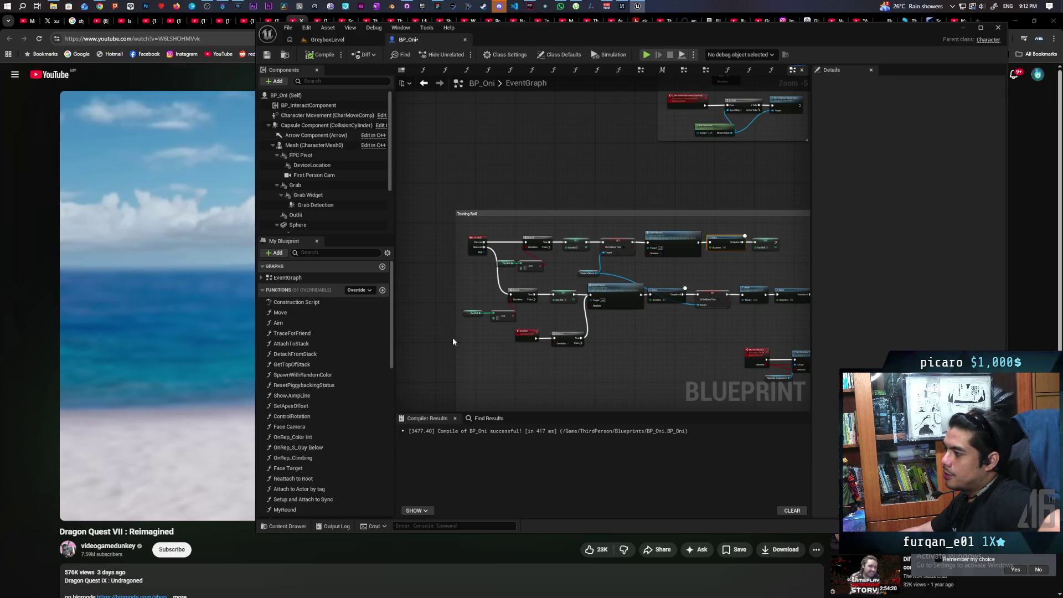
scroll(657, 355, down, 2)
drag(657, 351, 486, 251)
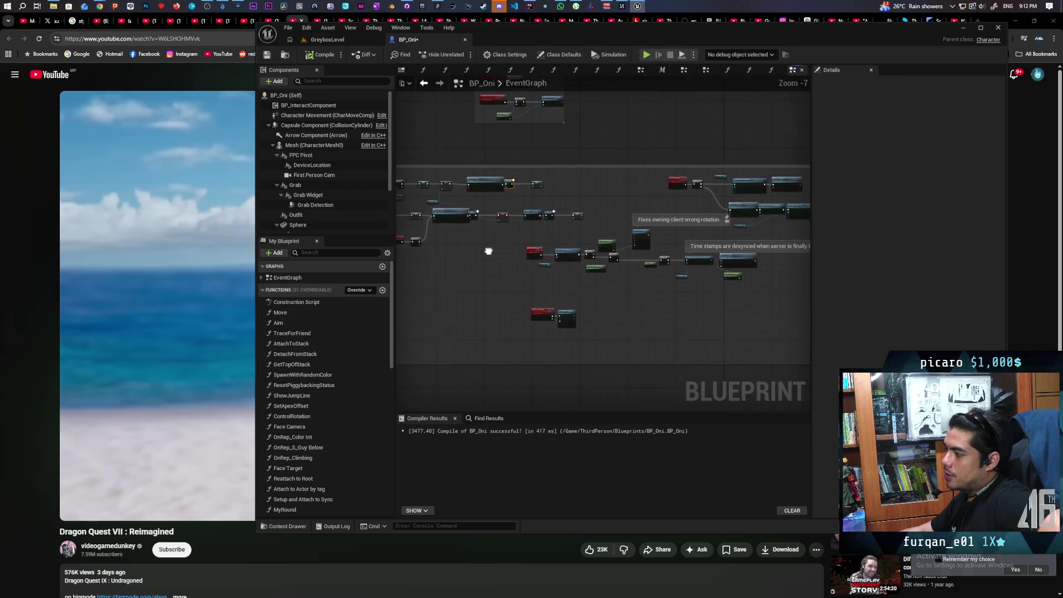
click(562, 316)
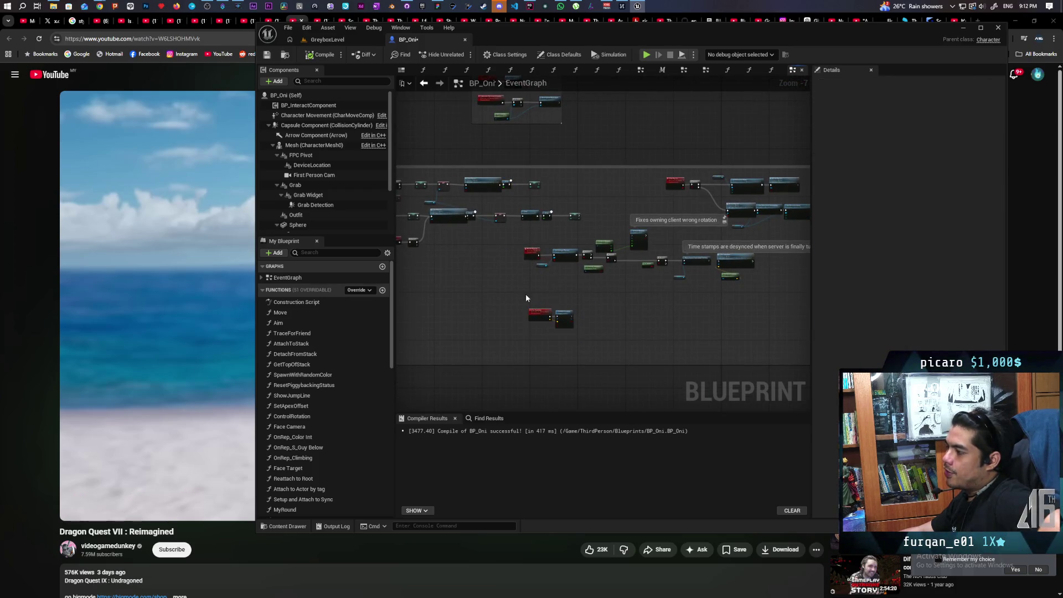
drag(526, 294, 809, 213)
scroll(570, 287, up, 5)
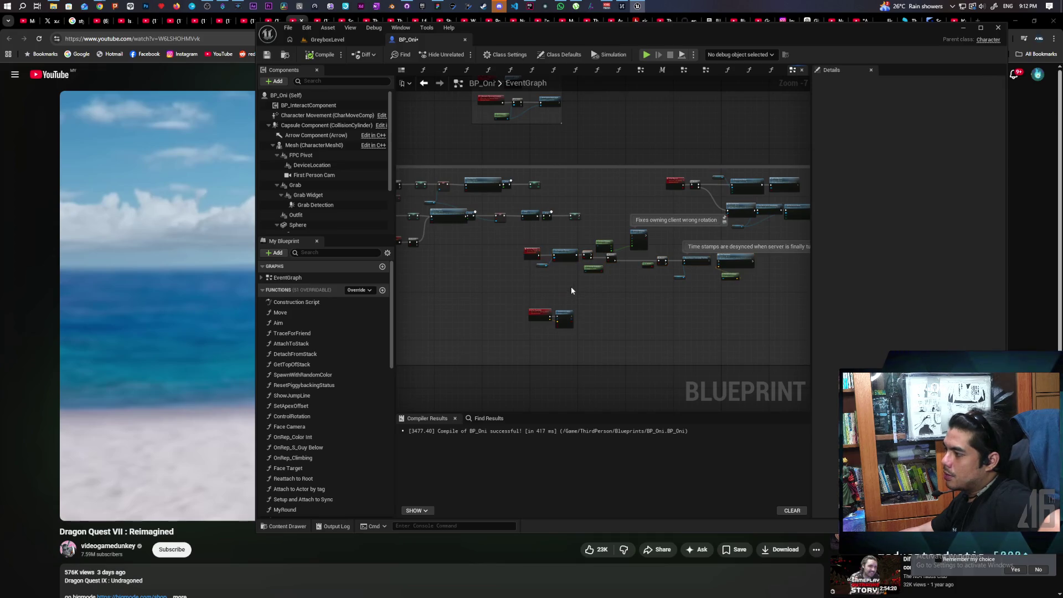
mouse_move(546, 294)
mouse_down()
mouse_move(618, 226)
mouse_move(574, 310)
mouse_up()
drag(515, 361, 502, 364)
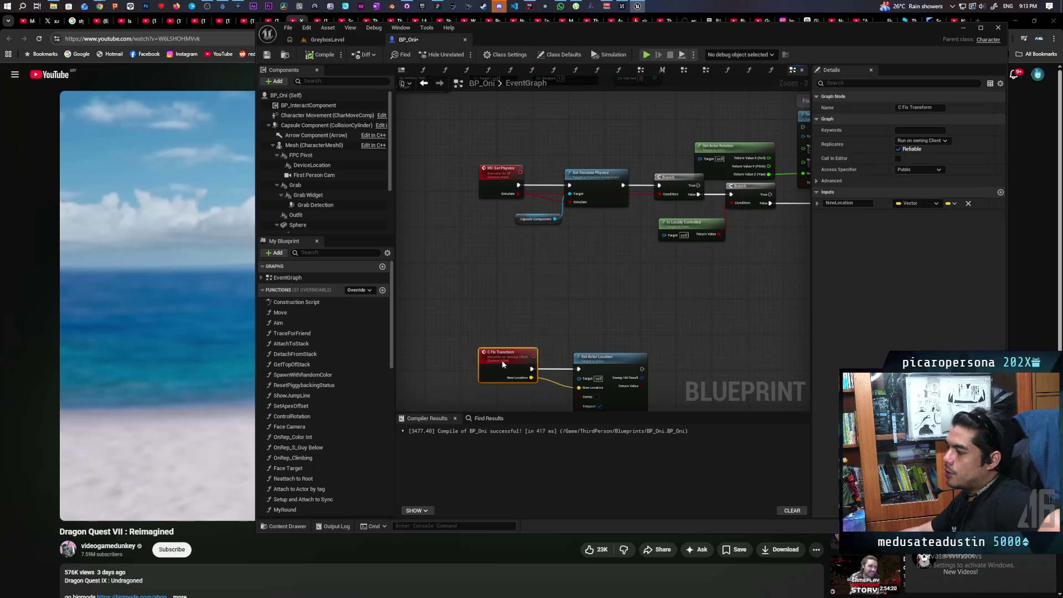
click(510, 317)
scroll(546, 231, up, 4)
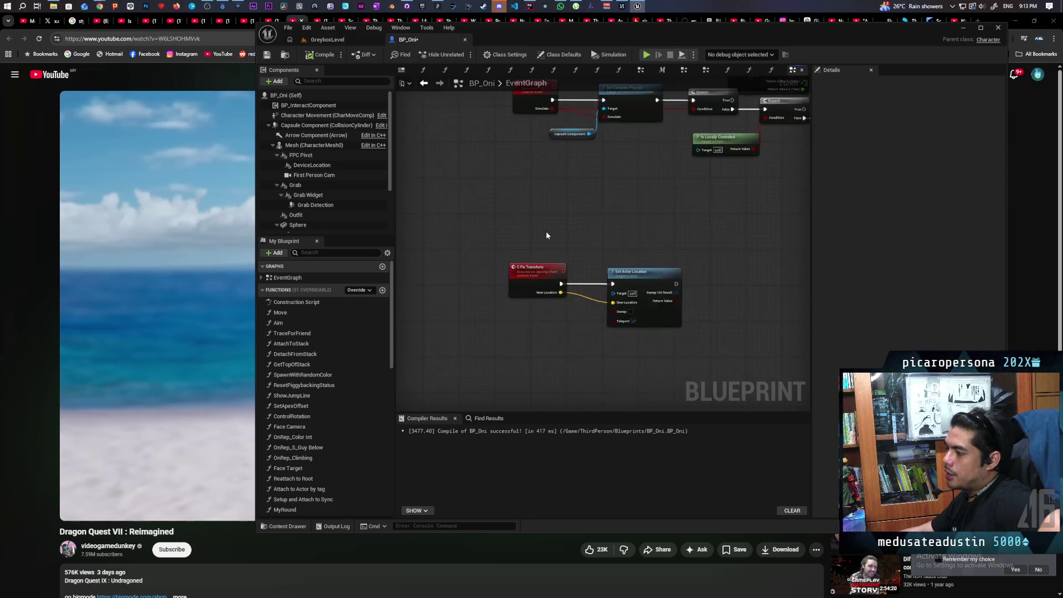
click(515, 310)
click(535, 305)
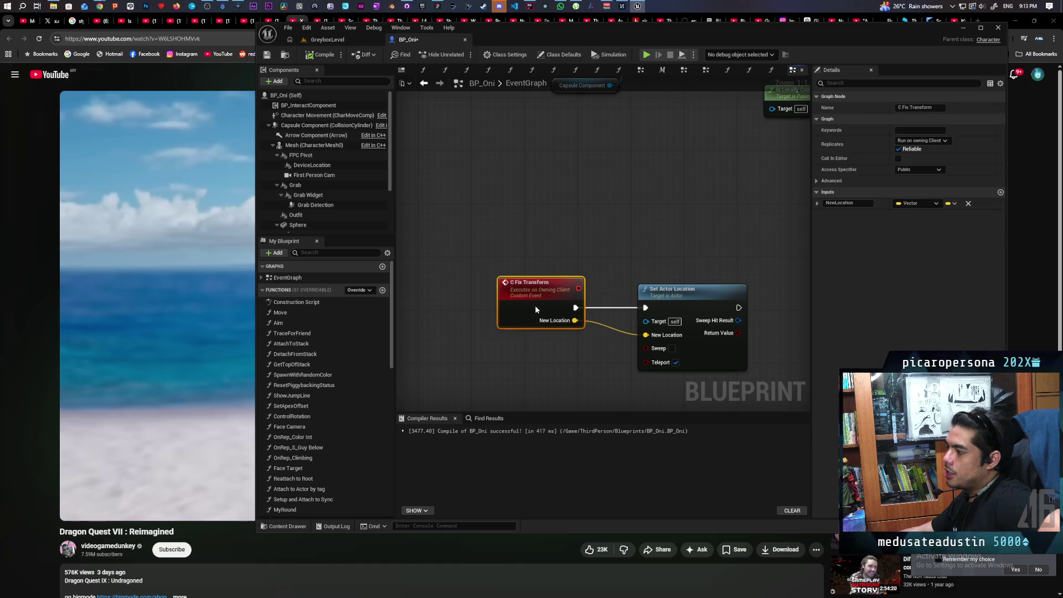
scroll(552, 241, down, 4)
drag(458, 261, 648, 161)
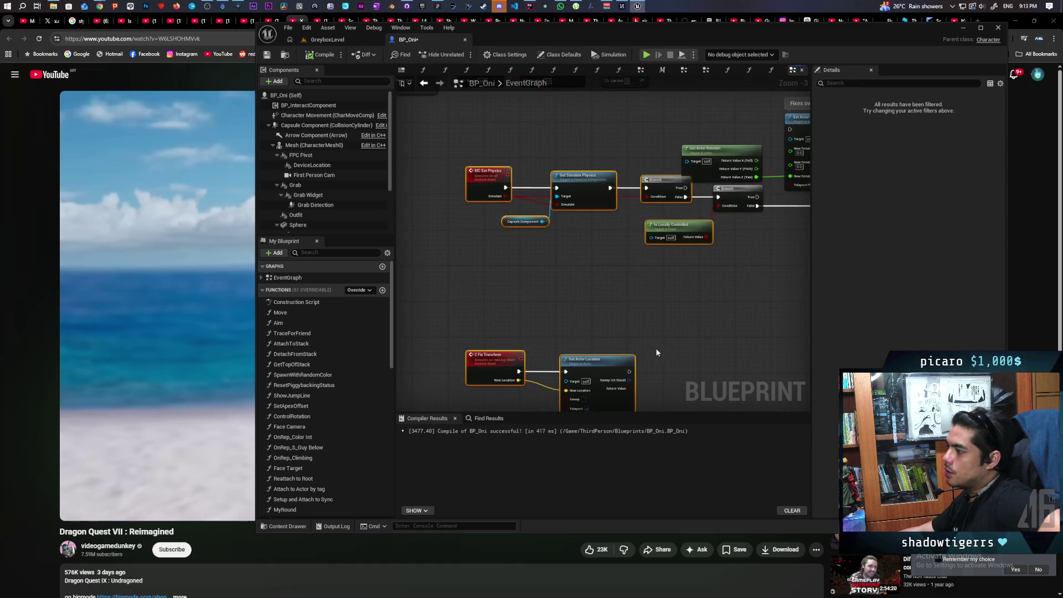
key(Home)
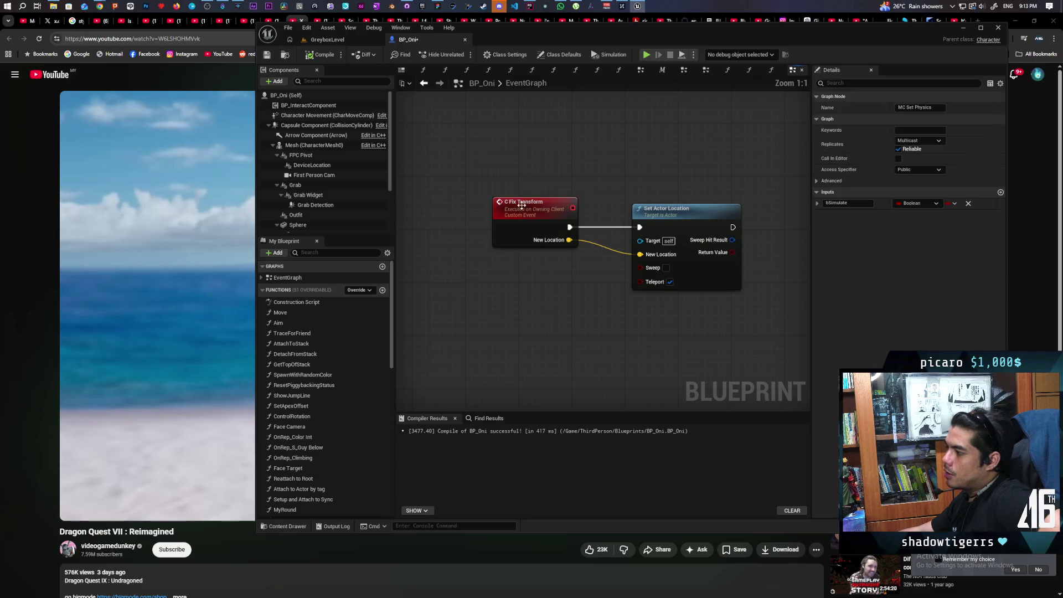
drag(571, 165, 553, 352)
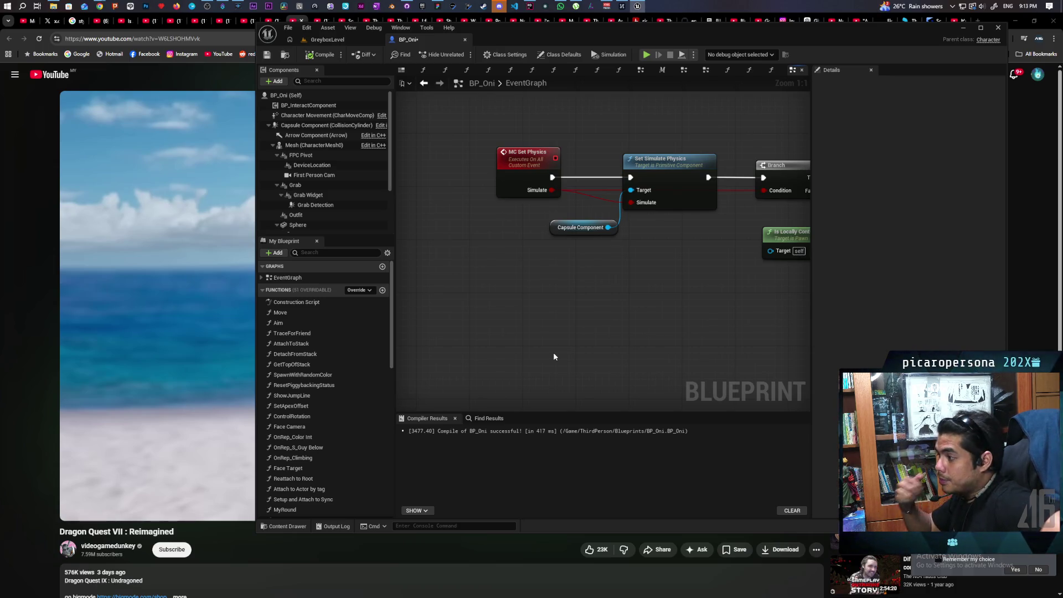
scroll(553, 353, down, 3)
mouse_move(552, 351)
mouse_down()
mouse_move(539, 240)
mouse_move(530, 288)
mouse_up()
scroll(530, 288, down, 3)
drag(506, 229, 526, 354)
scroll(513, 273, up, 6)
scroll(497, 205, down, 3)
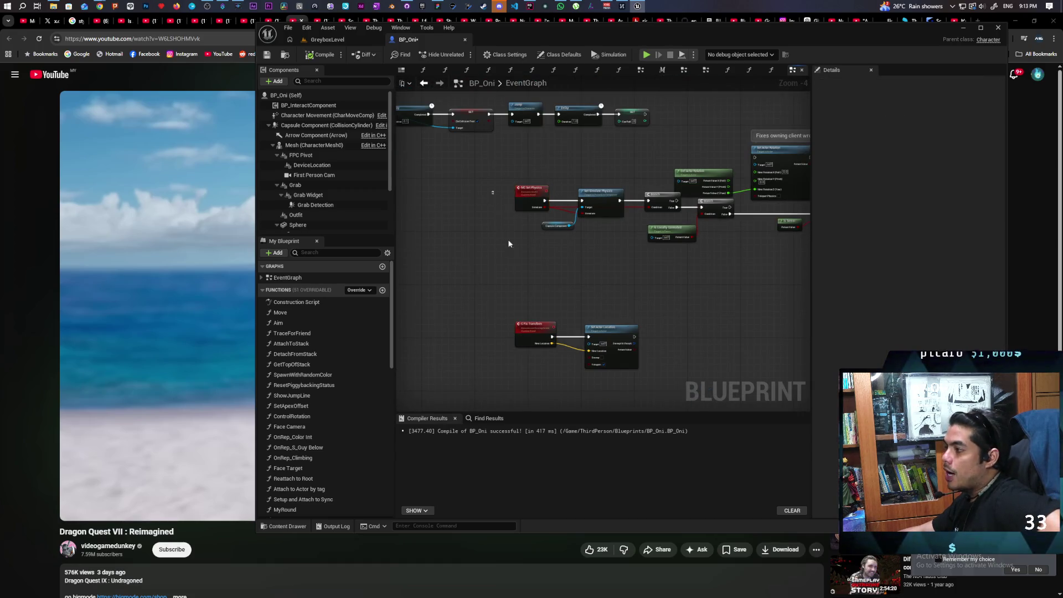
drag(492, 191, 527, 326)
click(550, 295)
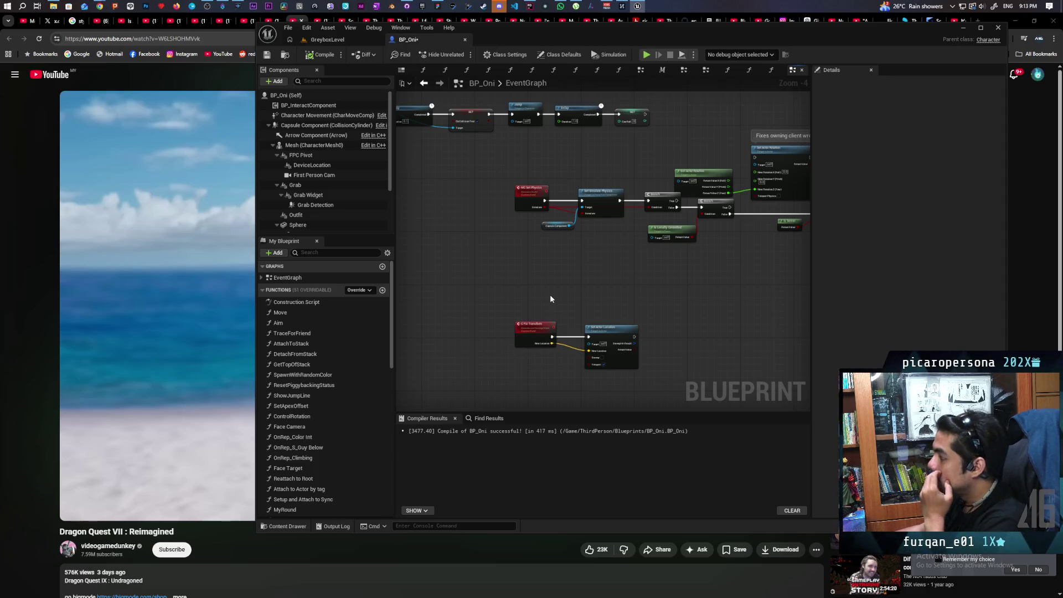
drag(550, 298, 586, 397)
Pan across the Left Shift roll chain and select the Delay node with 1.0 duration.
drag(484, 304, 704, 271)
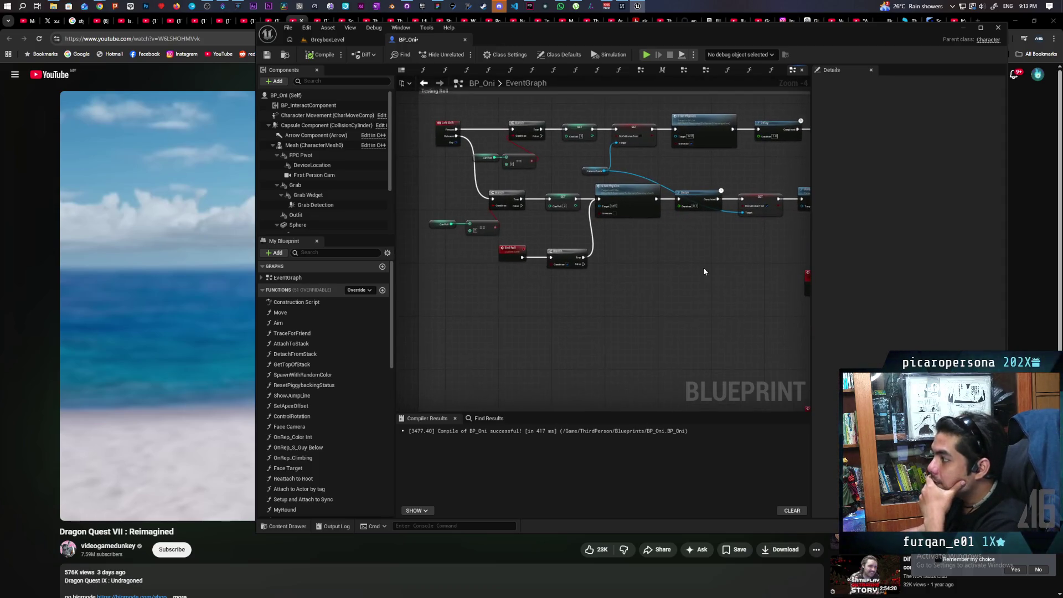
drag(618, 304, 529, 299)
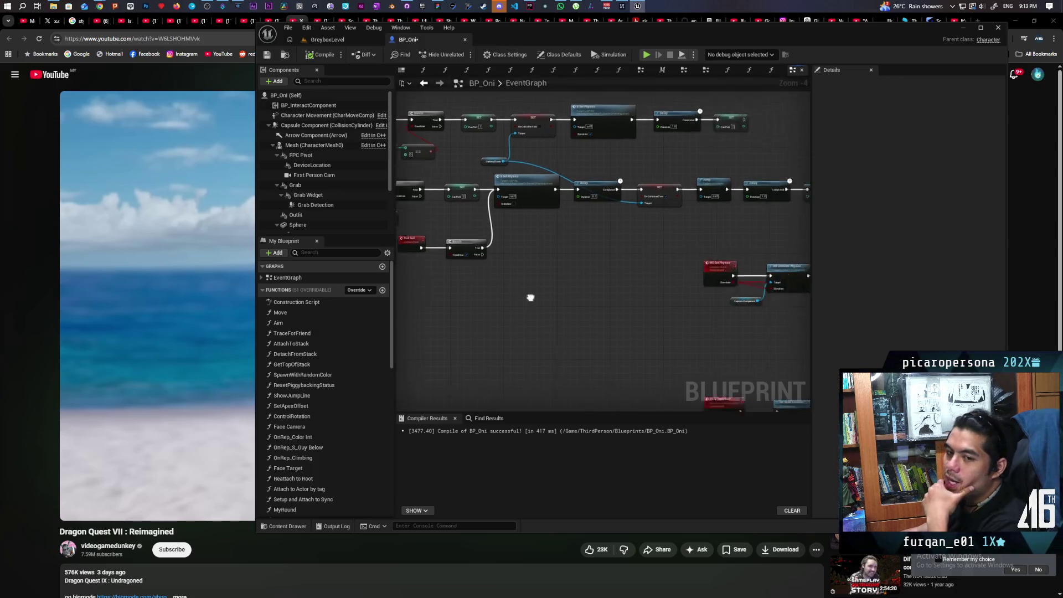
scroll(589, 271, down, 1)
mouse_move(589, 271)
mouse_down()
mouse_move(493, 248)
mouse_move(763, 326)
mouse_move(745, 343)
mouse_move(517, 291)
mouse_move(629, 299)
mouse_up()
scroll(622, 288, up, 3)
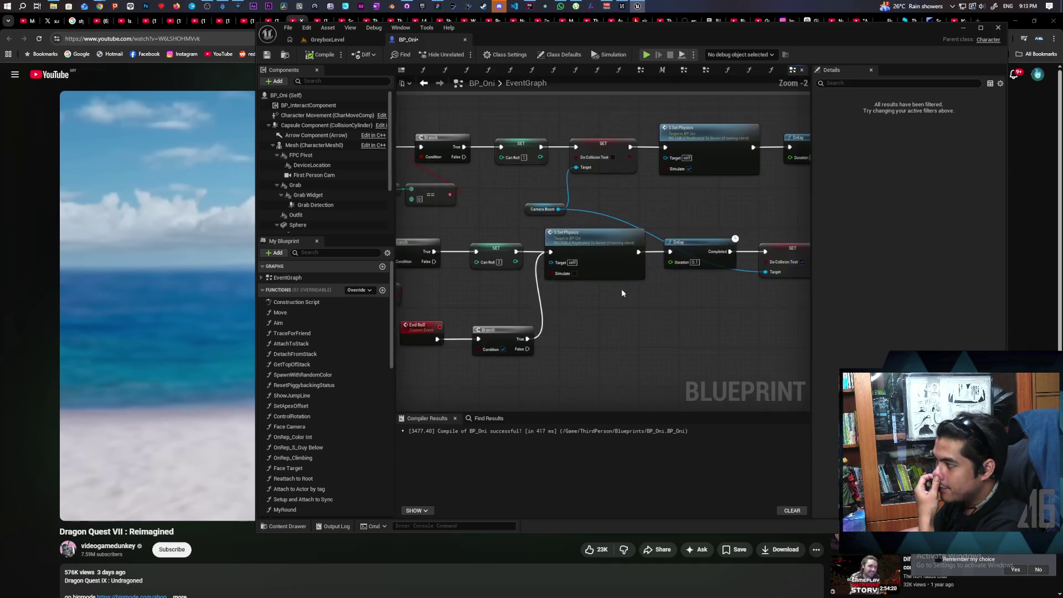
click(687, 217)
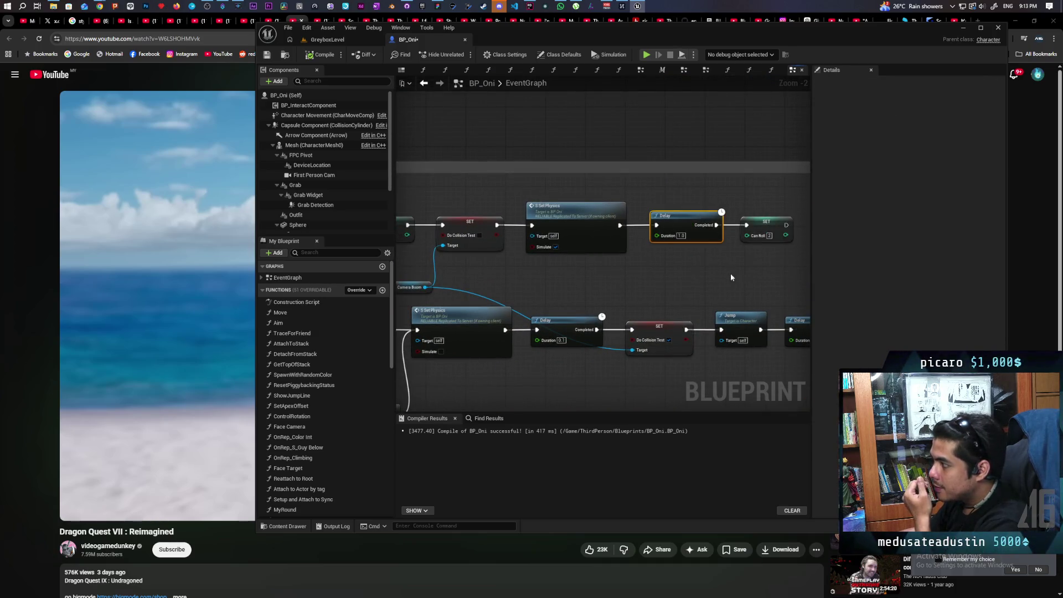
drag(699, 294, 704, 275)
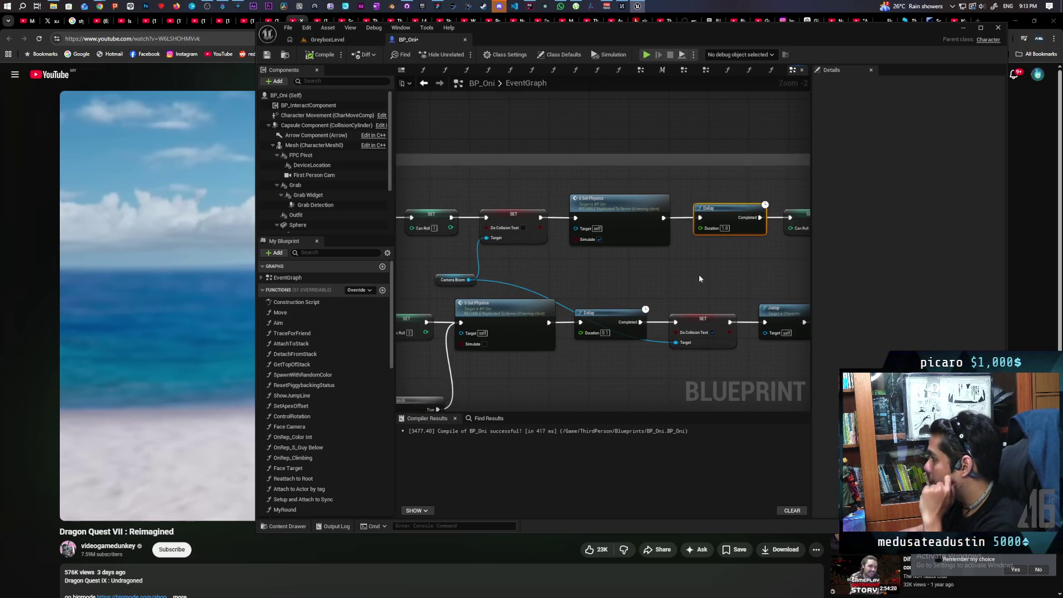
scroll(701, 276, down, 3)
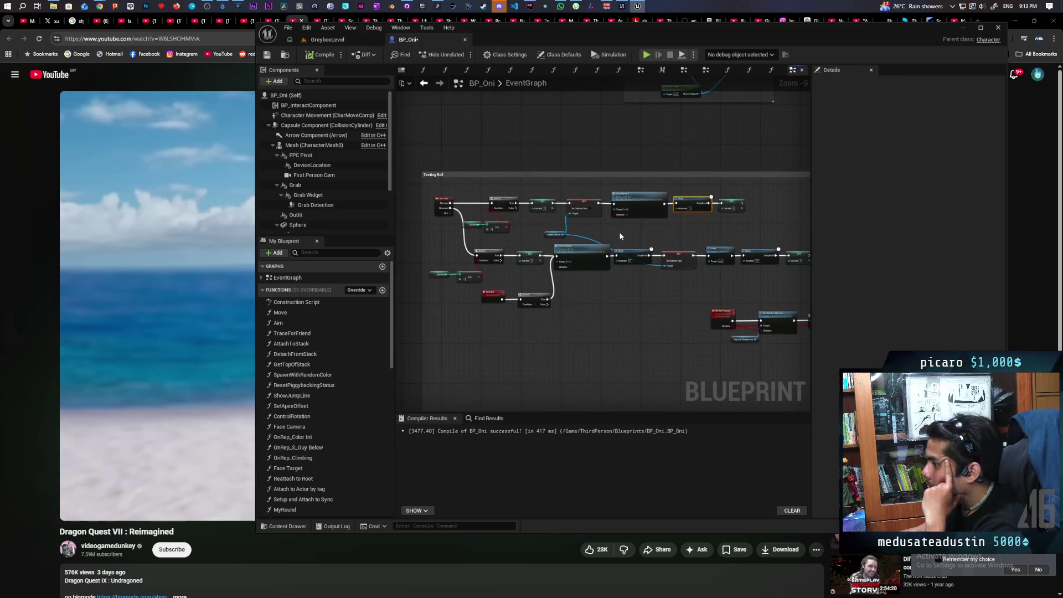
Maximize the editor and select the upper and lower roll rows and the Left Shift event.
double_click(609, 35)
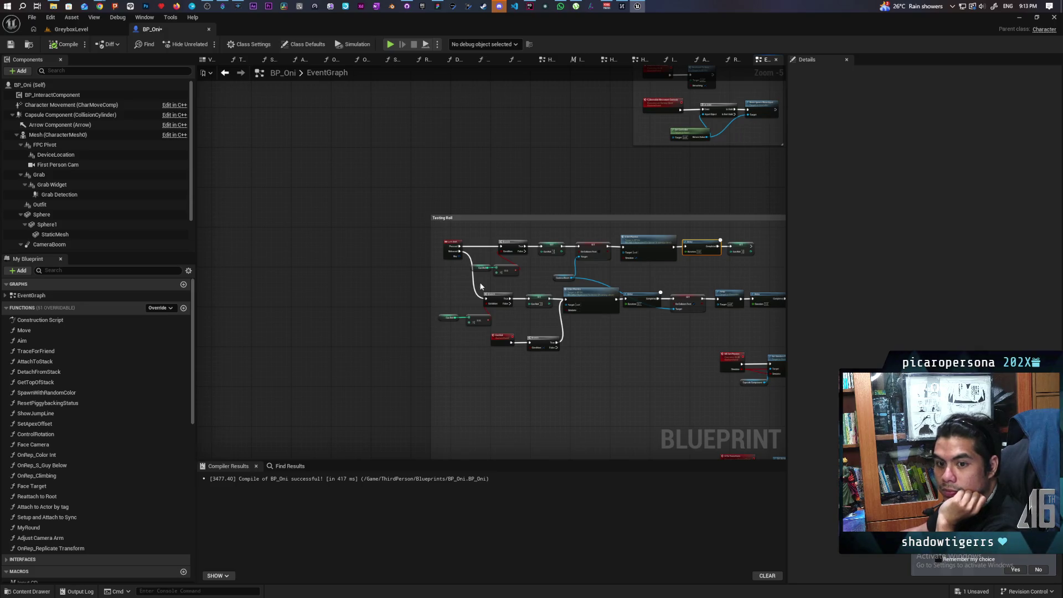
scroll(614, 265, up, 3)
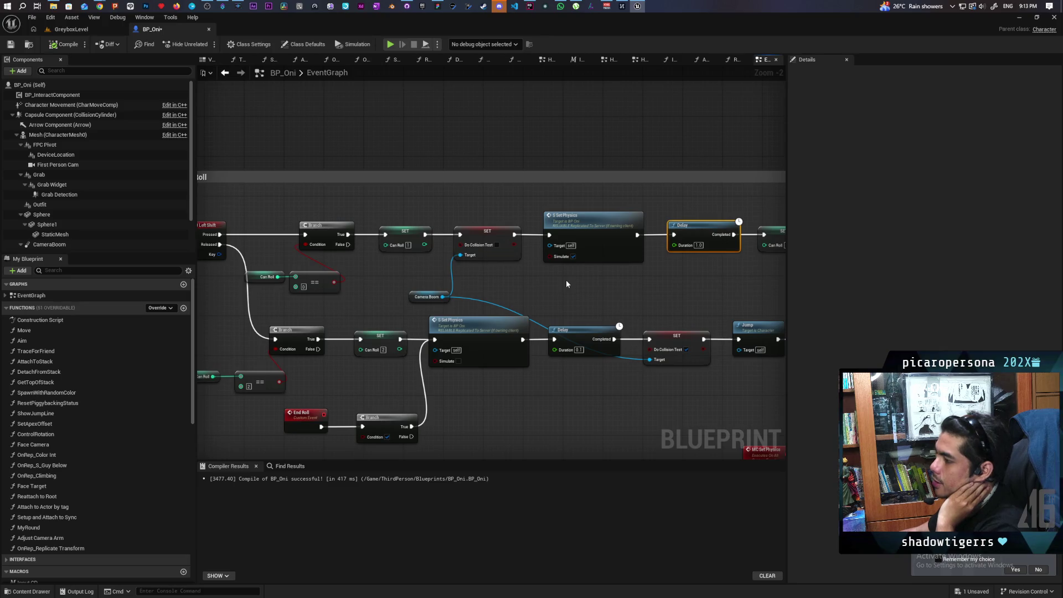
scroll(566, 280, down, 2)
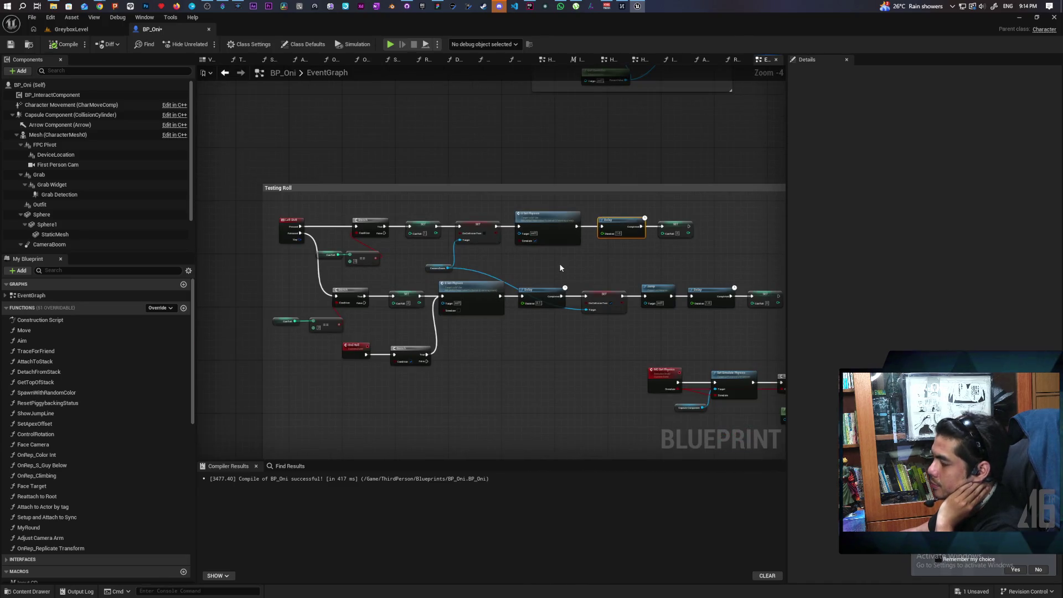
scroll(560, 264, up, 1)
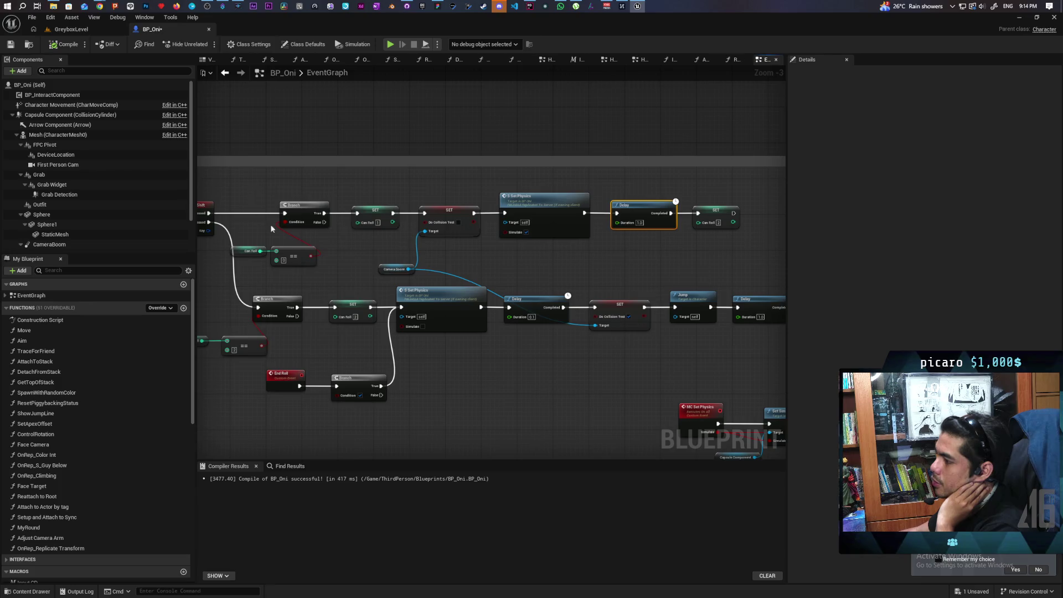
mouse_move(248, 194)
mouse_down()
mouse_move(737, 267)
mouse_move(743, 257)
mouse_up()
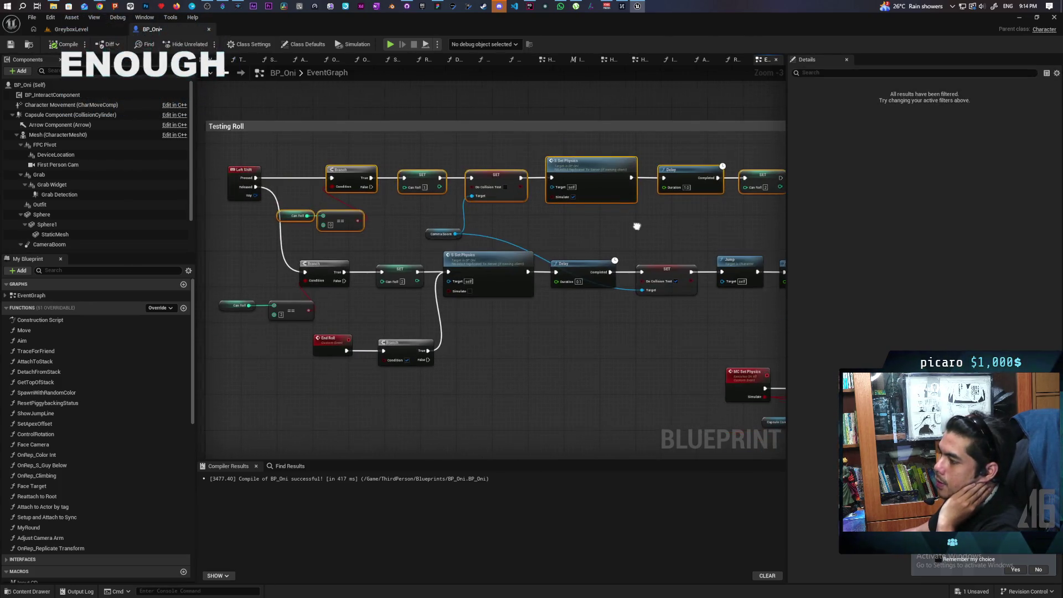
drag(259, 265, 621, 352)
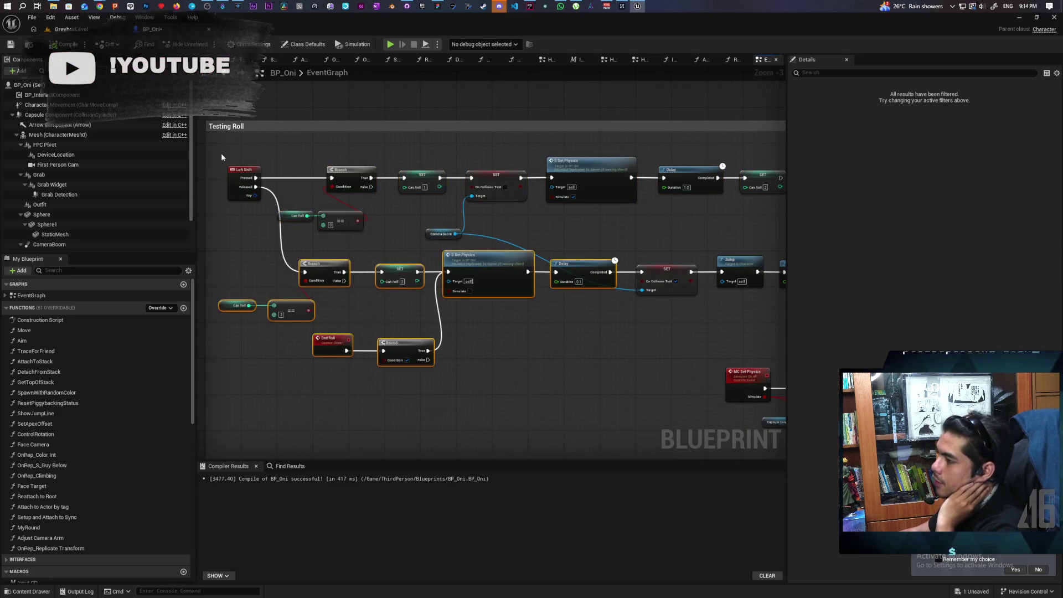
click(243, 182)
mouse_move(727, 225)
mouse_down()
mouse_move(634, 213)
mouse_move(626, 198)
mouse_move(644, 194)
mouse_up()
click(603, 166)
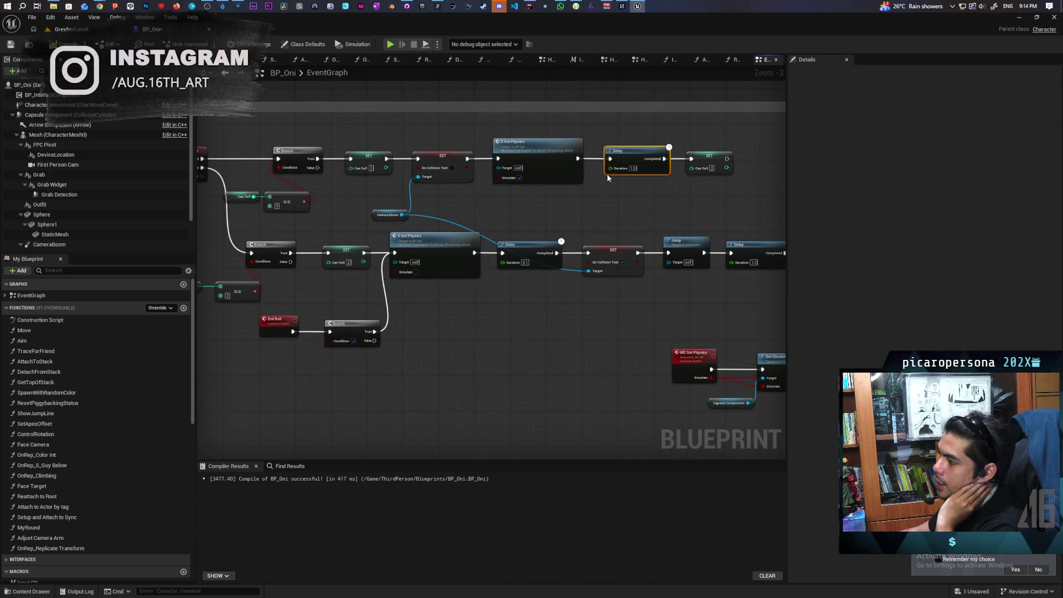
mouse_move(343, 248)
mouse_down()
mouse_move(487, 250)
mouse_move(466, 332)
mouse_move(676, 367)
mouse_move(629, 351)
mouse_move(466, 355)
mouse_up()
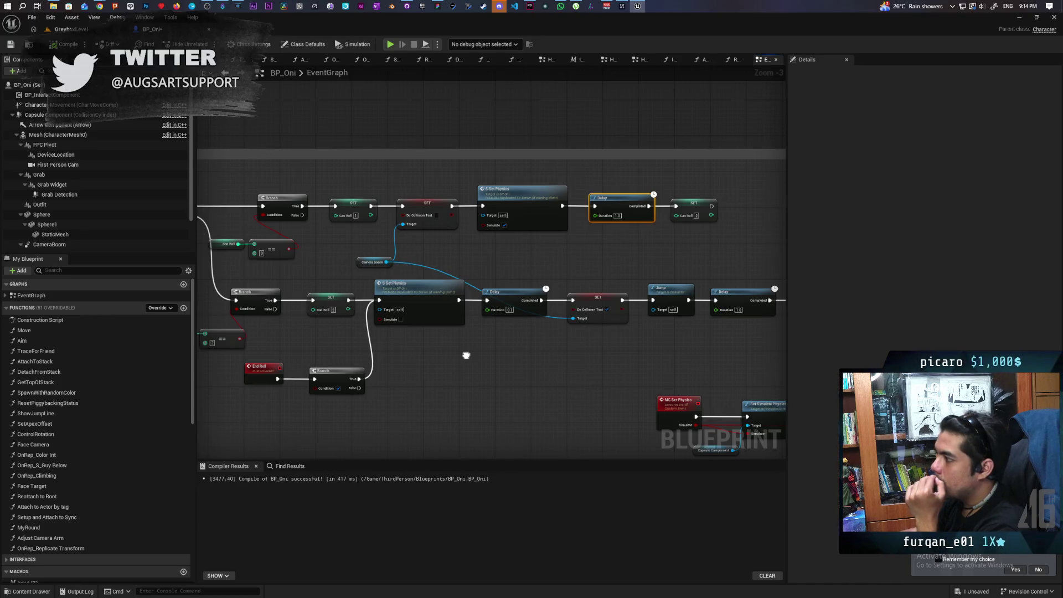
mouse_move(466, 356)
mouse_down()
mouse_move(555, 361)
mouse_move(495, 370)
mouse_up()
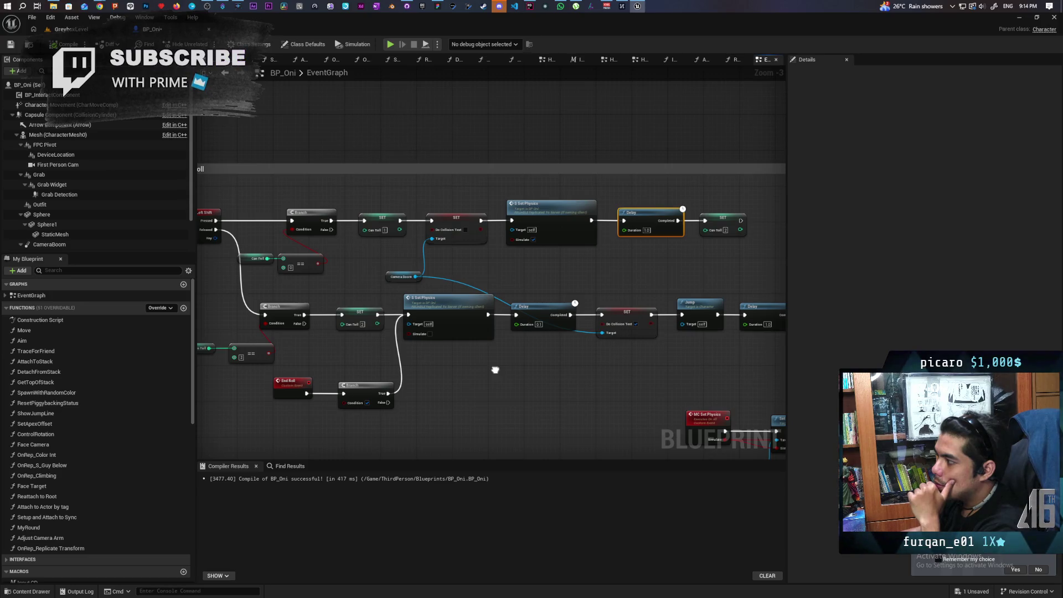
drag(496, 370, 622, 358)
mouse_move(306, 185)
mouse_down()
mouse_move(359, 254)
mouse_move(560, 272)
mouse_up()
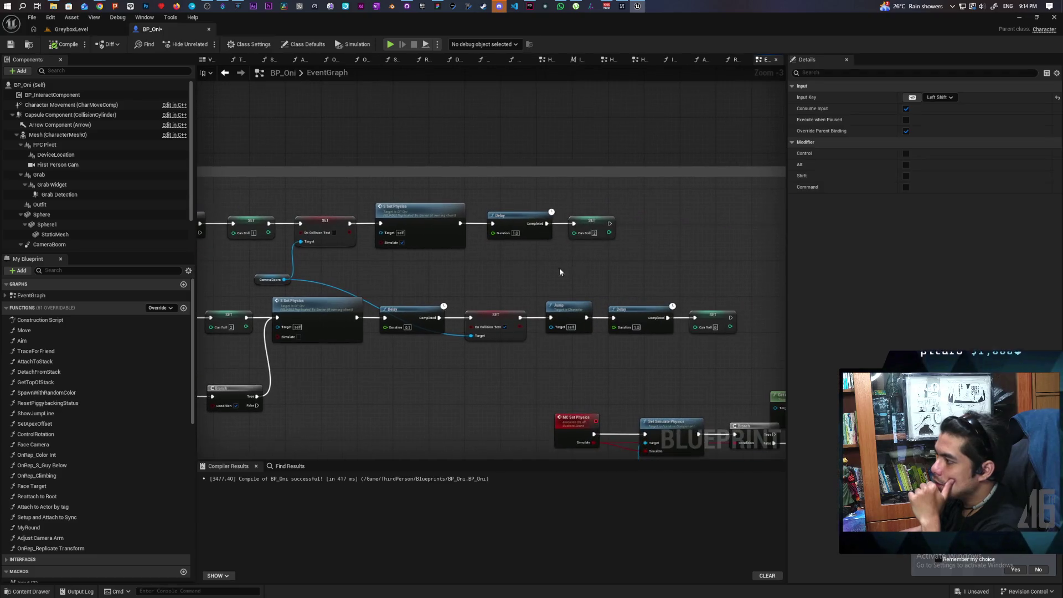
Frame the graph and select the SET Can Roll node in the upper chain.
click(508, 218)
key(Home)
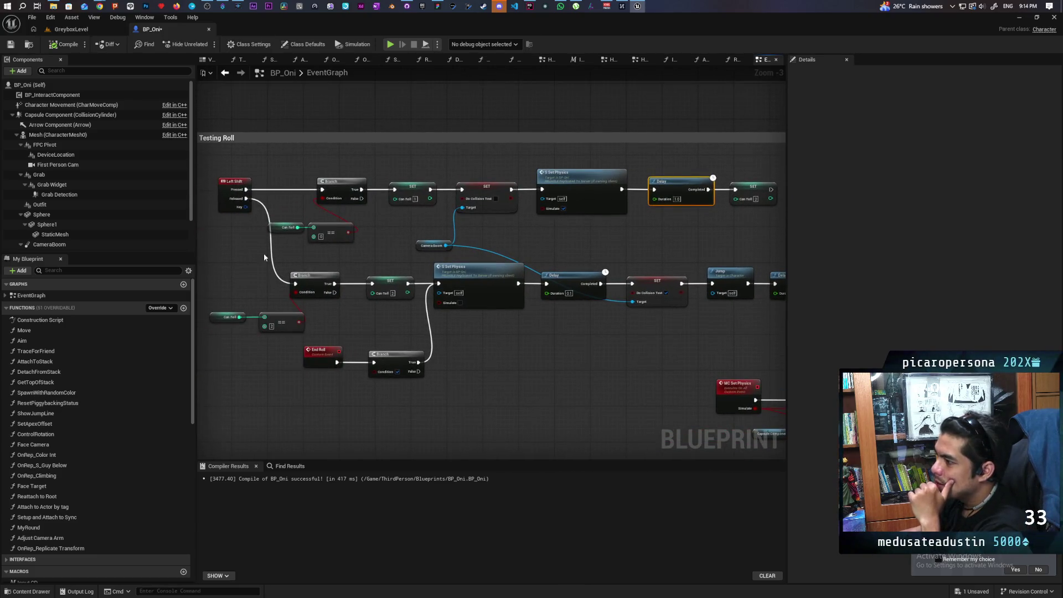
click(236, 276)
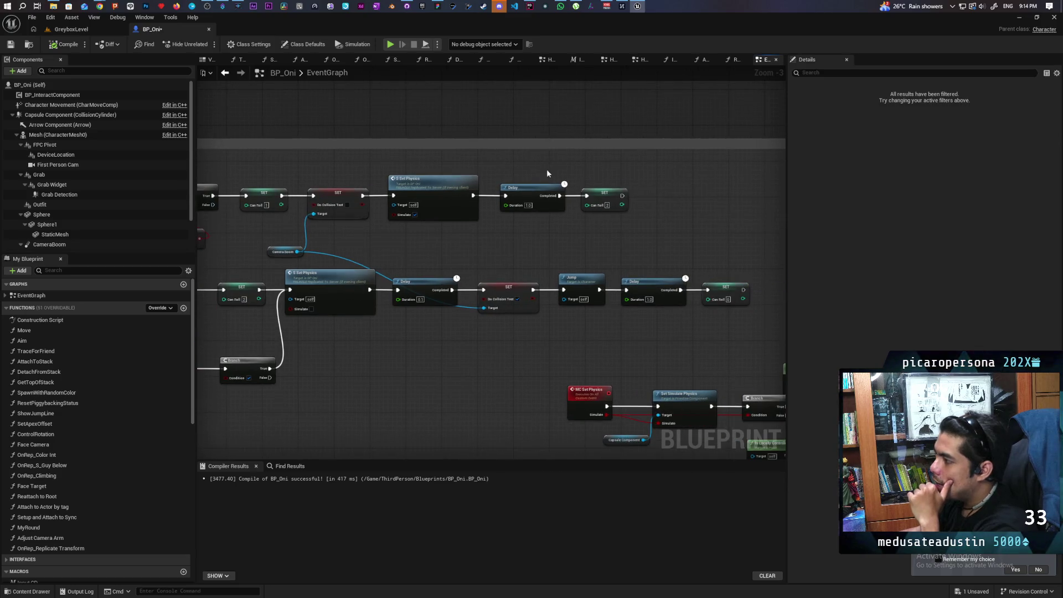
drag(566, 245, 527, 173)
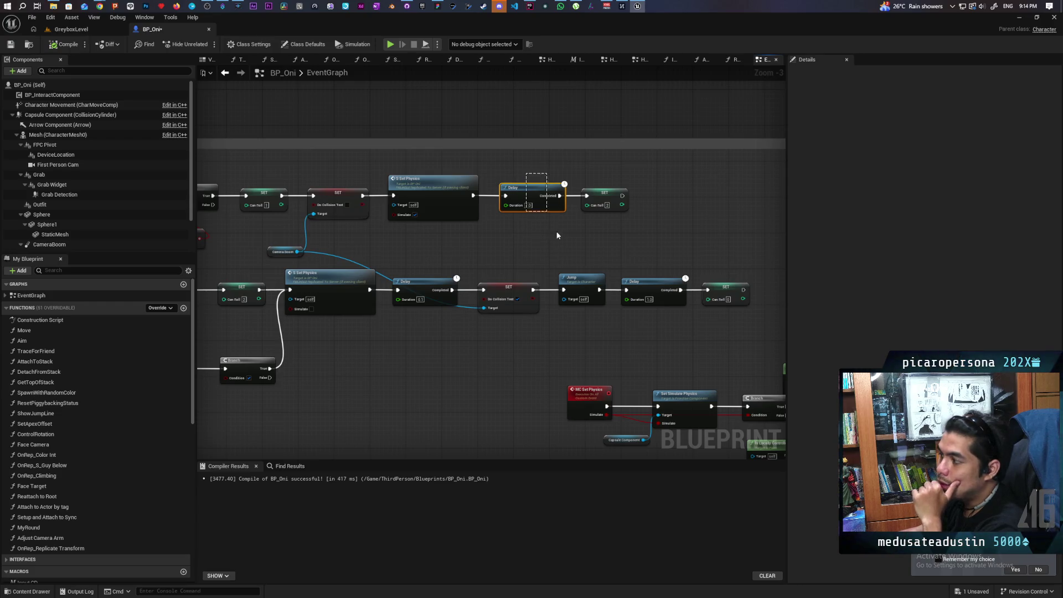
click(612, 200)
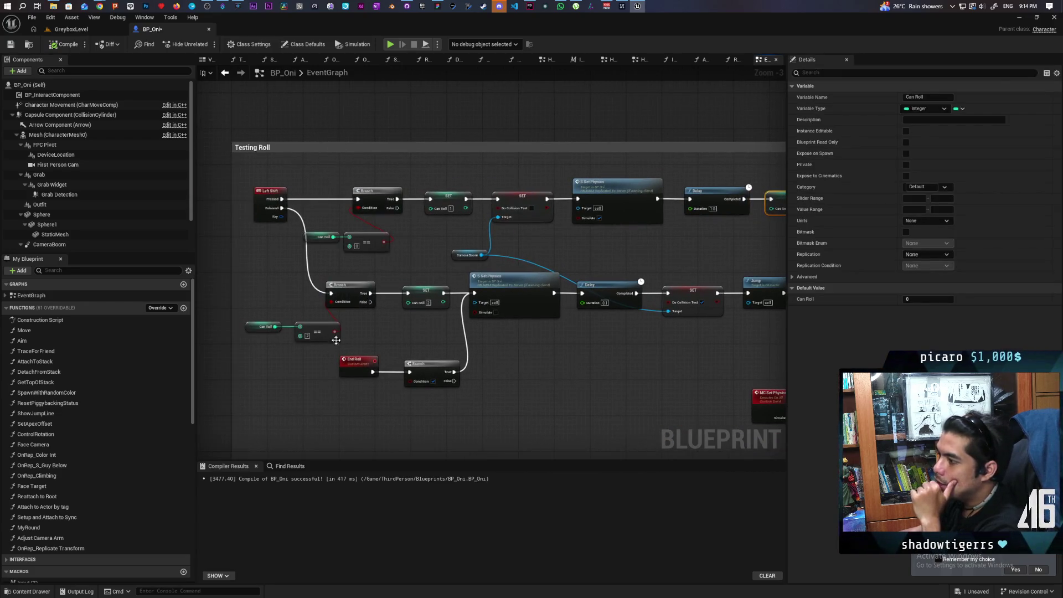
Add an End Roll call after SET Can Roll, replacing a wrong cast node, and jump to its event.
drag(576, 221, 608, 228)
text(end warp)
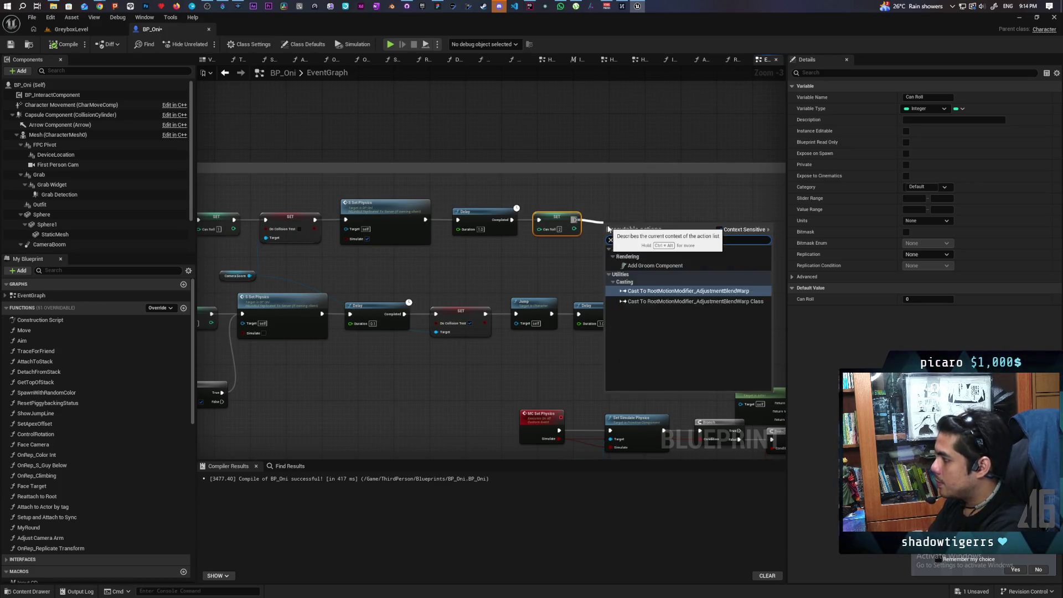
click(648, 257)
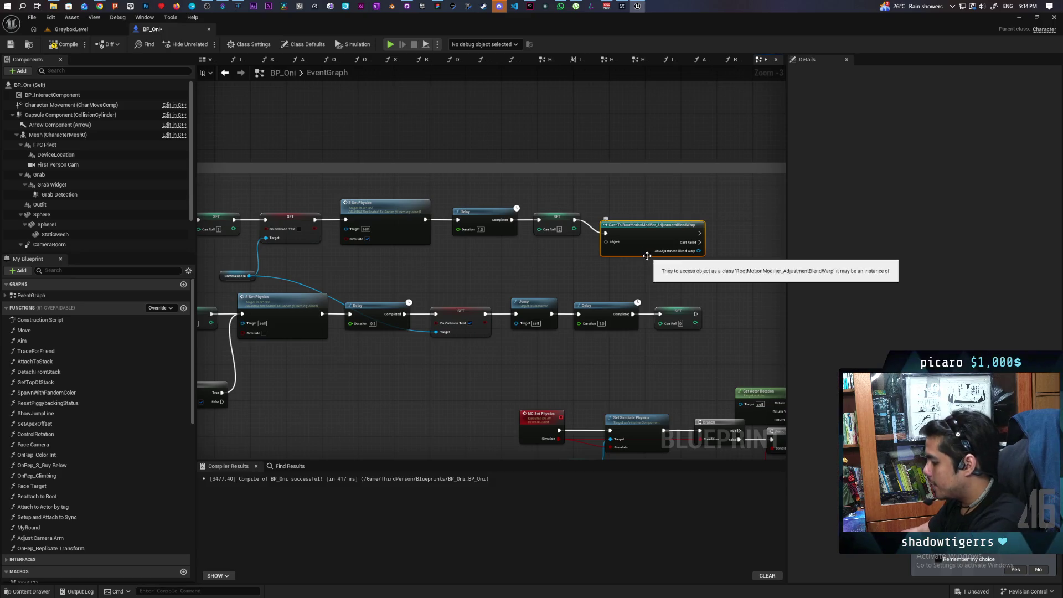
key(ctrl+z)
drag(575, 219, 593, 222)
text(end roll)
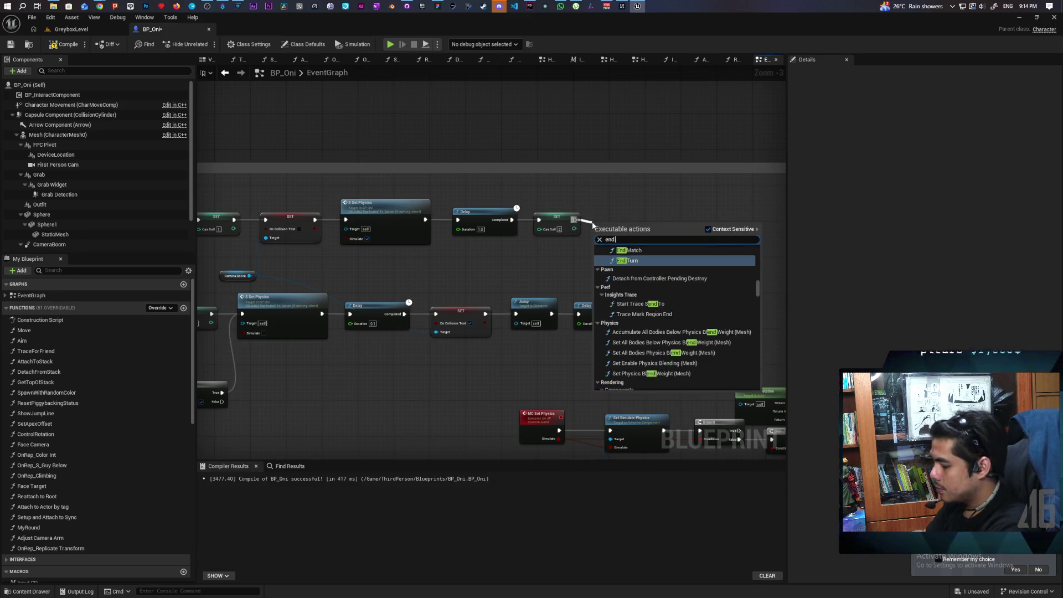
key(Return)
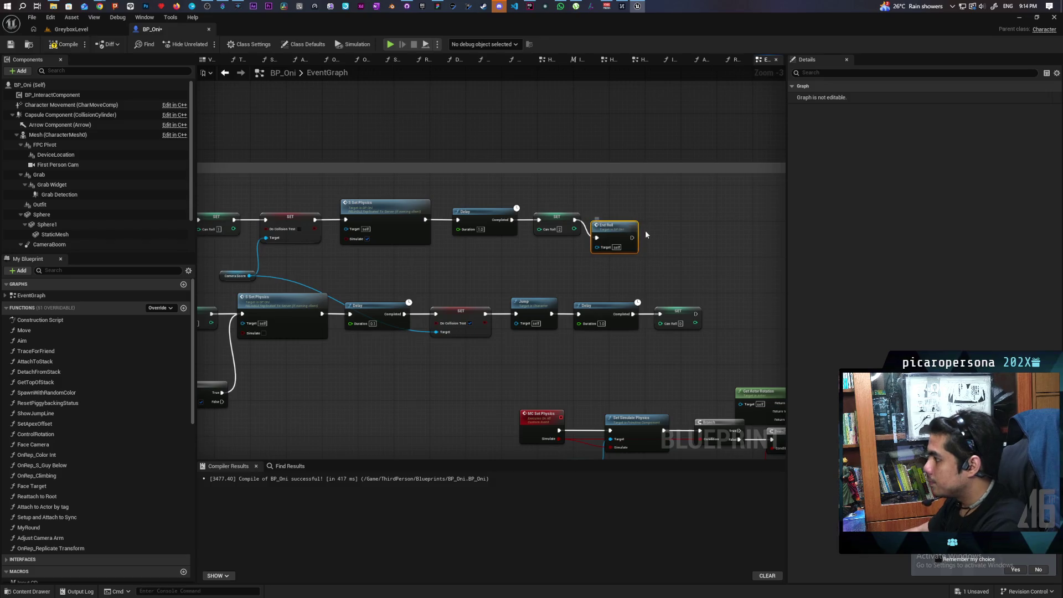
double_click(630, 209)
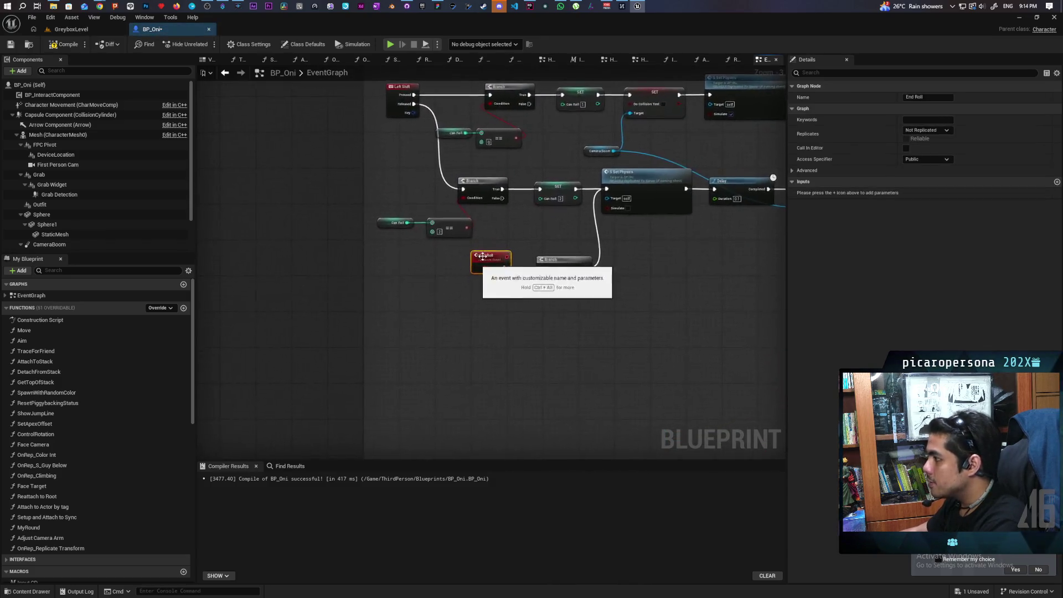
scroll(501, 308, down, 2)
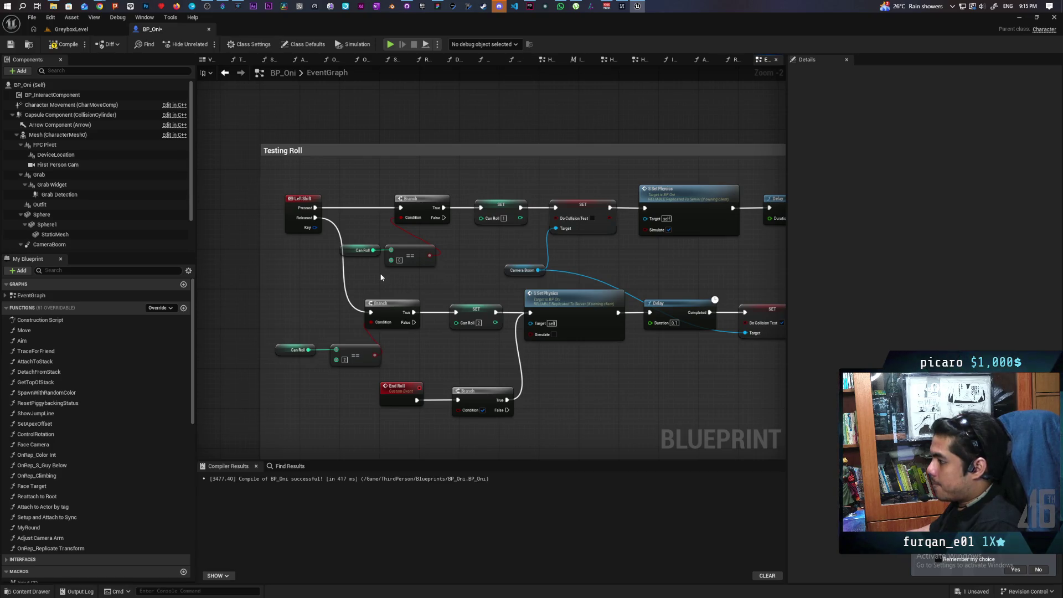
drag(386, 271, 305, 271)
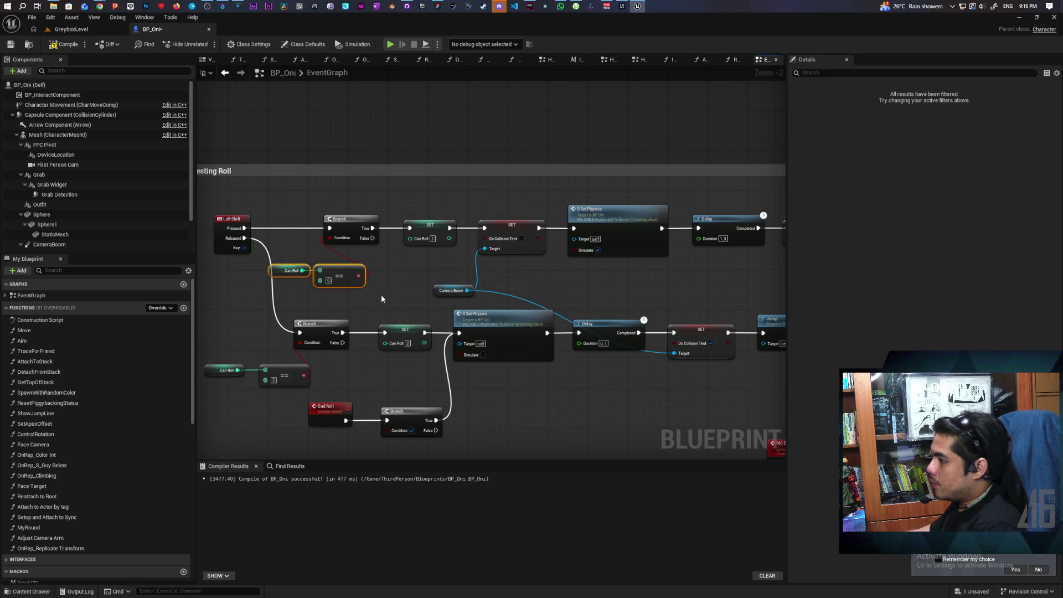
click(289, 217)
mouse_move(289, 217)
mouse_down()
mouse_move(343, 292)
mouse_move(365, 275)
mouse_up()
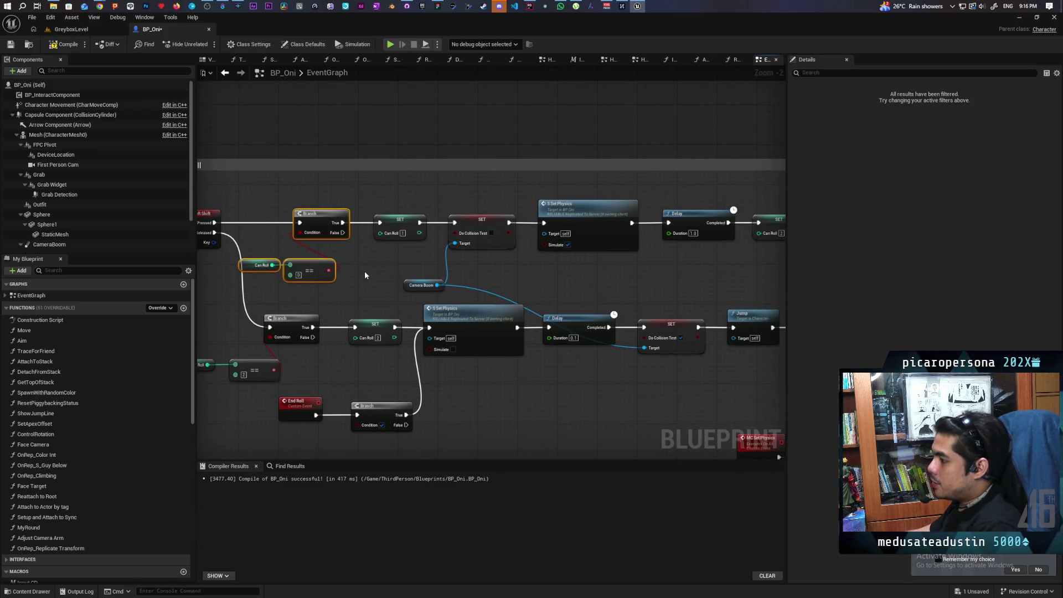
click(397, 215)
drag(417, 248, 362, 251)
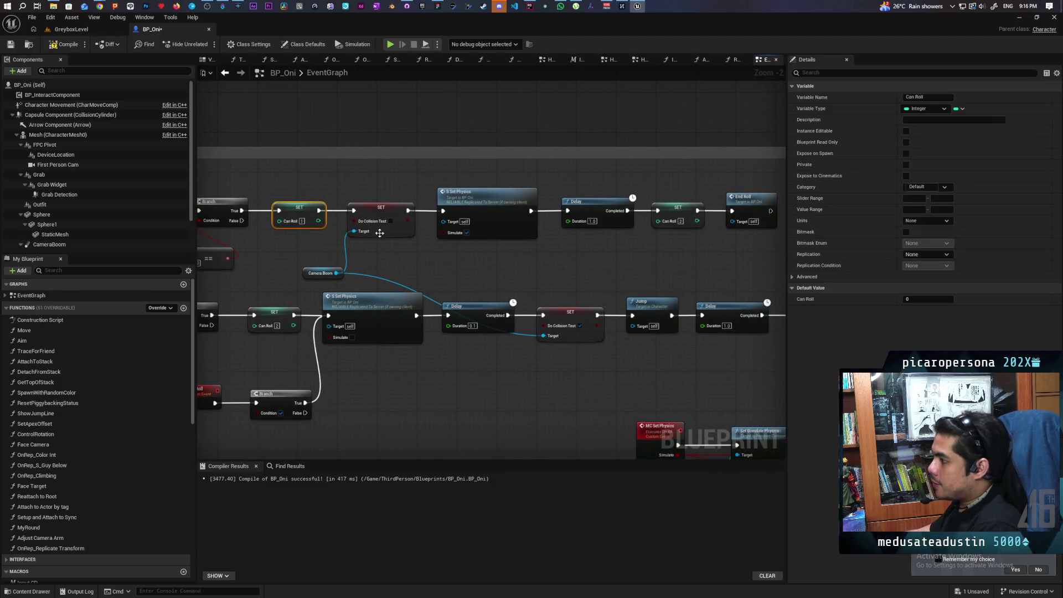
mouse_move(380, 193)
mouse_down()
mouse_move(534, 244)
mouse_move(737, 252)
mouse_up()
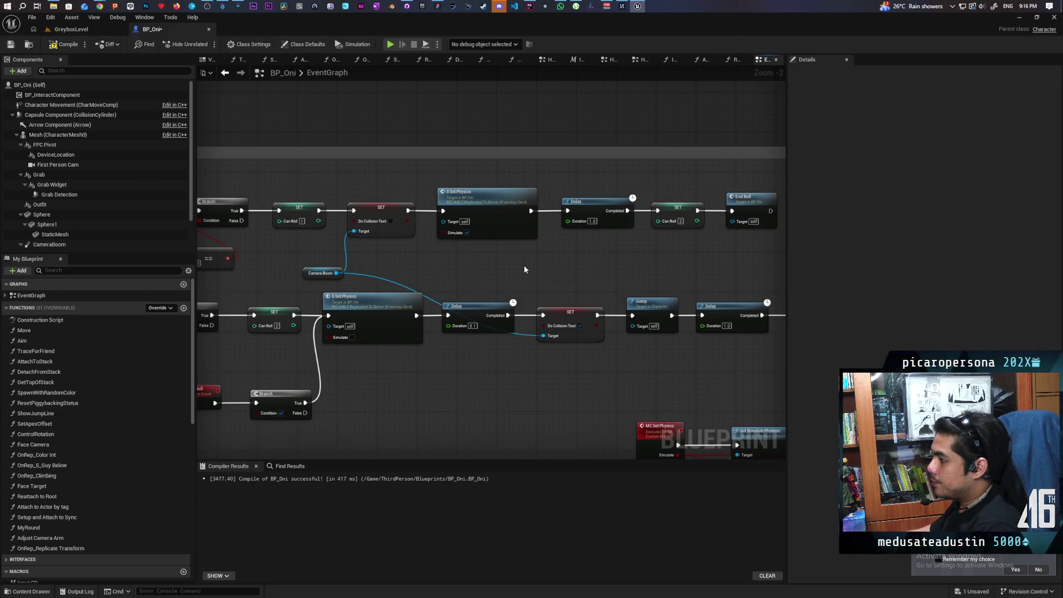
mouse_move(524, 265)
mouse_down()
mouse_move(657, 253)
mouse_move(490, 258)
mouse_move(649, 240)
mouse_move(477, 238)
mouse_move(576, 238)
mouse_up()
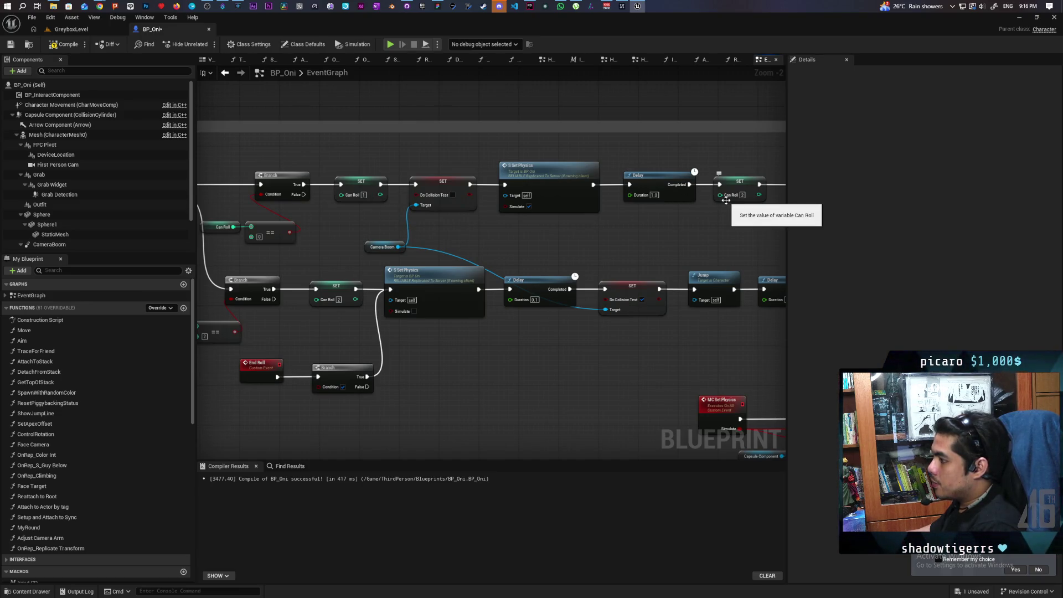
mouse_move(725, 220)
mouse_down()
mouse_move(579, 230)
mouse_move(750, 225)
mouse_move(660, 225)
mouse_up()
drag(574, 166, 607, 237)
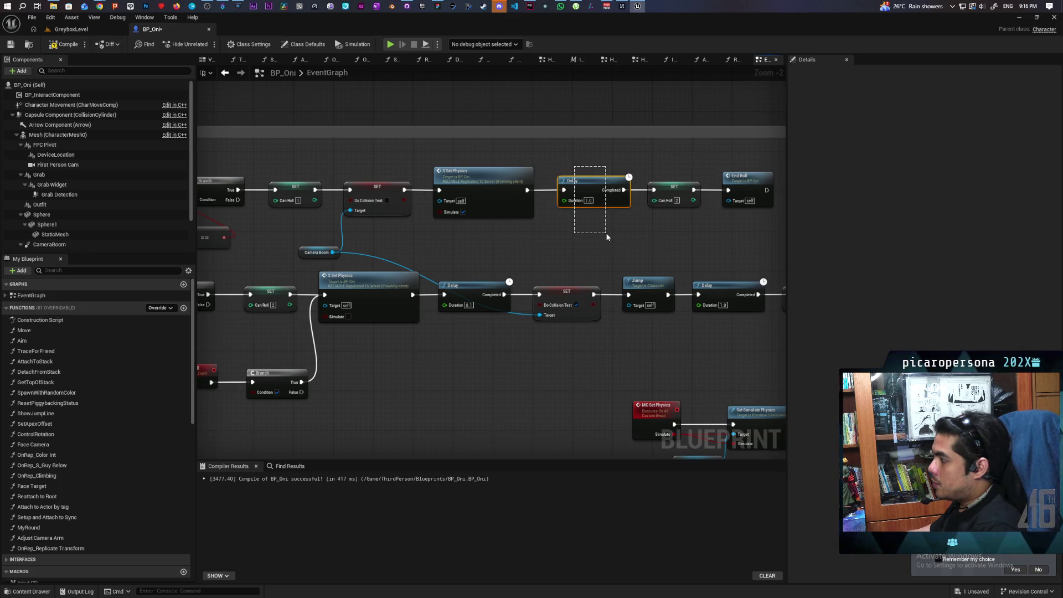
click(670, 202)
mouse_move(624, 236)
mouse_down()
mouse_move(774, 203)
mouse_move(688, 211)
mouse_move(766, 203)
mouse_move(747, 204)
mouse_up()
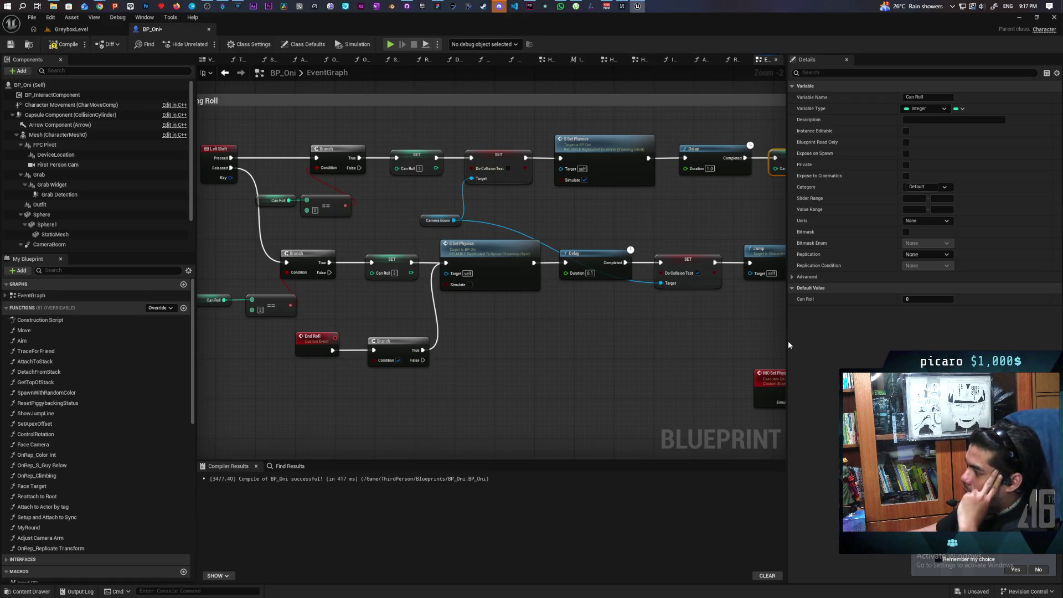
Narrow the details panel to widen the graph and frame the whole Testing Roll comment.
drag(787, 340, 861, 346)
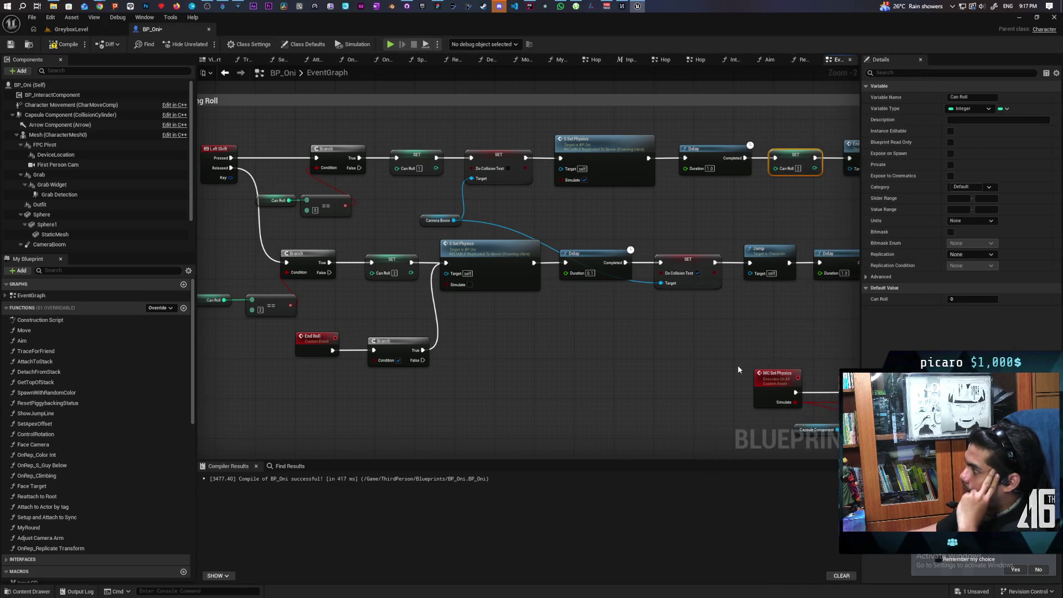
scroll(738, 365, down, 1)
drag(737, 364, 638, 364)
scroll(607, 354, down, 1)
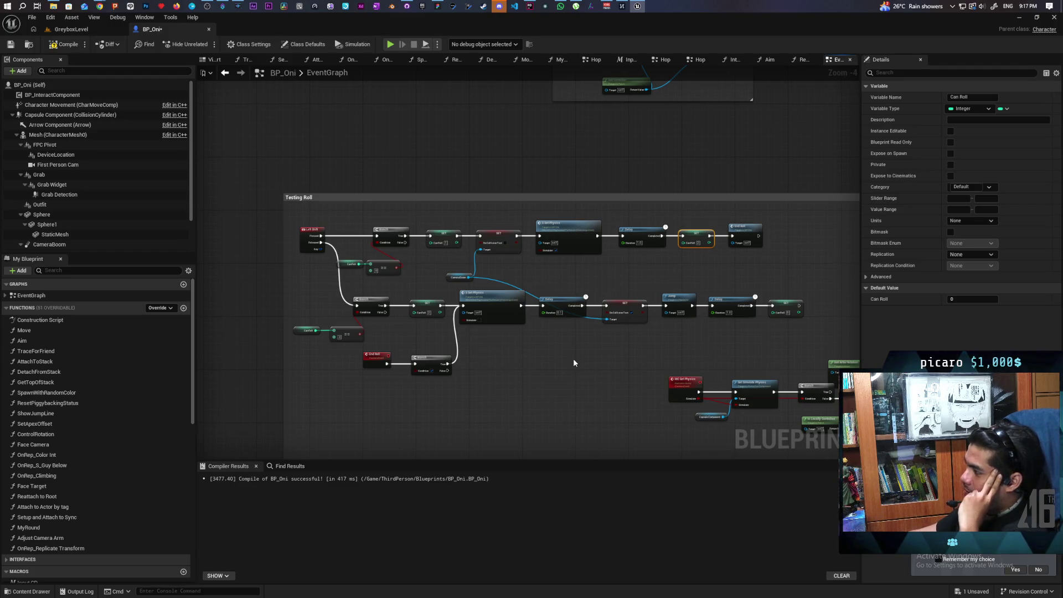
scroll(573, 362, up, 1)
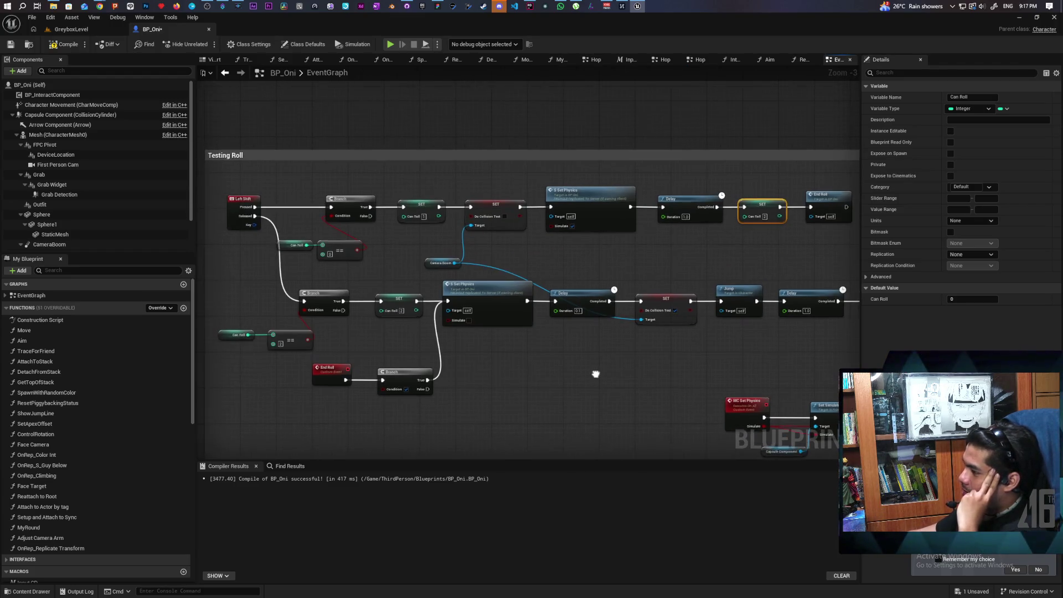
drag(573, 363, 560, 389)
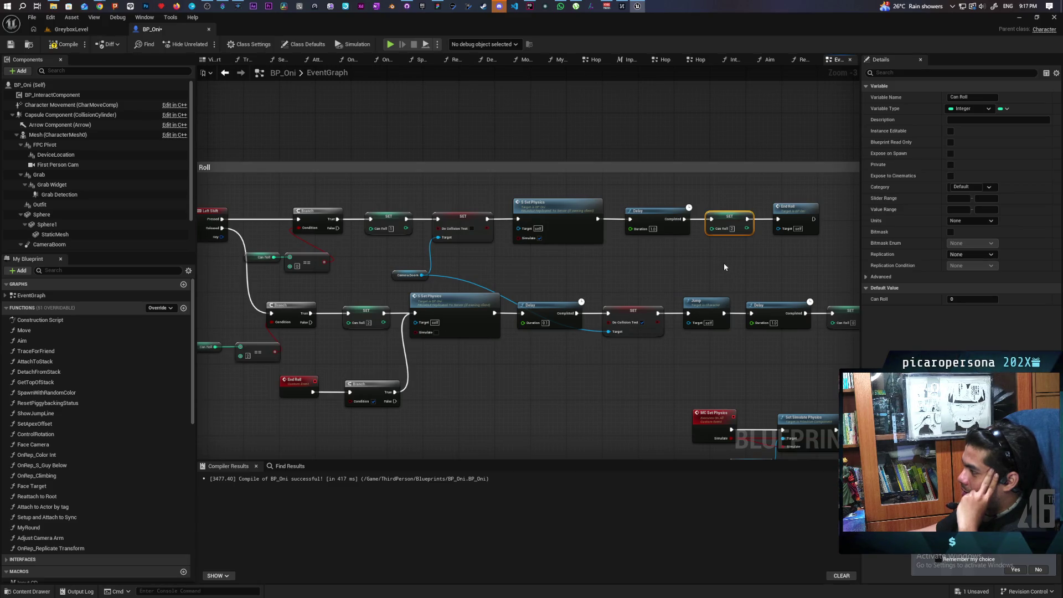
drag(371, 261, 433, 258)
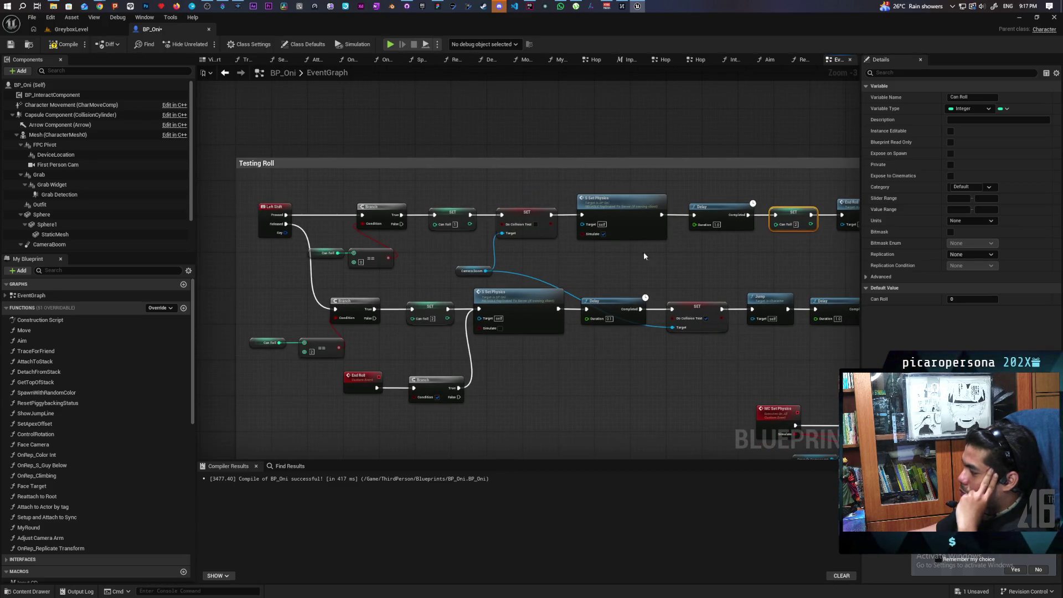
mouse_move(643, 252)
mouse_down()
mouse_move(637, 261)
mouse_move(634, 249)
mouse_move(652, 244)
mouse_up()
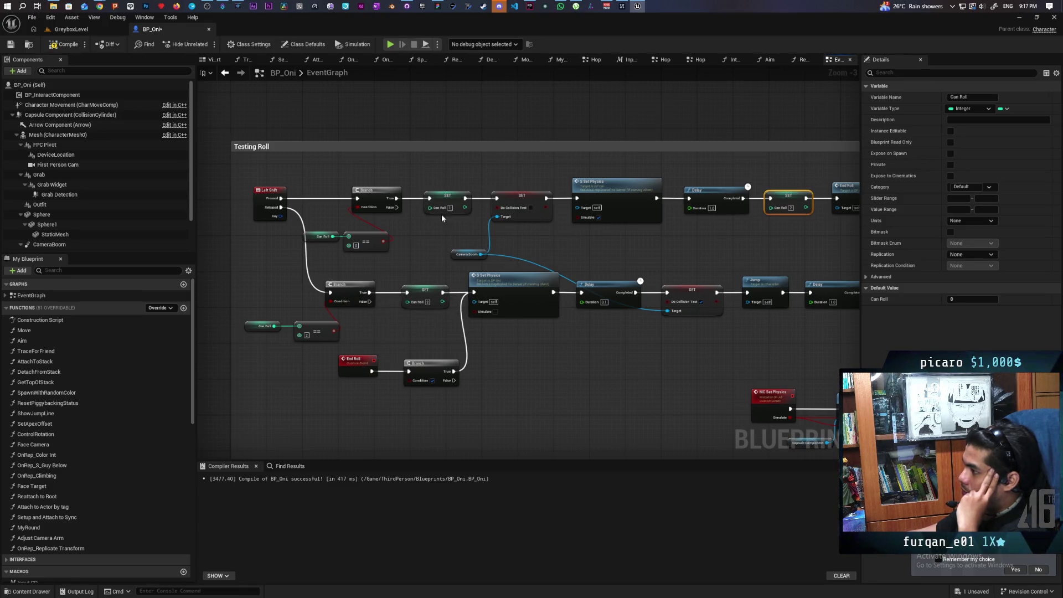
Inspect the top row's Delay, SET Can Roll and End Roll nodes and the lower Branch check.
drag(440, 189, 458, 224)
mouse_move(260, 291)
mouse_down()
mouse_move(284, 294)
mouse_move(343, 337)
mouse_up()
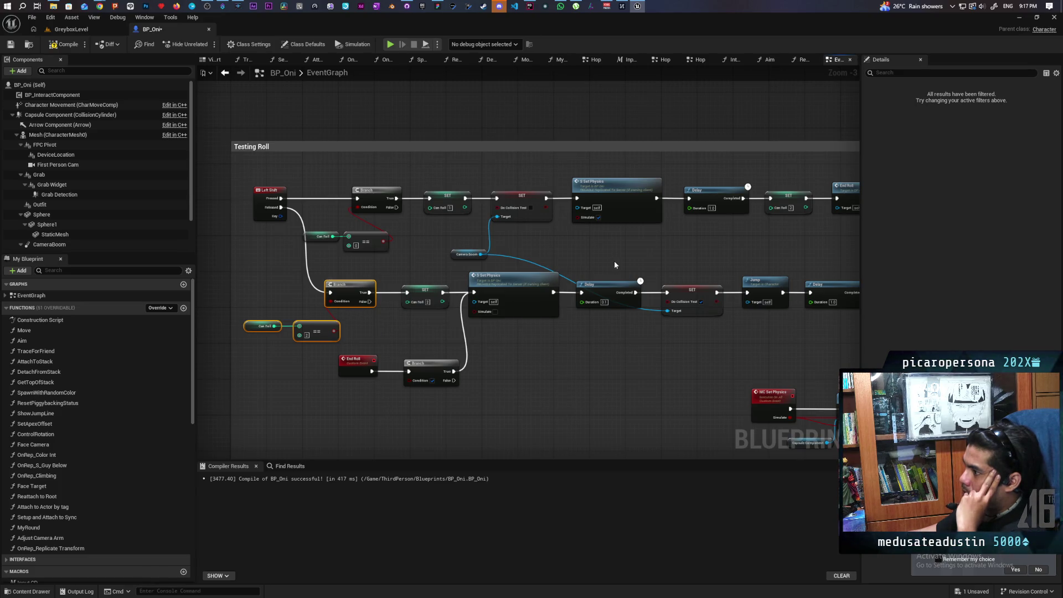
drag(650, 248, 600, 255)
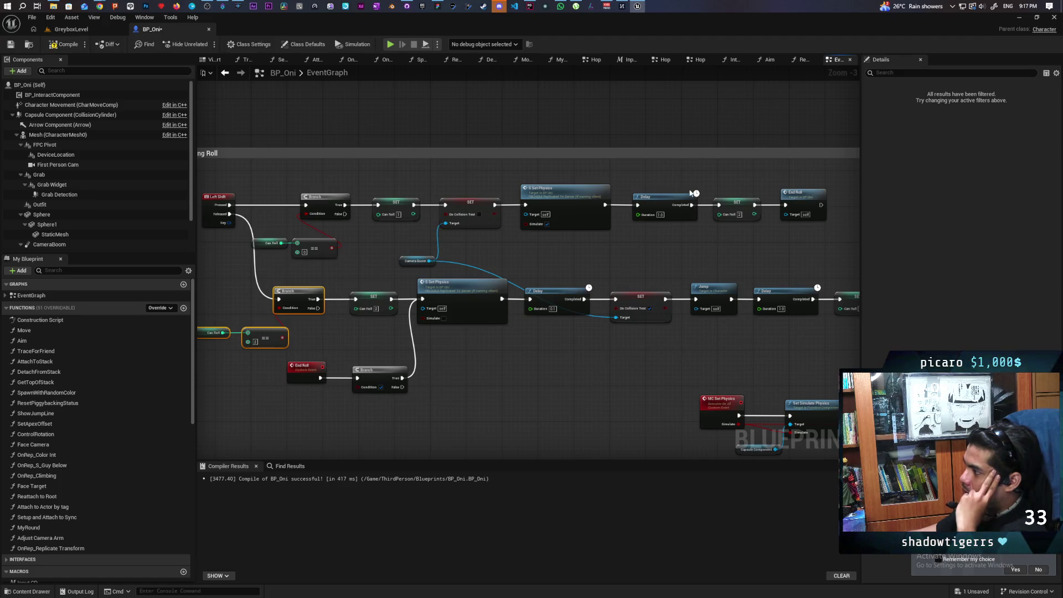
mouse_move(682, 187)
mouse_down()
mouse_move(853, 232)
mouse_move(808, 232)
mouse_up()
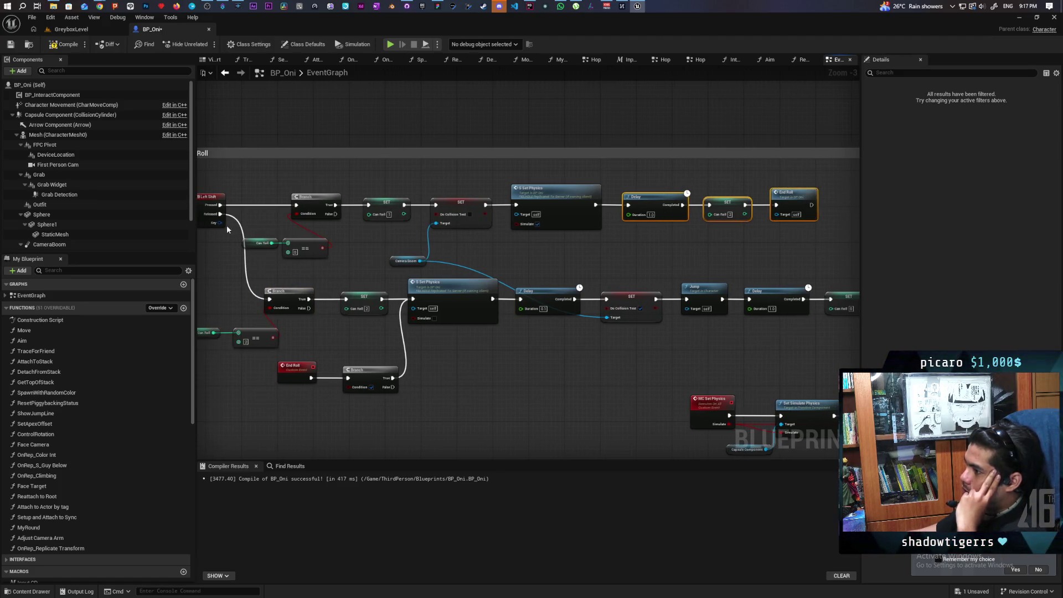
drag(244, 317, 354, 348)
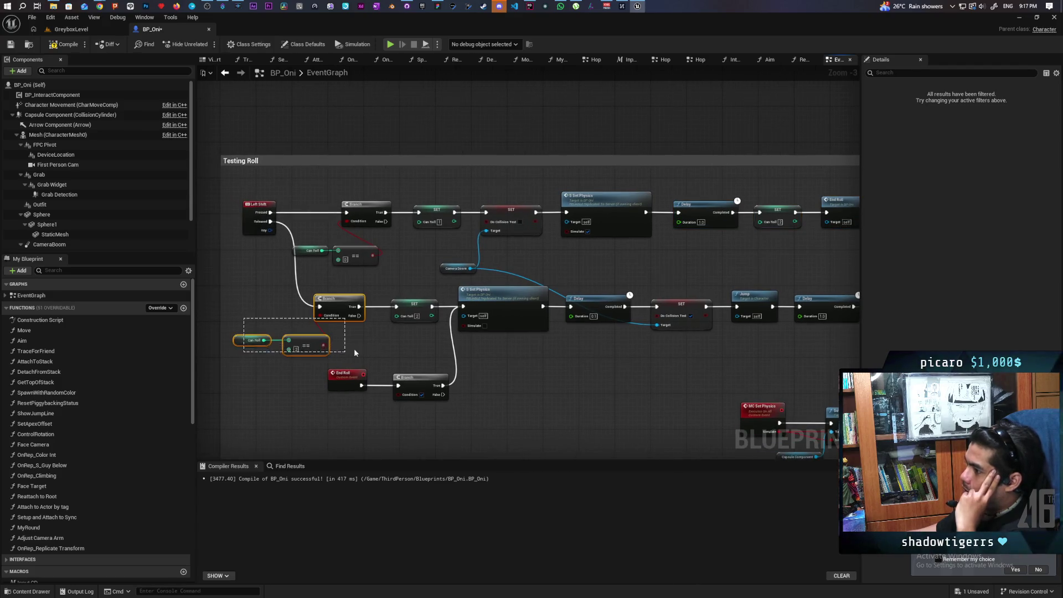
drag(568, 222, 730, 247)
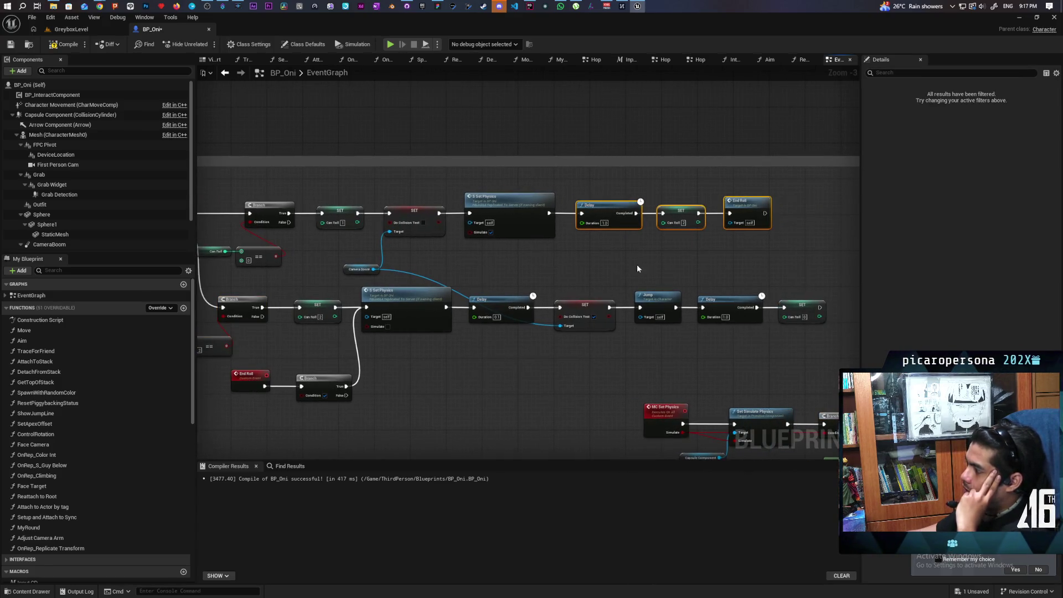
drag(617, 268, 692, 252)
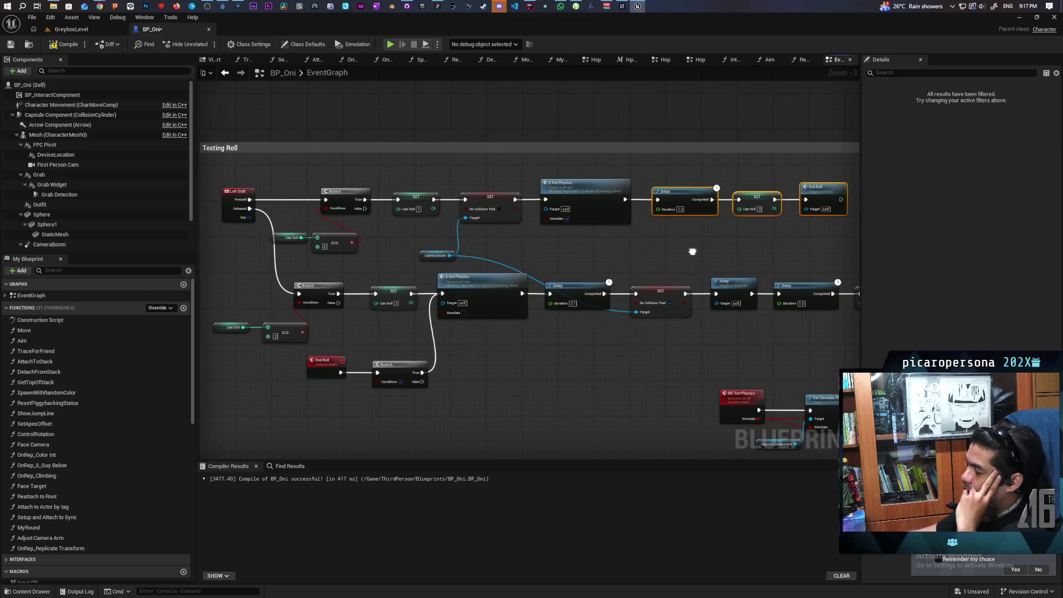
click(692, 255)
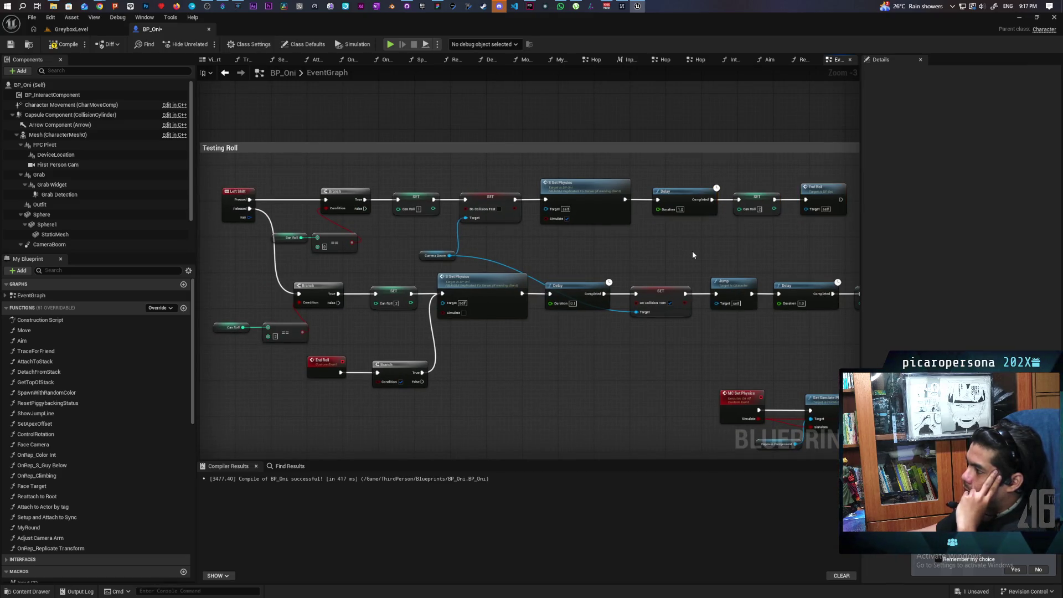
mouse_move(672, 181)
mouse_down()
mouse_move(696, 217)
mouse_move(808, 230)
mouse_up()
click(746, 184)
drag(746, 181, 772, 233)
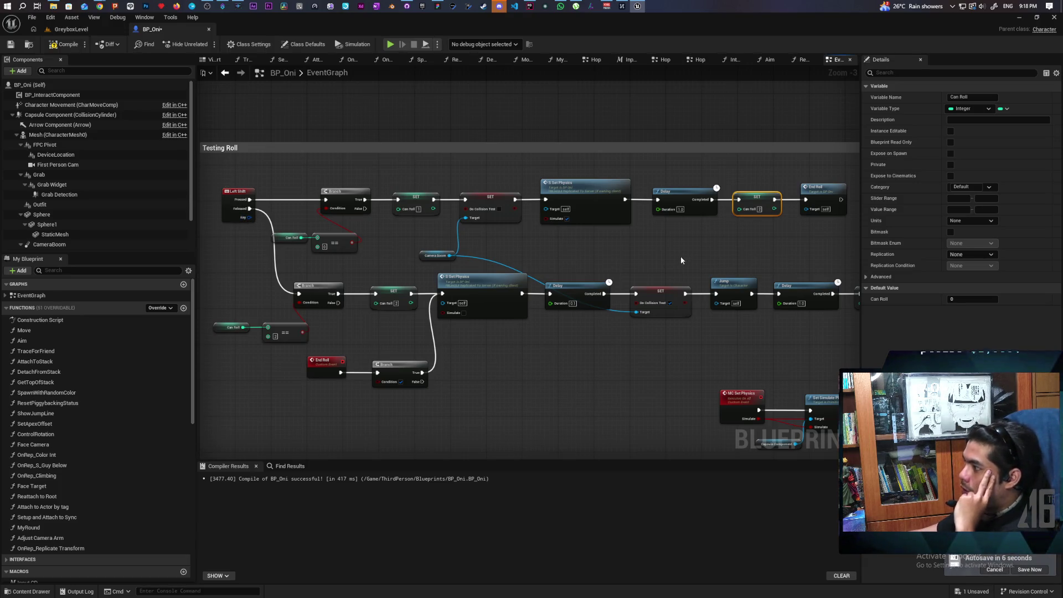
Delete the lower SET Can Roll node so the Branch feeds Set Physics directly.
mouse_move(257, 301)
mouse_down()
mouse_move(347, 344)
mouse_move(510, 301)
mouse_up()
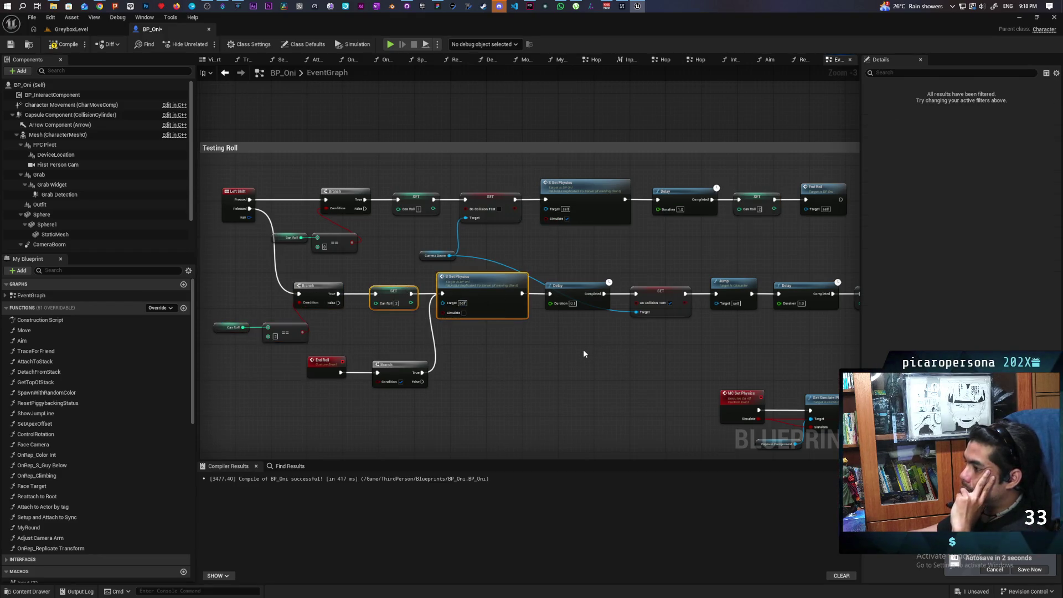
click(520, 358)
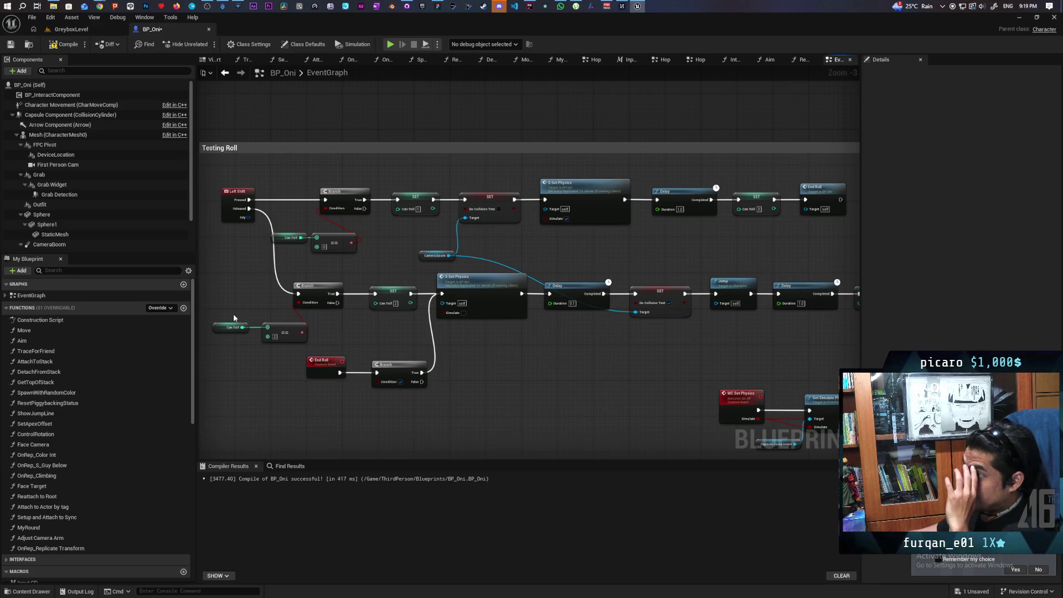
drag(234, 314, 278, 355)
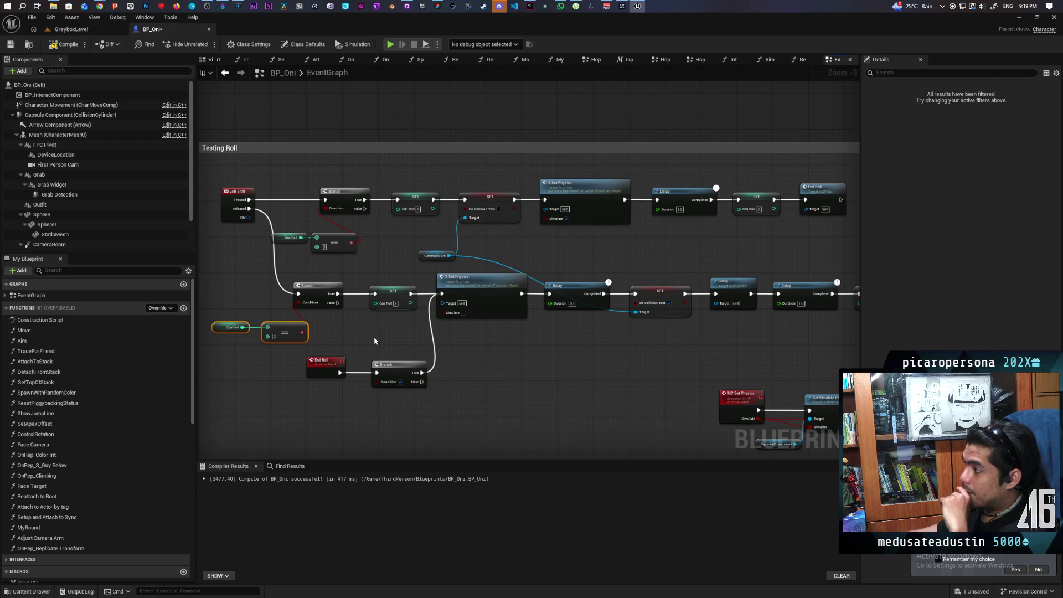
mouse_move(374, 336)
mouse_down()
mouse_move(355, 341)
mouse_move(304, 306)
mouse_move(437, 310)
mouse_move(408, 307)
mouse_up()
click(352, 302)
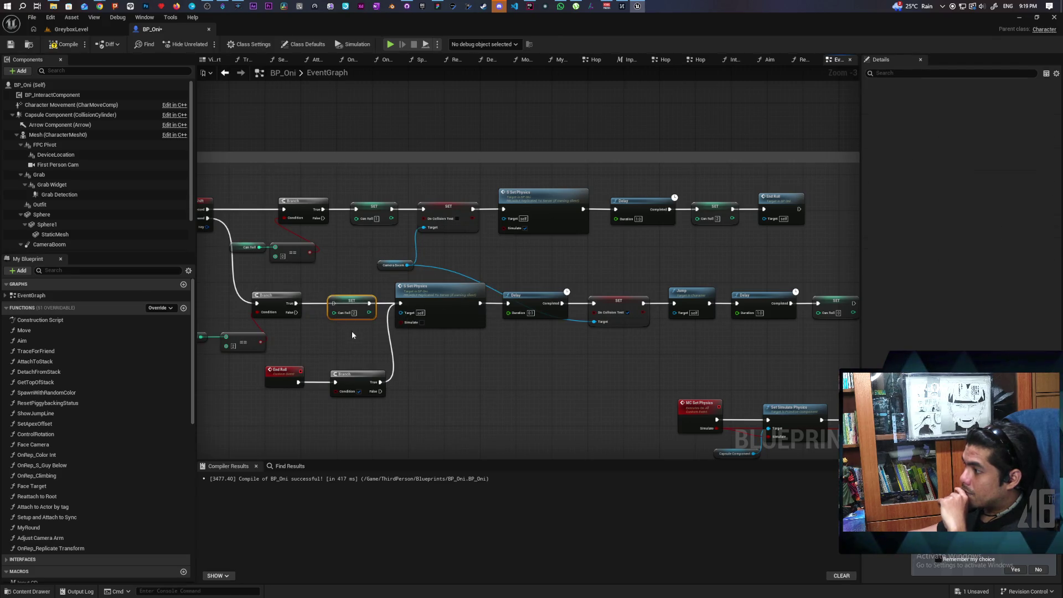
key(Delete)
drag(337, 326, 374, 315)
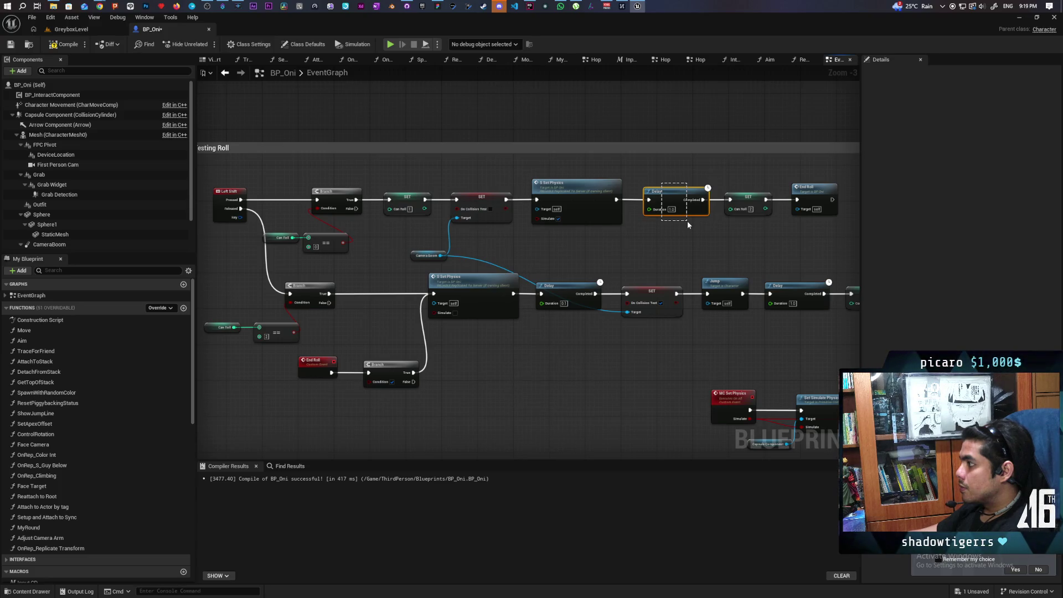
drag(687, 221, 817, 221)
scroll(693, 190, down, 1)
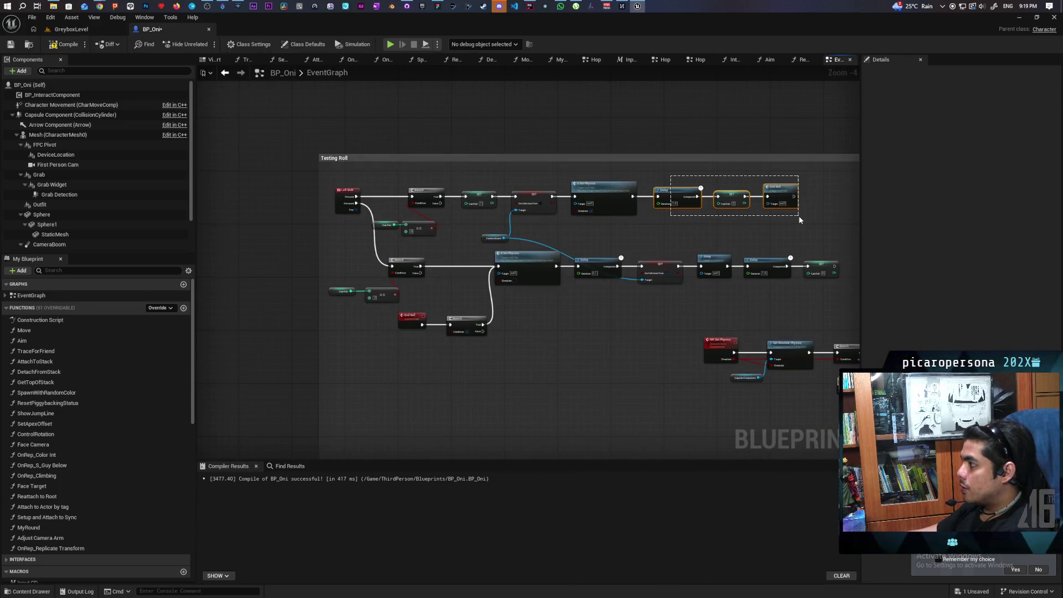
Review the top row's final Delay and SET Can Roll nodes, then clear the selection.
click(733, 226)
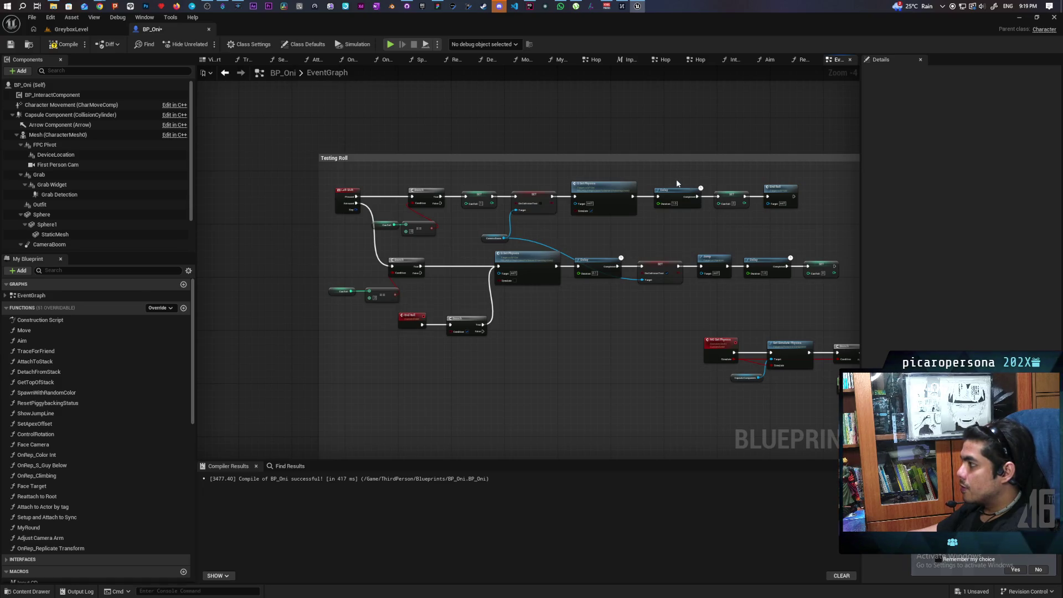
mouse_move(671, 178)
mouse_down()
mouse_move(722, 214)
mouse_move(799, 218)
mouse_up()
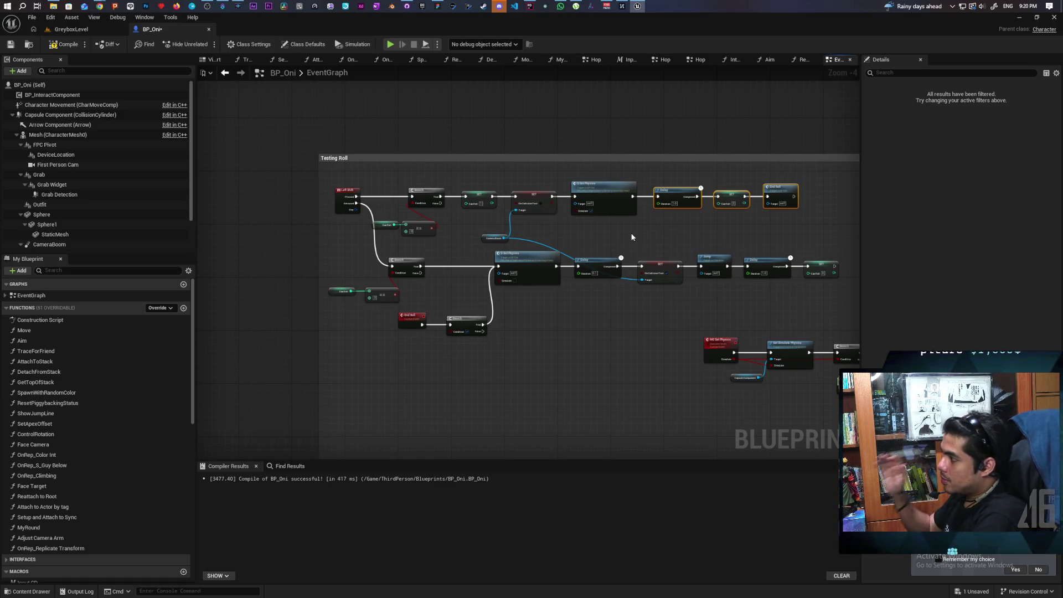
click(705, 202)
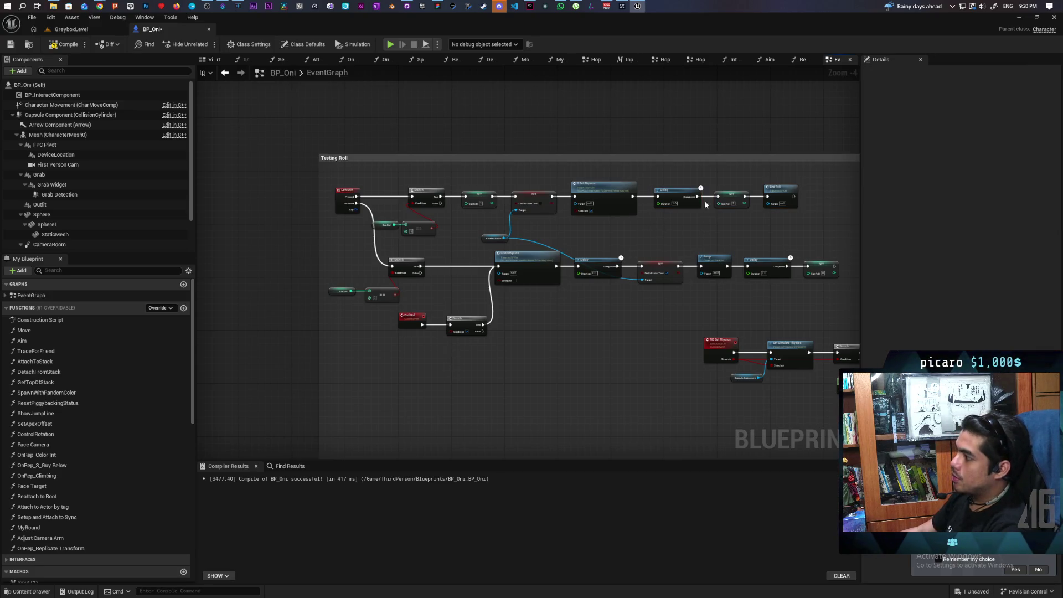
click(702, 221)
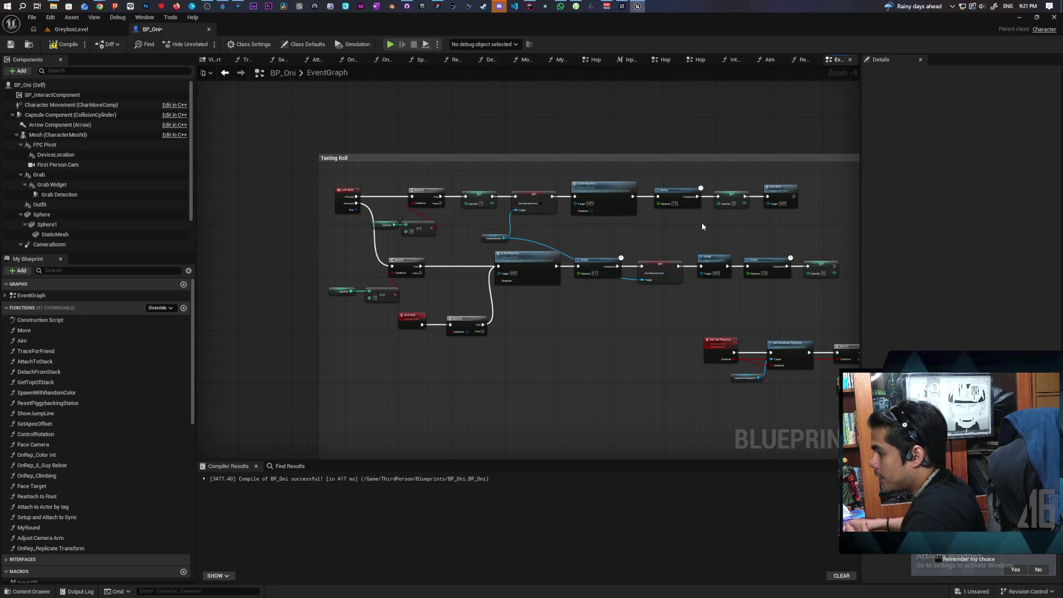
Comment End Roll 'If not released yet then don't fire' and the Released Branch 'If not time yet then don't fire'.
scroll(404, 324, up, 5)
click(434, 306)
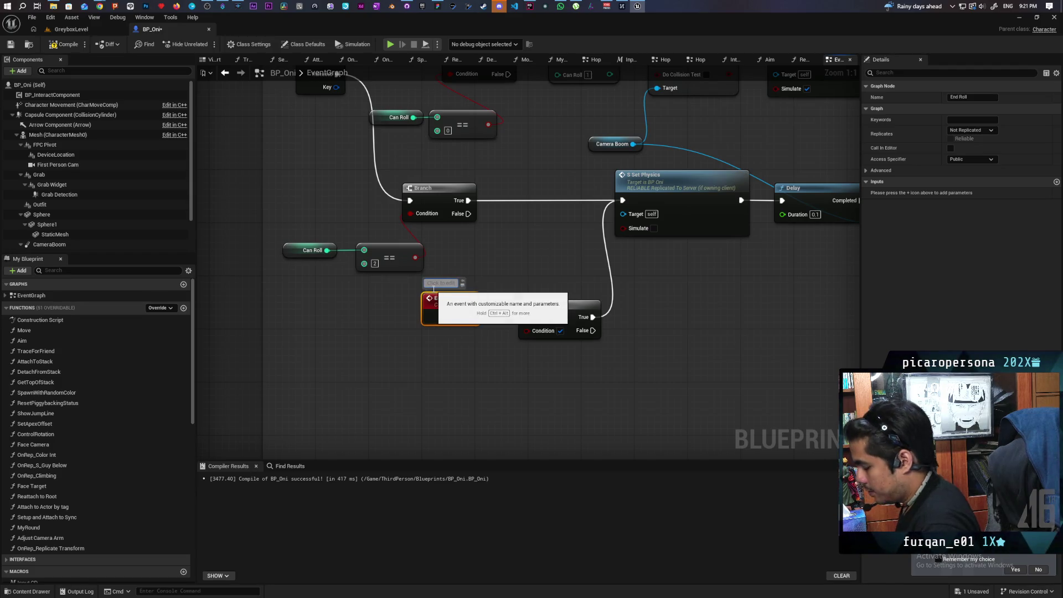
text(If not)
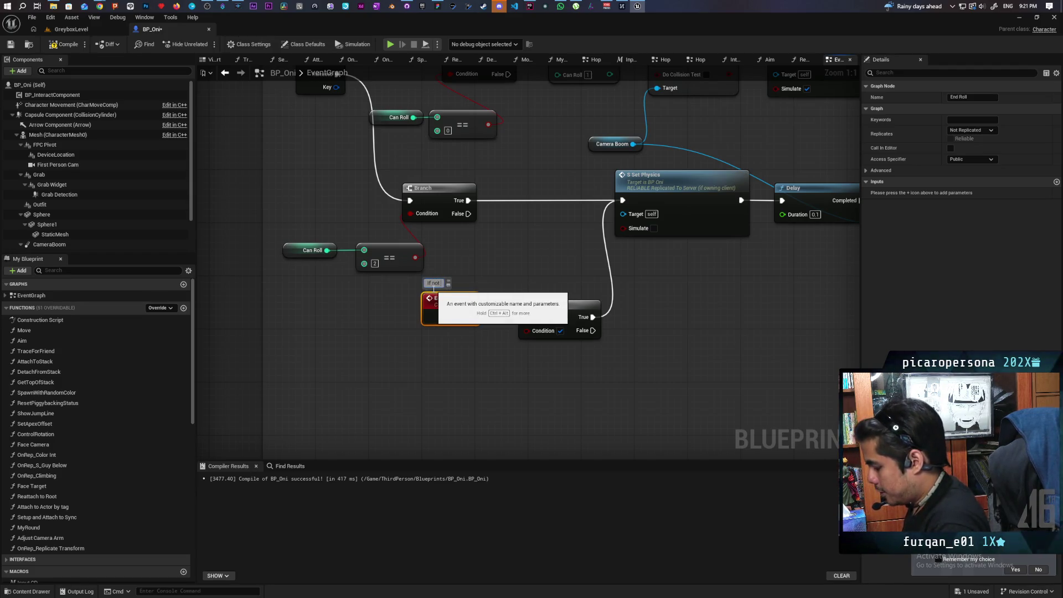
text( released)
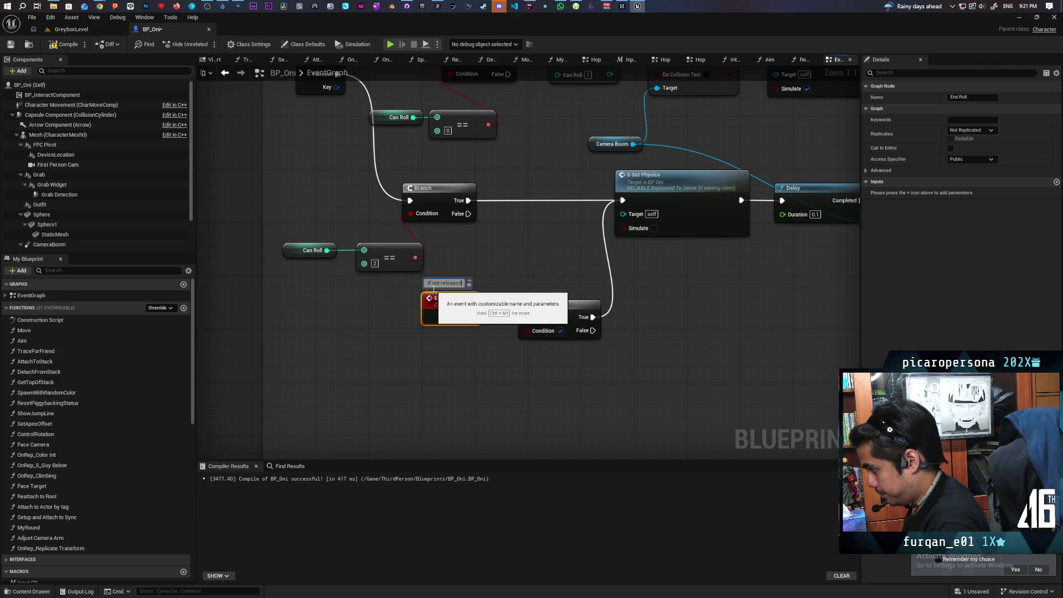
text( yet then don)
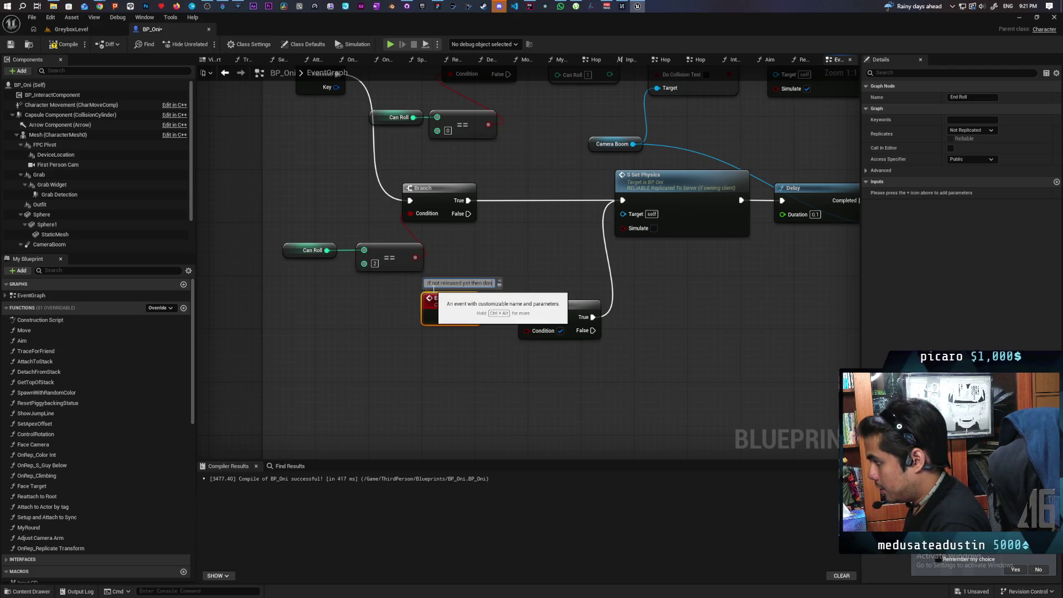
text('t fire)
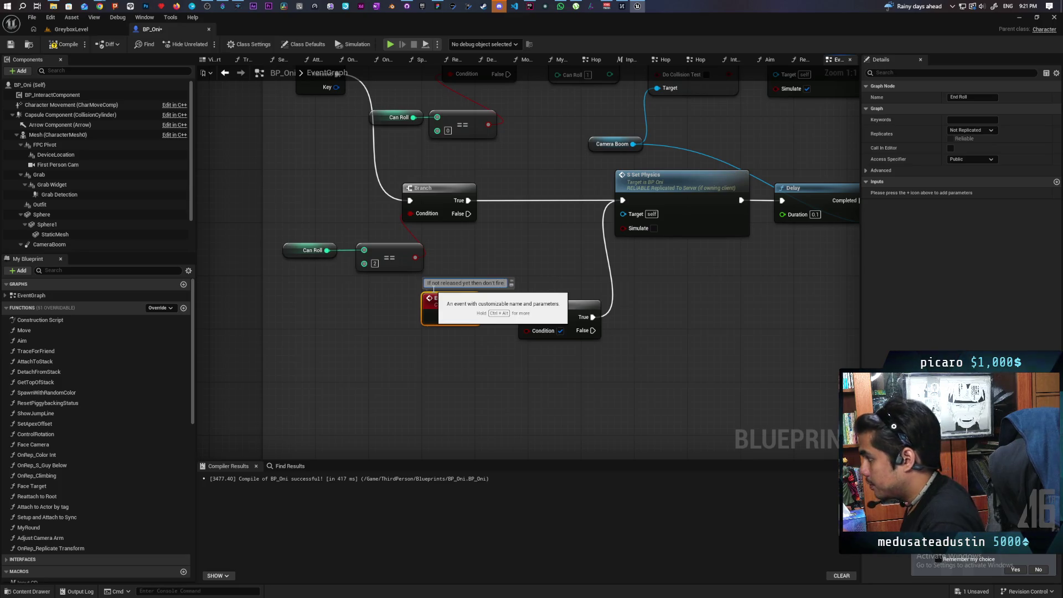
click(495, 251)
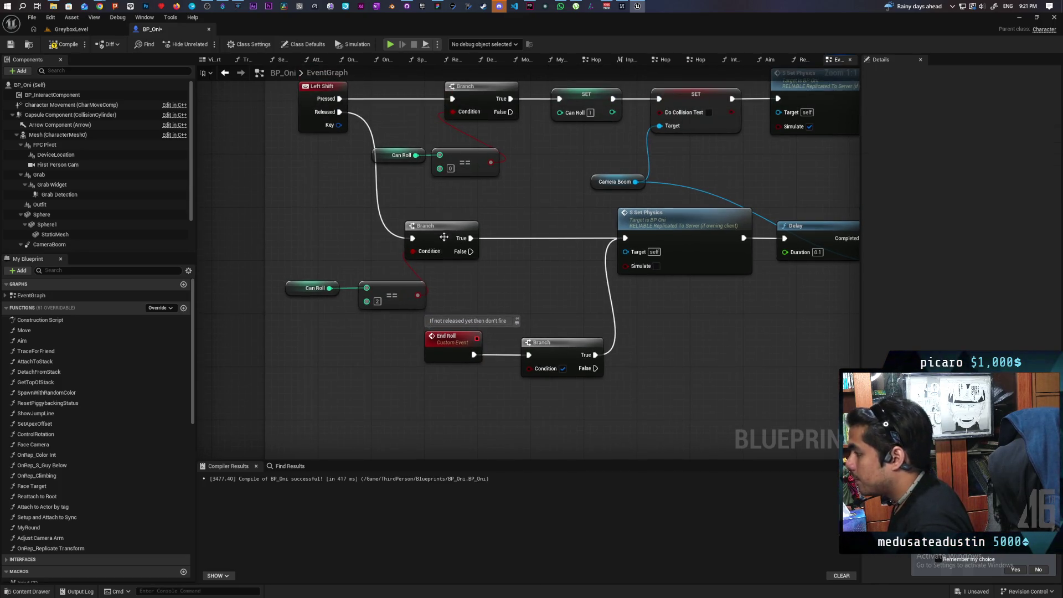
click(443, 237)
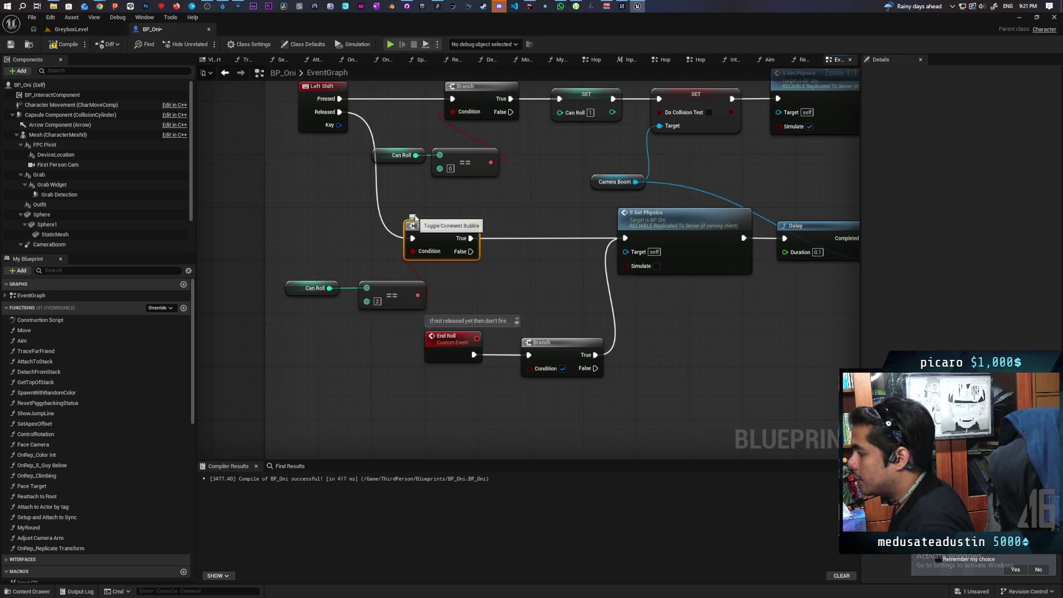
text(If not time)
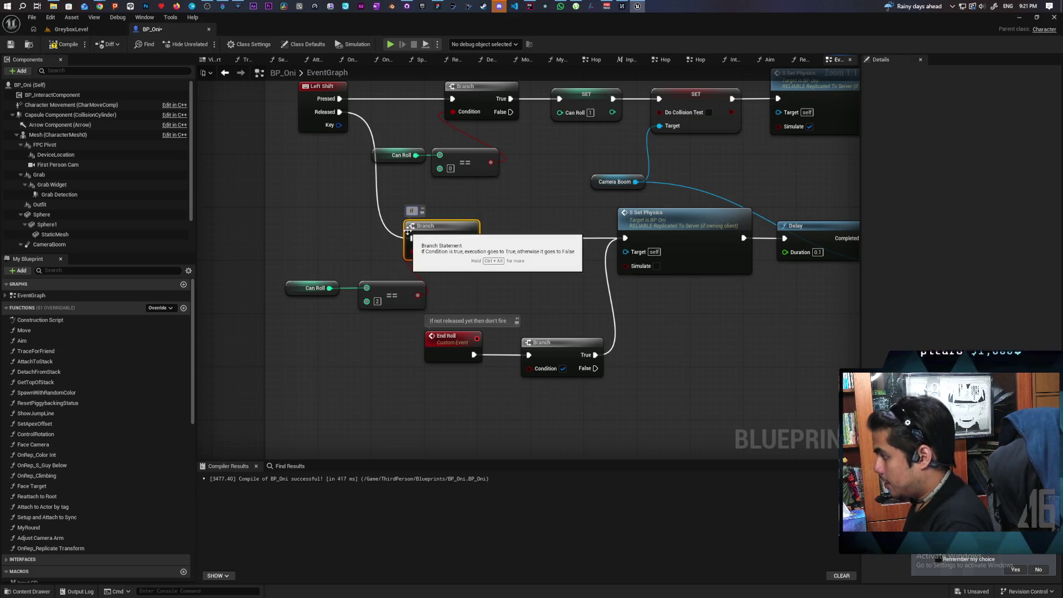
text( y)
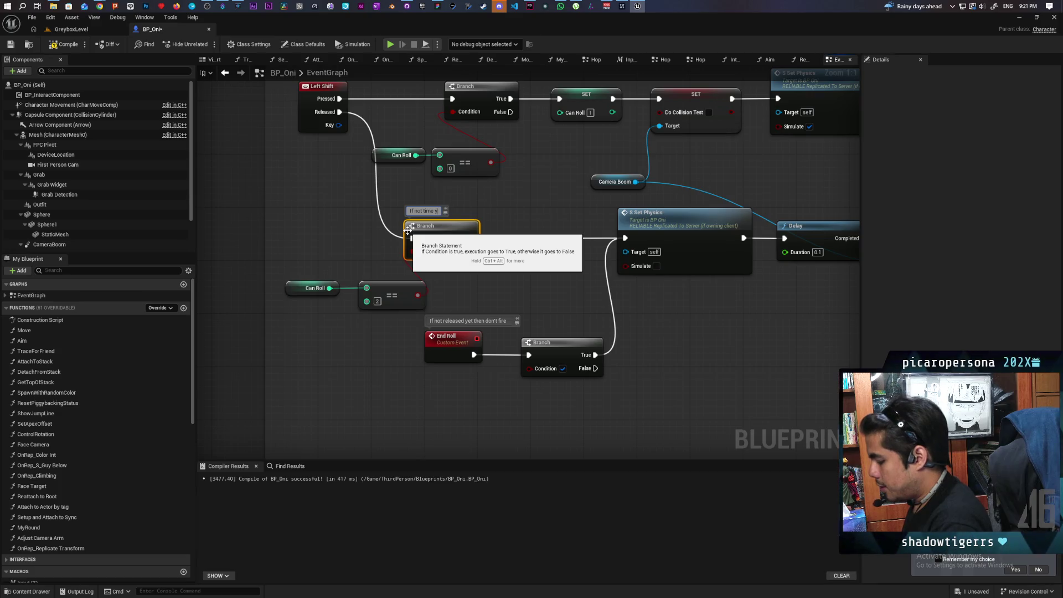
text(et then don't fire)
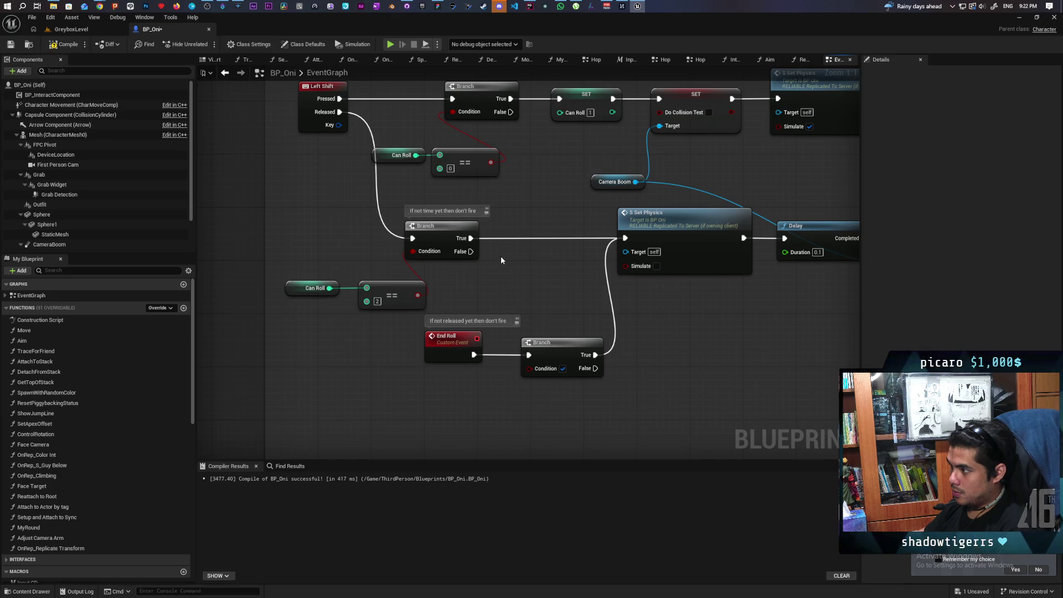
scroll(501, 261, down, 2)
mouse_move(501, 261)
mouse_down()
mouse_move(439, 301)
mouse_move(374, 312)
mouse_up()
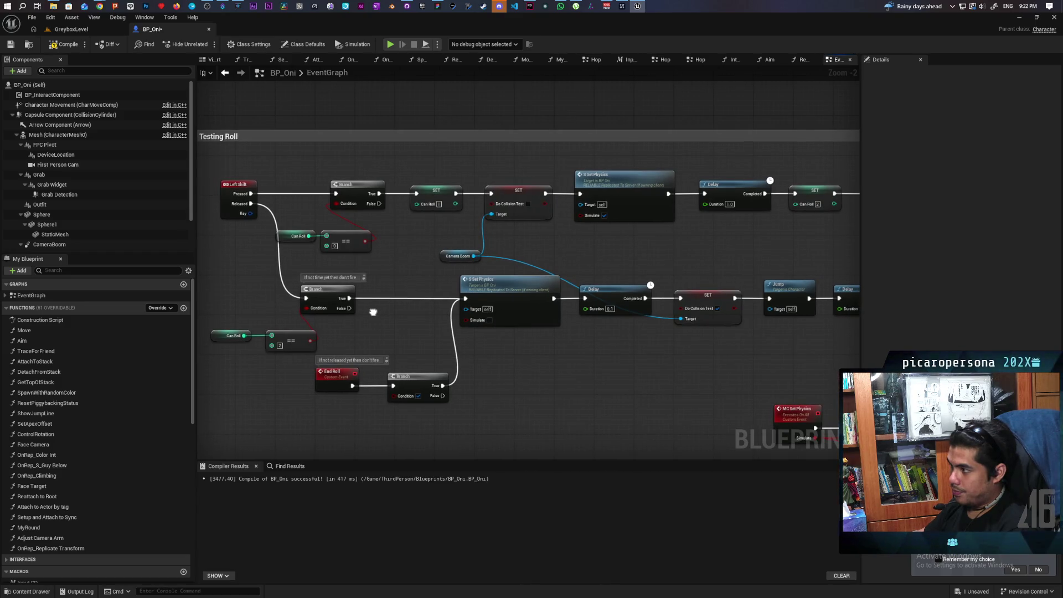
drag(373, 312, 373, 312)
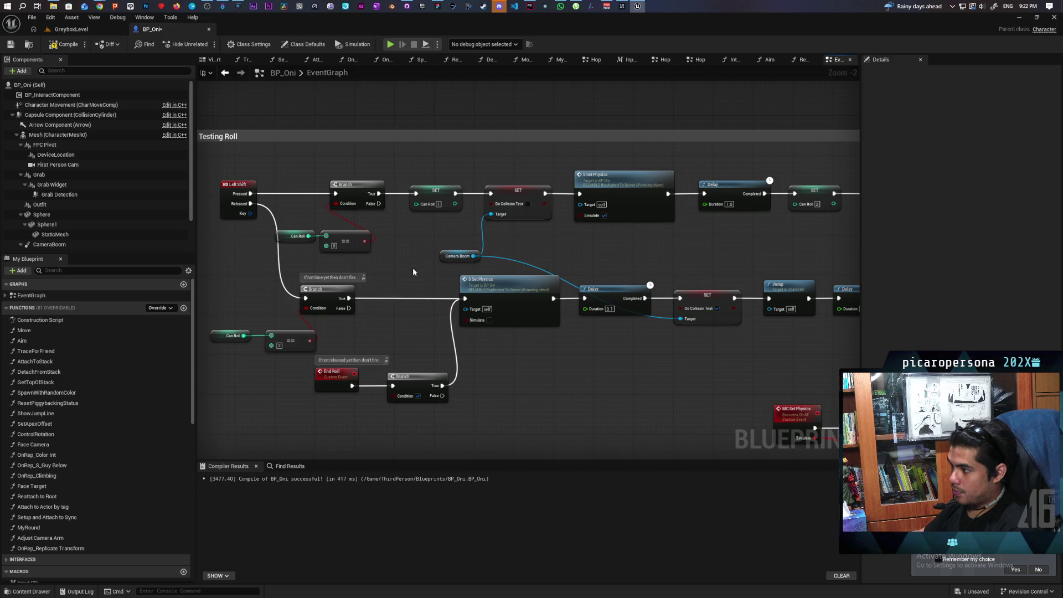
click(422, 206)
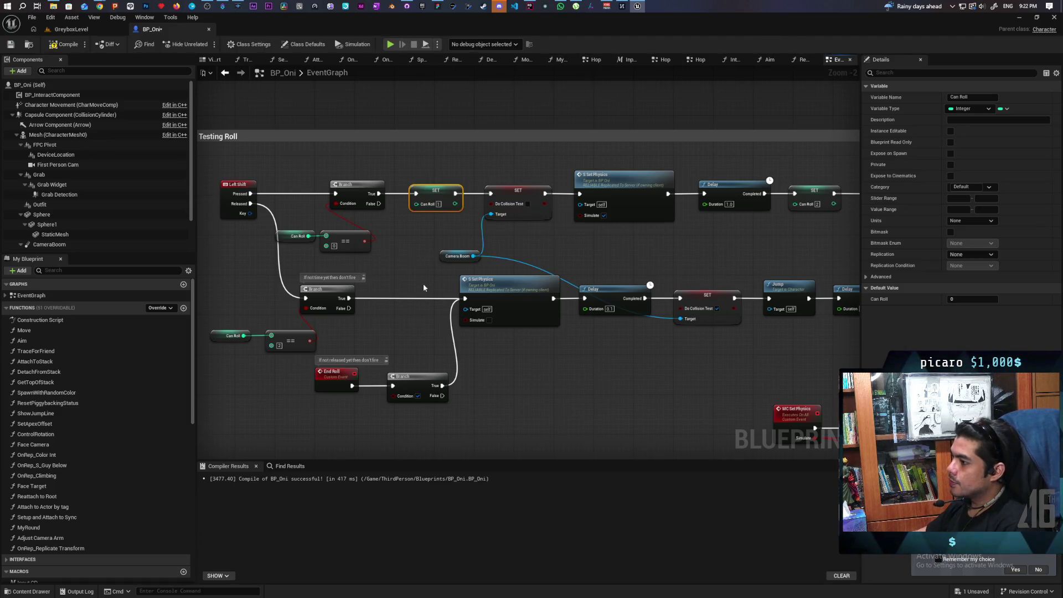
scroll(401, 341, up, 2)
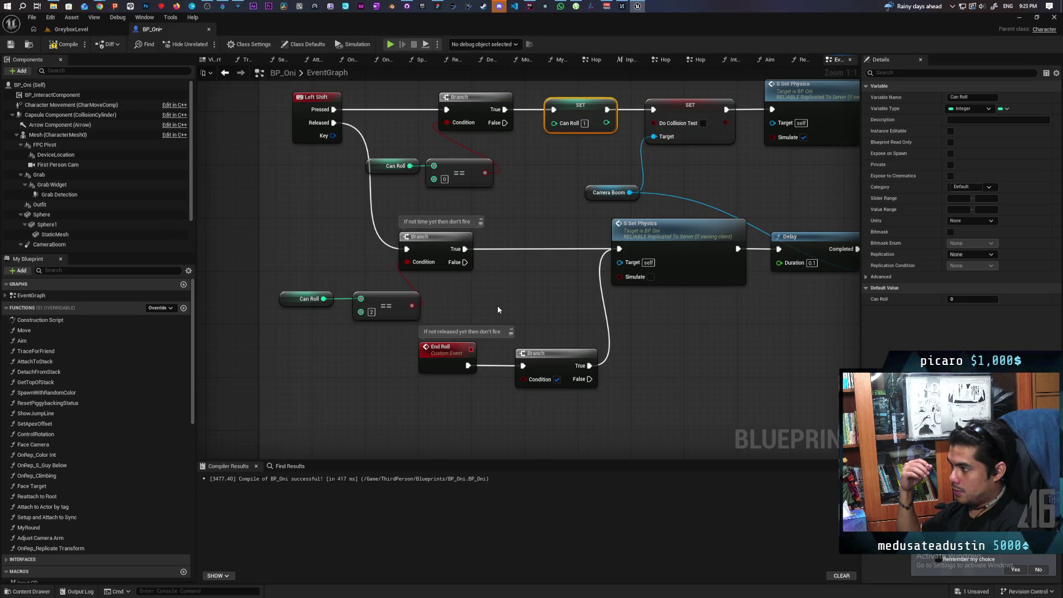
scroll(556, 304, down, 3)
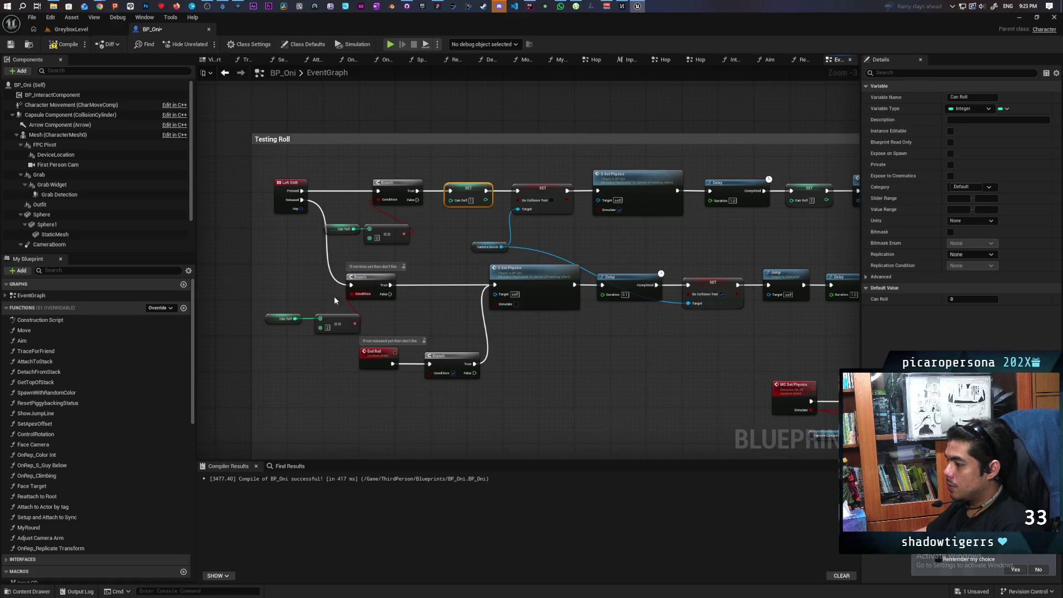
scroll(74, 531, down, 5)
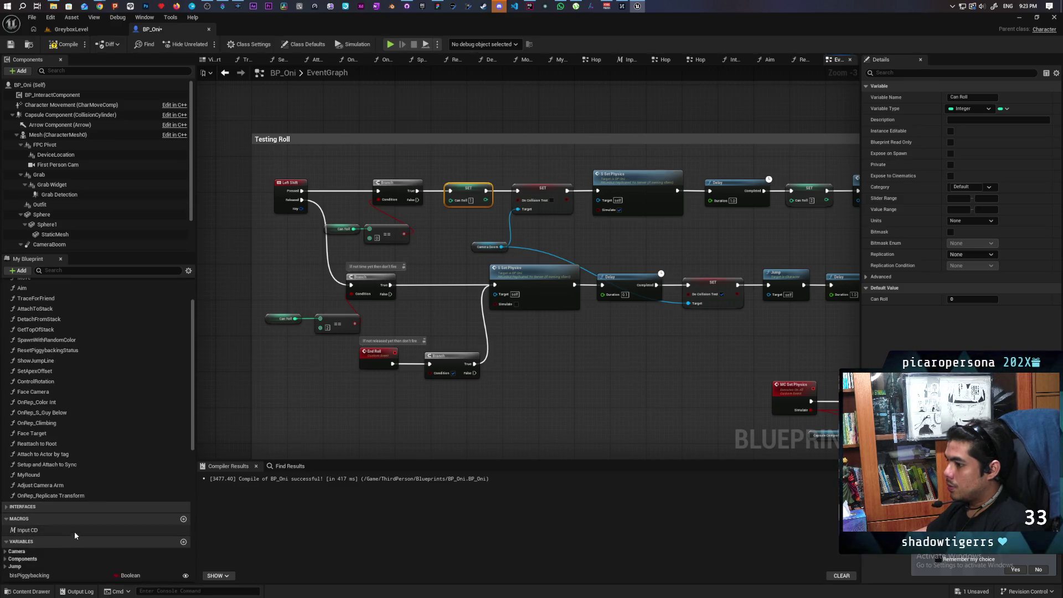
Add a SET Can Roll node with value 3 on the Released Branch's False path.
scroll(73, 536, down, 8)
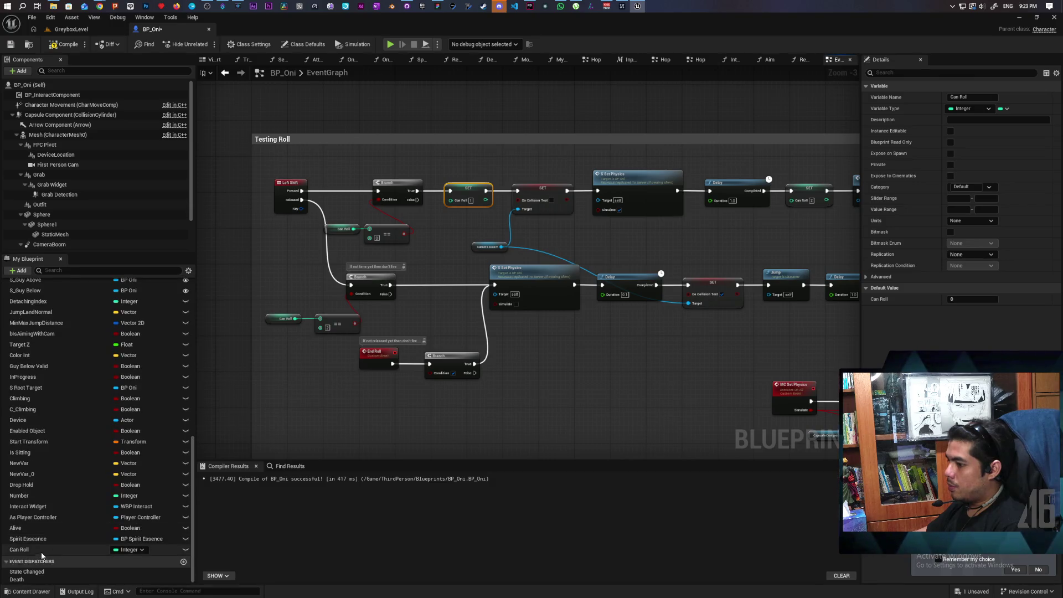
mouse_move(78, 546)
mouse_down()
mouse_move(389, 302)
mouse_move(409, 314)
mouse_up()
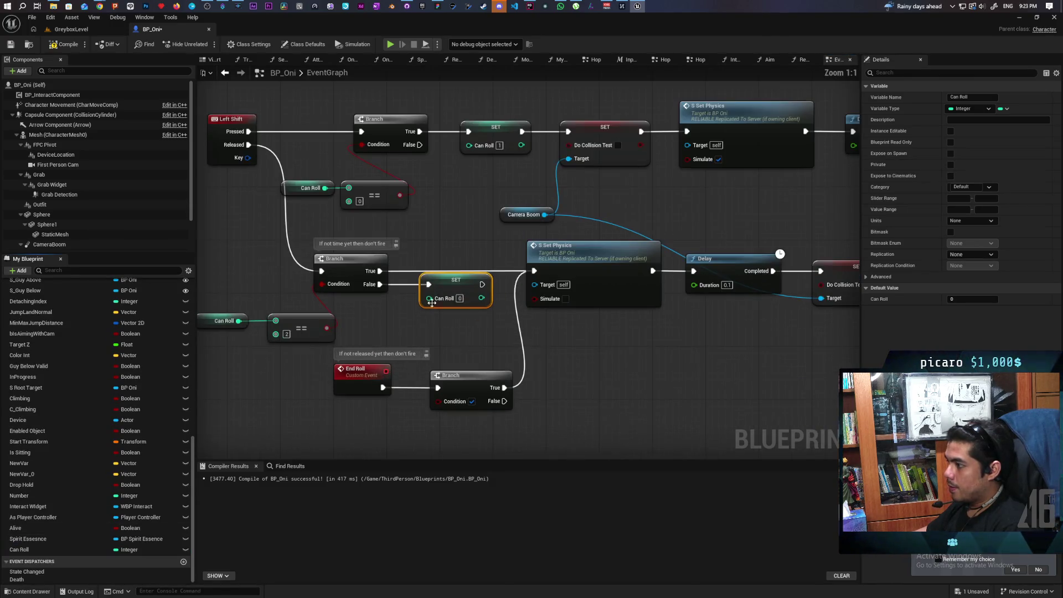
scroll(462, 308, up, 2)
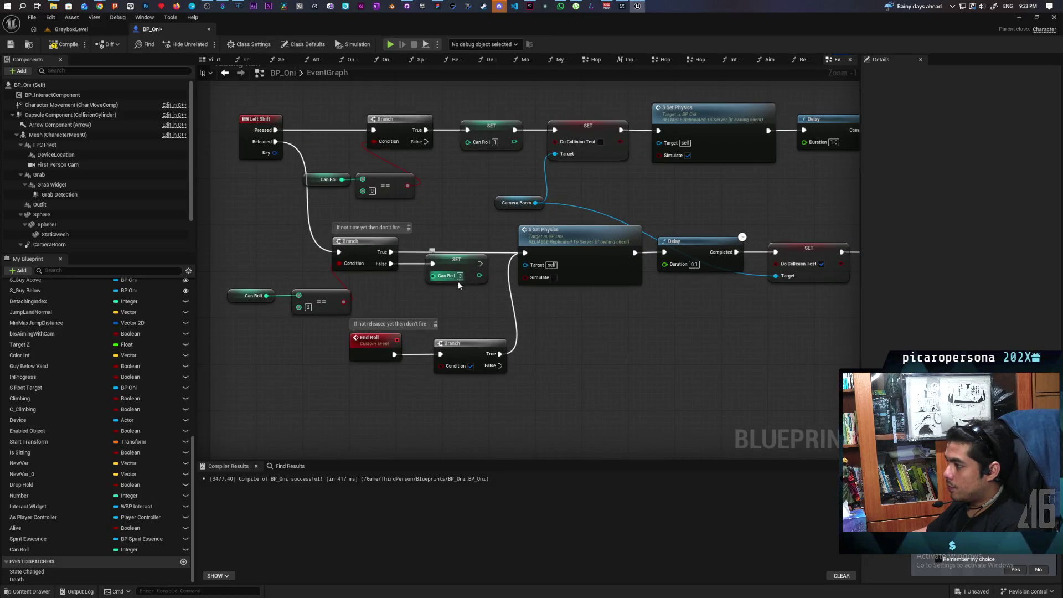
drag(457, 302, 240, 343)
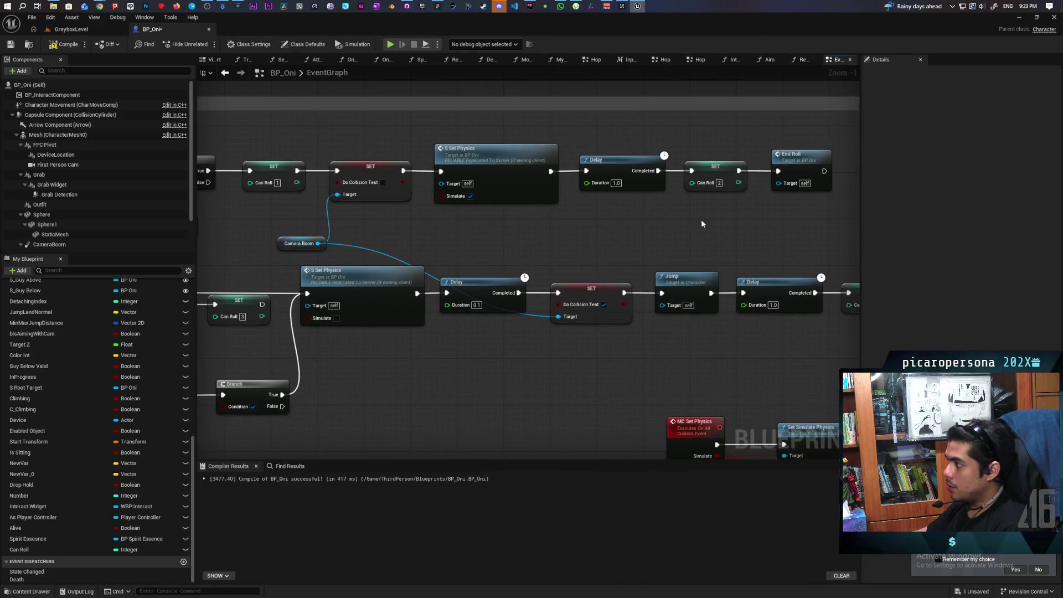
Duplicate the Can Roll == 2 comparison nodes and place the copy below End Roll.
mouse_move(372, 278)
mouse_down()
mouse_move(721, 248)
mouse_move(463, 334)
mouse_up()
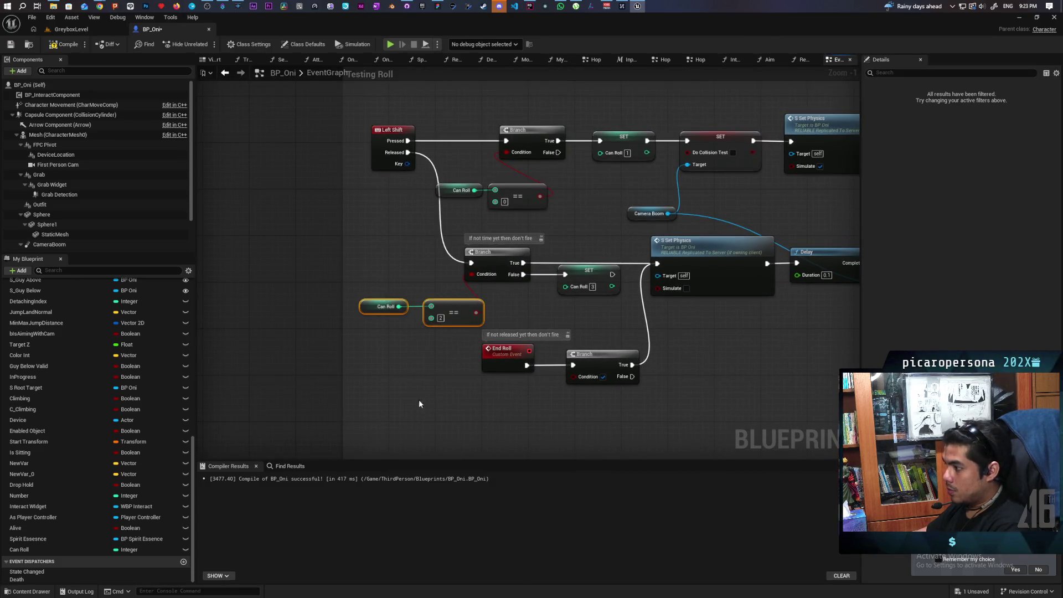
click(503, 422)
key(ctrl+v)
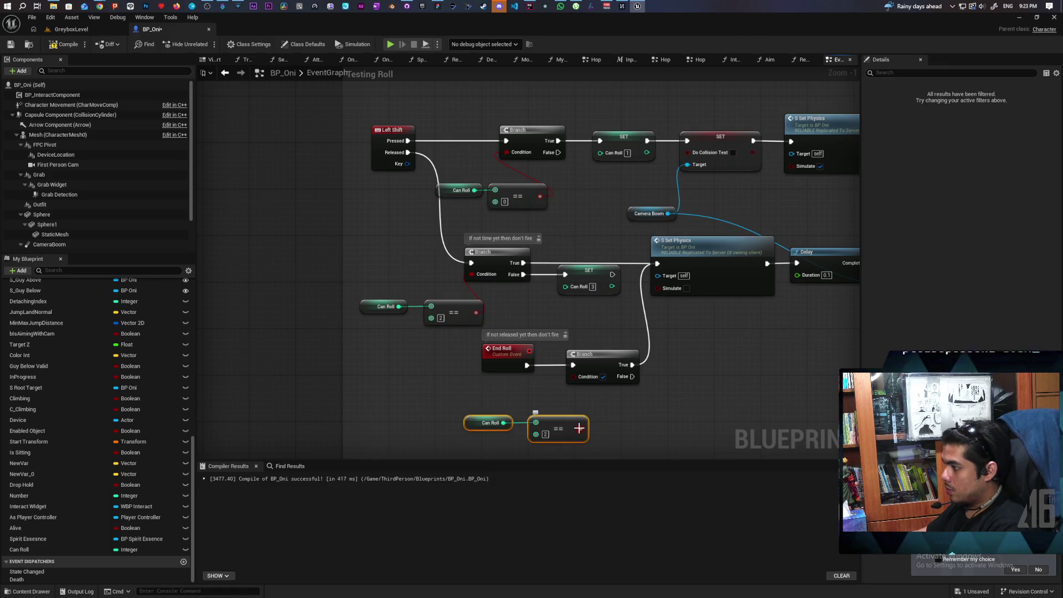
drag(581, 428, 575, 377)
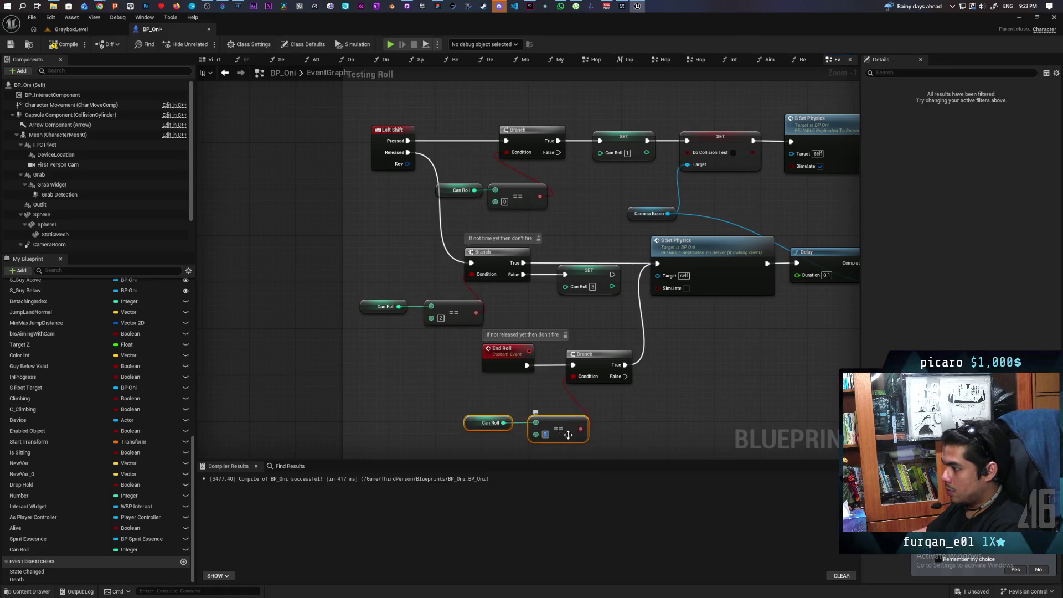
drag(530, 442, 546, 410)
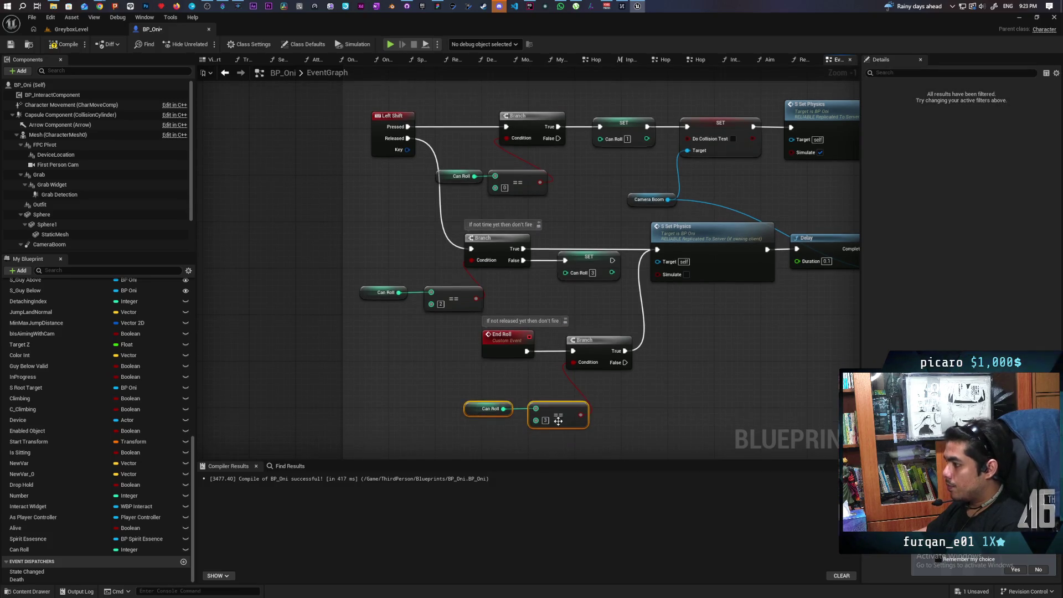
click(590, 392)
scroll(635, 387, down, 2)
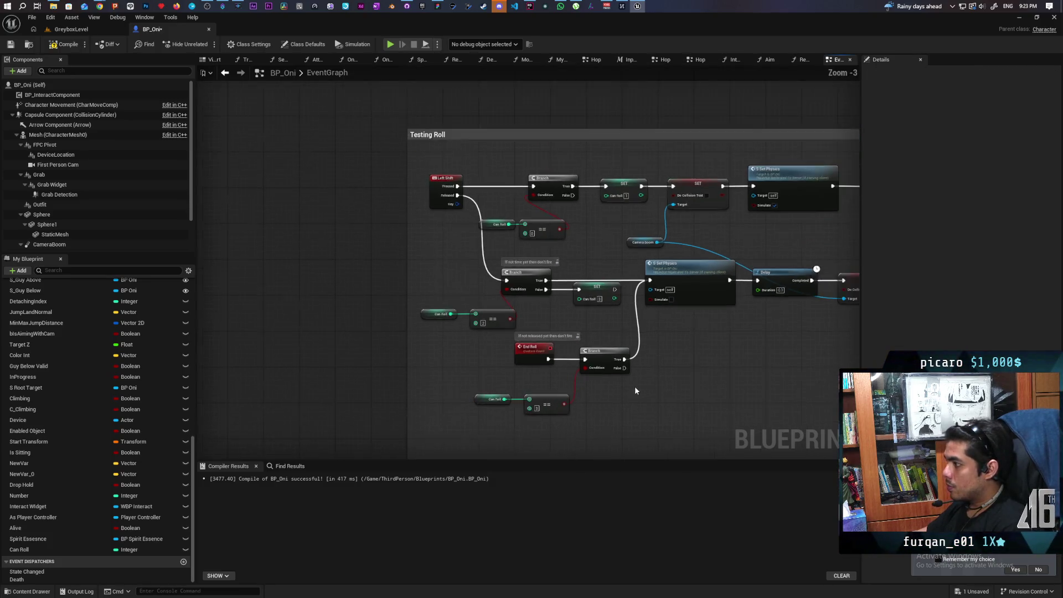
Move the Can Roll setter down from the top chain and unlink it from End Roll.
mouse_move(540, 415)
mouse_down()
mouse_move(451, 404)
mouse_move(486, 388)
mouse_up()
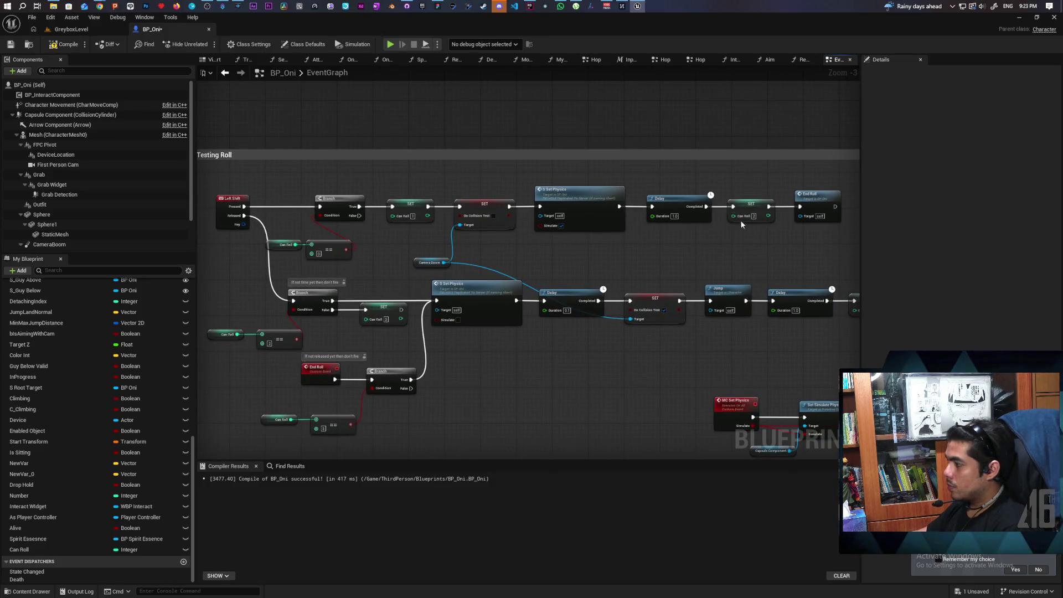
drag(741, 180, 756, 246)
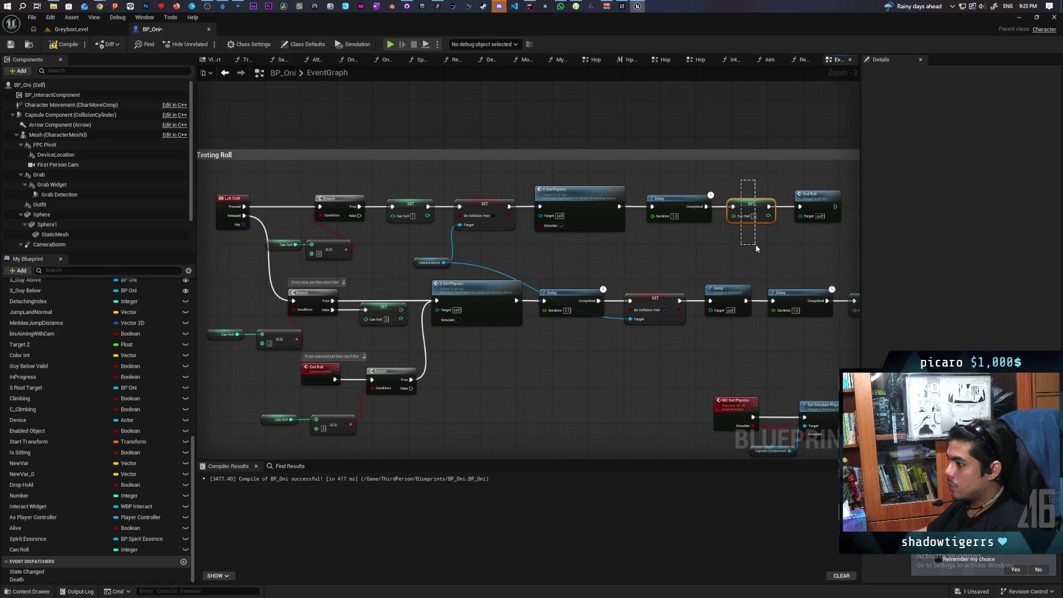
drag(757, 249, 757, 248)
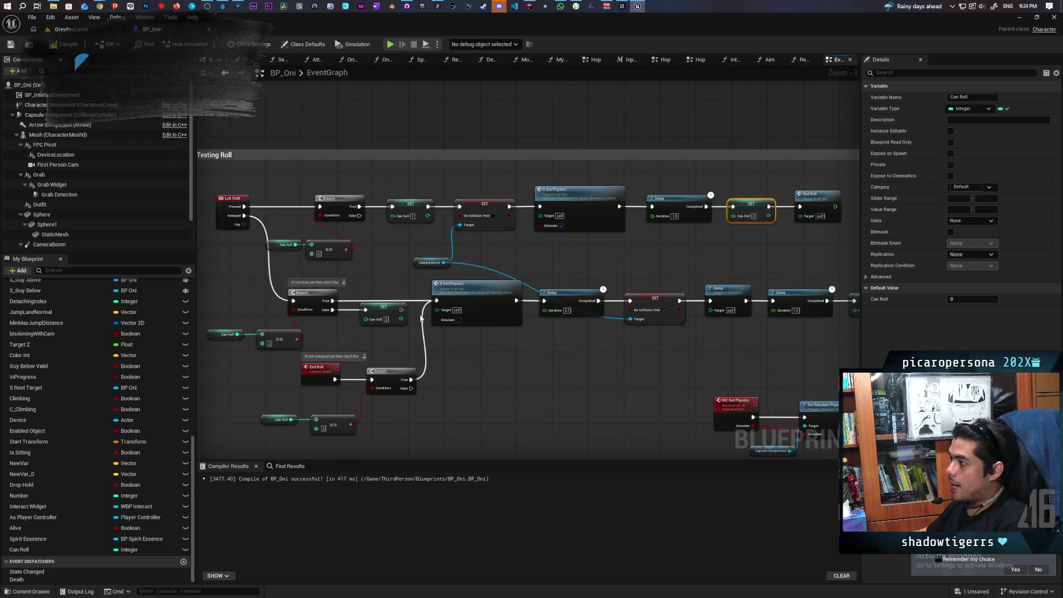
drag(692, 181, 816, 226)
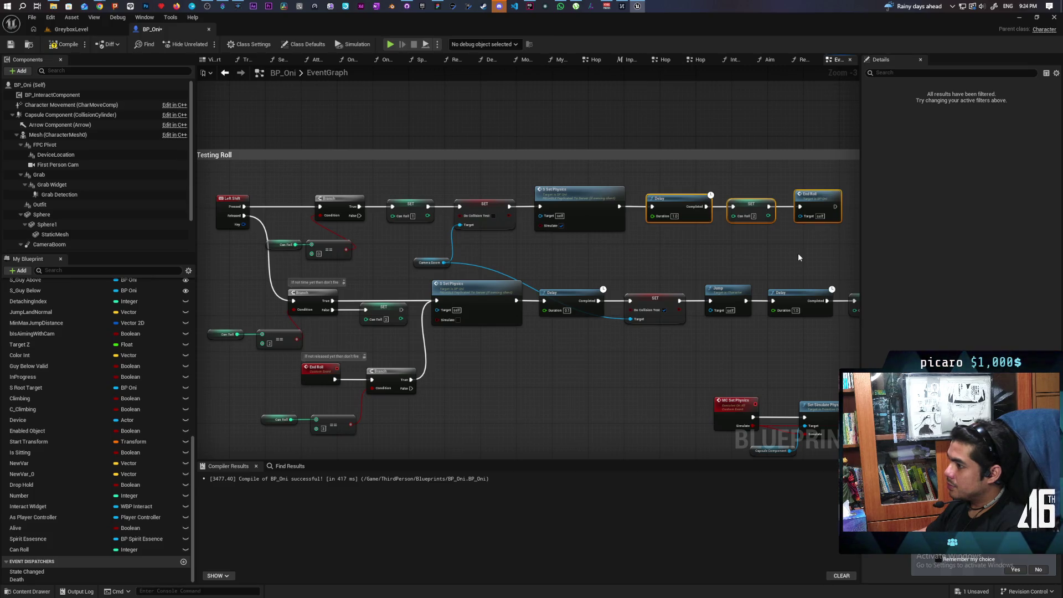
mouse_move(740, 206)
mouse_down()
mouse_move(735, 242)
mouse_move(676, 198)
mouse_move(795, 242)
mouse_move(805, 205)
mouse_up()
click(673, 209)
alt+click(765, 242)
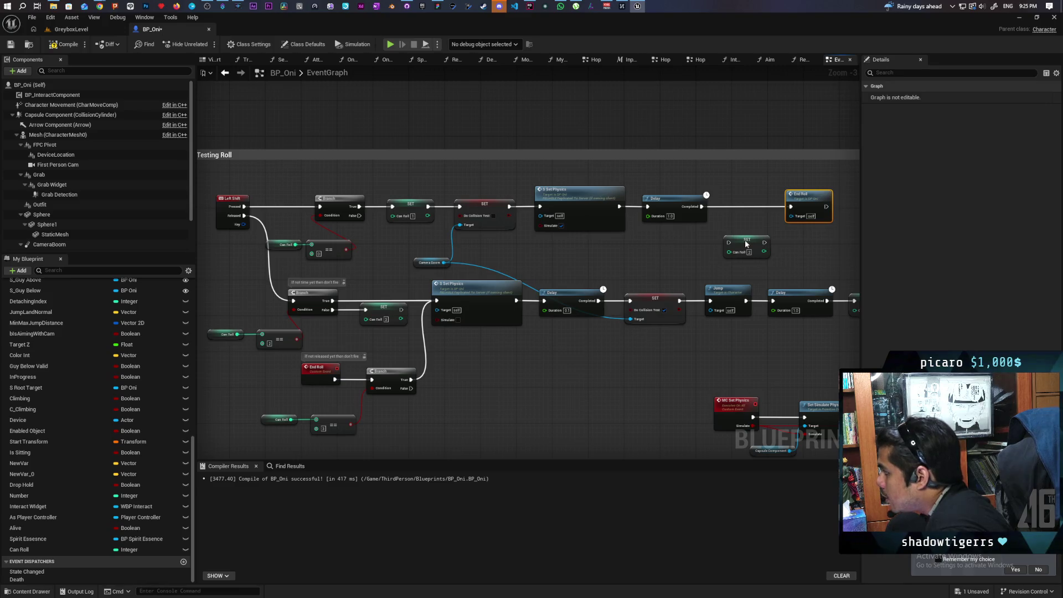
Place the Can Roll setter beside the lower Branch and drive it from the False output.
drag(746, 243, 740, 231)
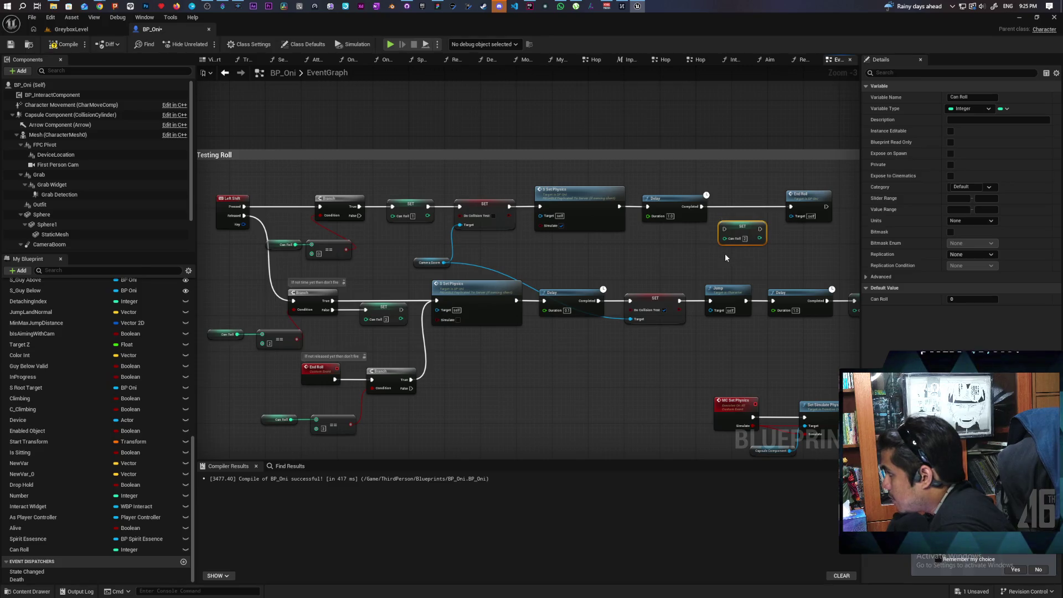
click(720, 249)
click(688, 198)
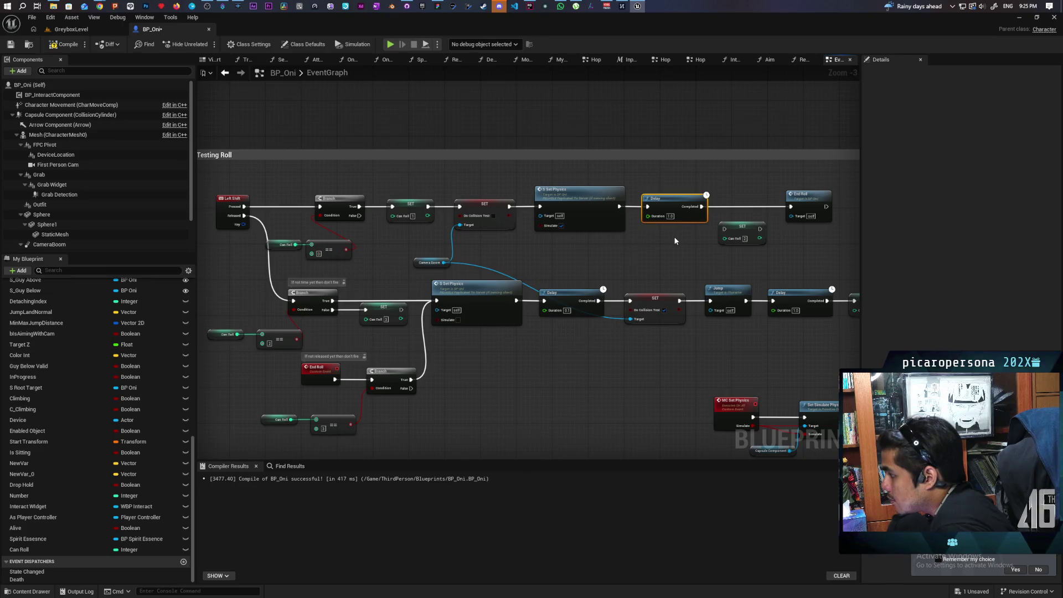
mouse_move(747, 233)
mouse_down()
mouse_move(490, 409)
mouse_move(460, 395)
mouse_up()
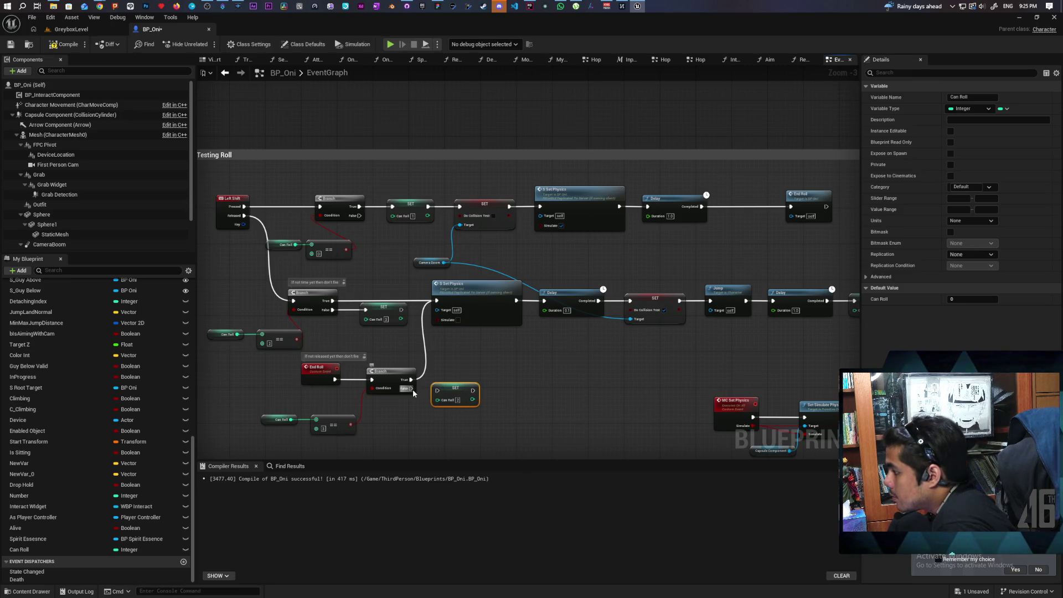
drag(412, 389, 446, 388)
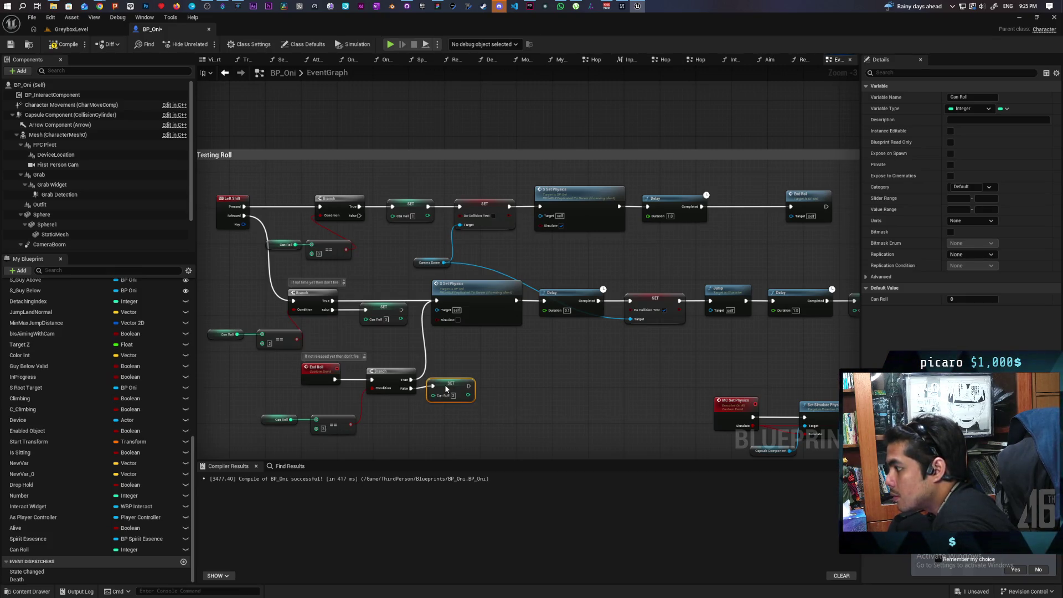
drag(446, 390, 444, 386)
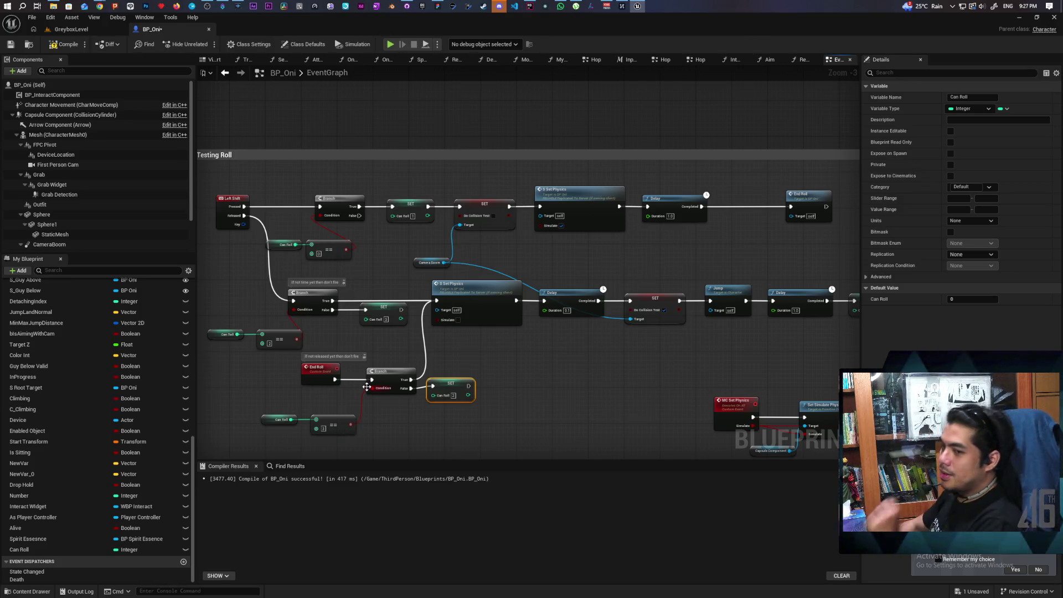
Unhook SET Can Roll, move it below, and shift the Branch right to make room.
scroll(490, 406, up, 3)
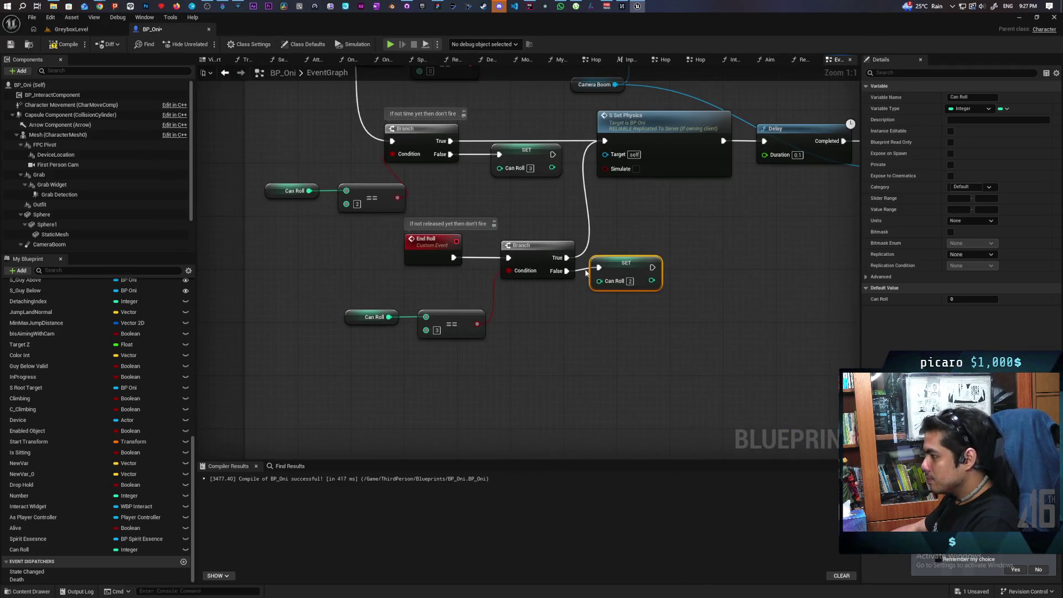
mouse_move(620, 265)
mouse_down()
mouse_move(590, 299)
mouse_move(524, 331)
mouse_up()
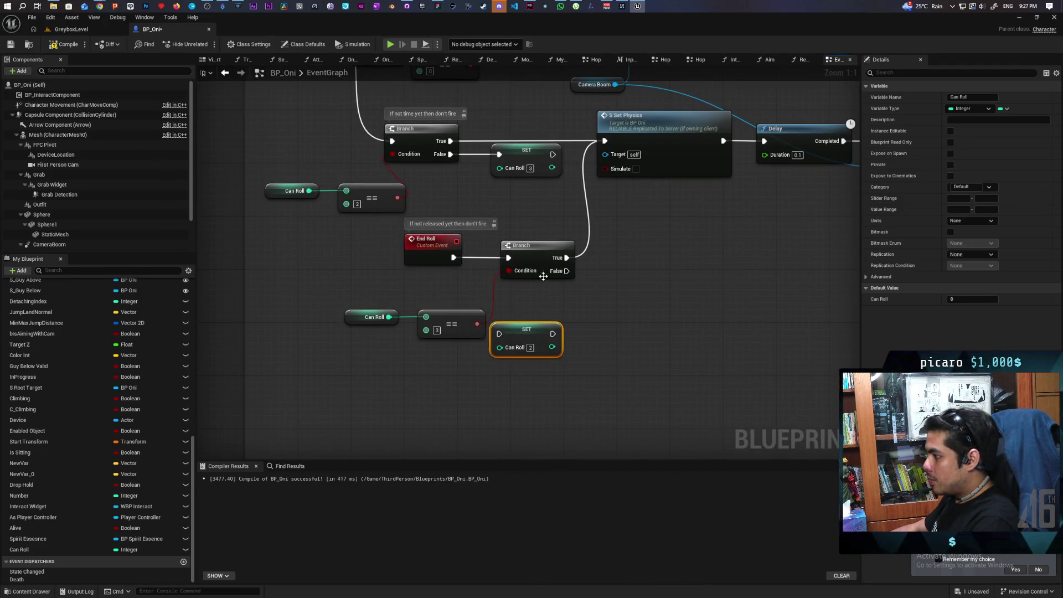
mouse_move(545, 250)
mouse_down()
mouse_move(581, 253)
mouse_move(566, 254)
mouse_up()
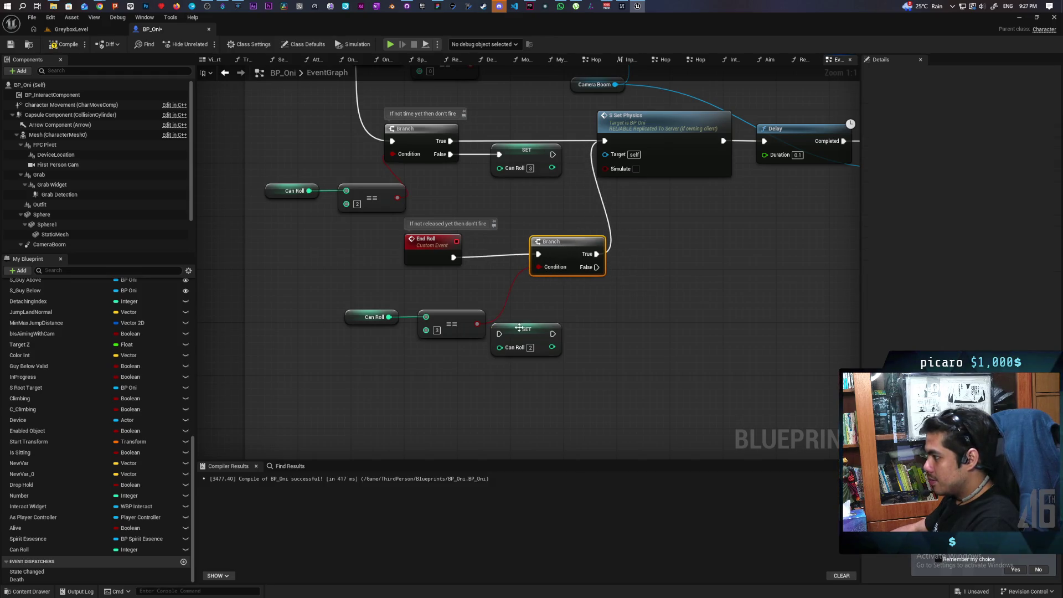
drag(519, 328, 572, 315)
drag(564, 250, 565, 257)
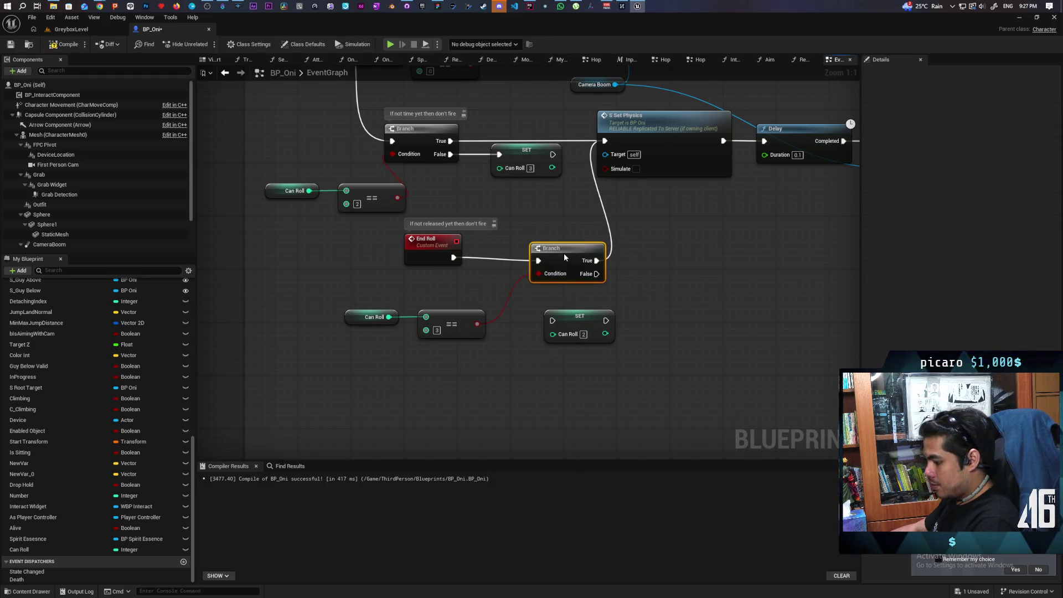
Insert a Sequence after End Roll, wiring Then 0 to the Branch and Then 1 to SET Can Roll.
click(491, 252)
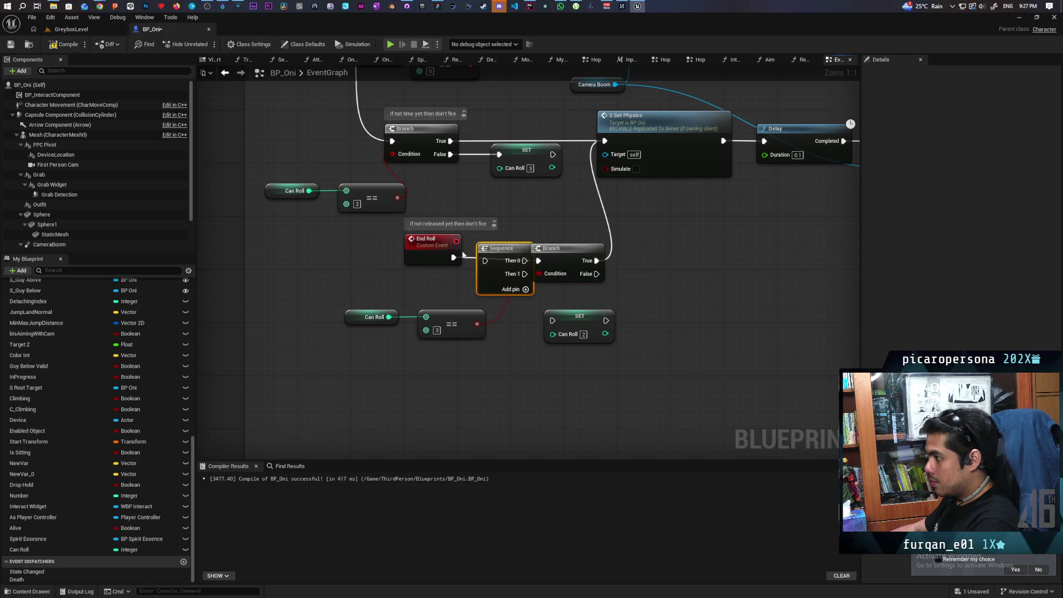
drag(501, 249, 540, 261)
drag(431, 277, 634, 248)
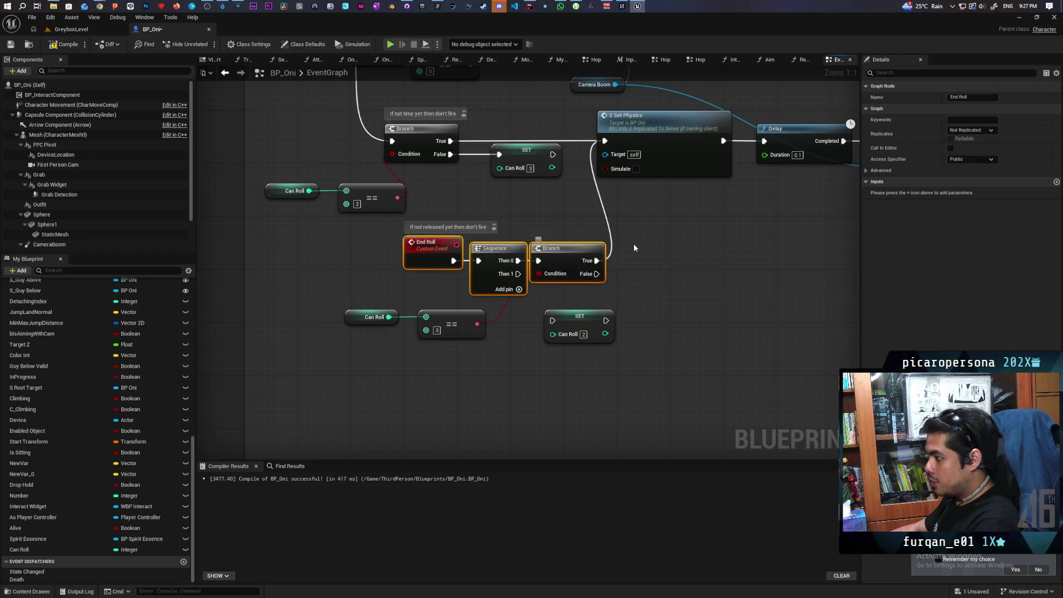
click(634, 247)
drag(557, 257, 579, 256)
drag(518, 273, 552, 321)
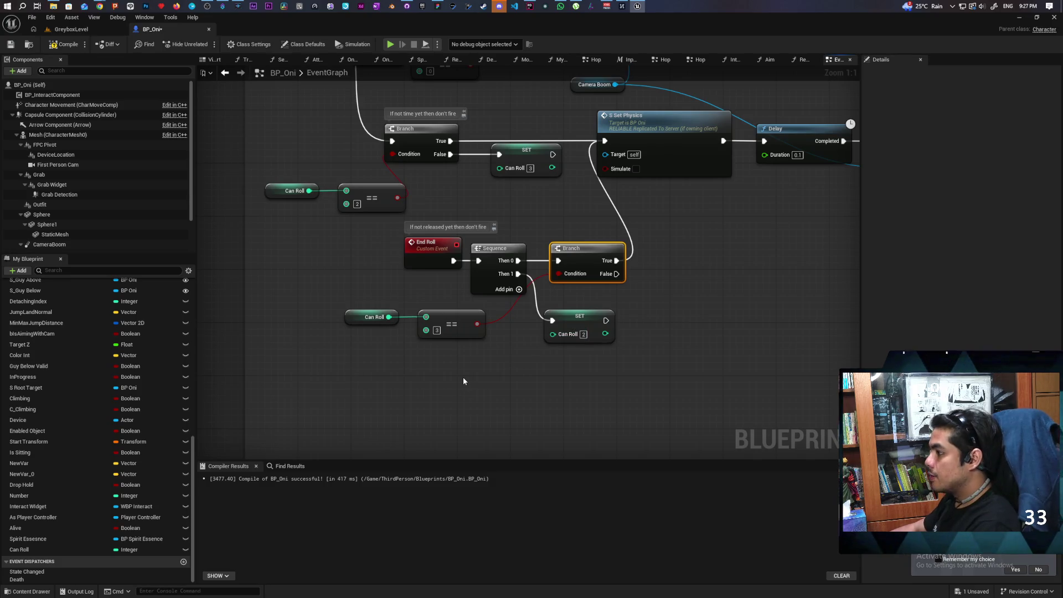
scroll(459, 360, down, 2)
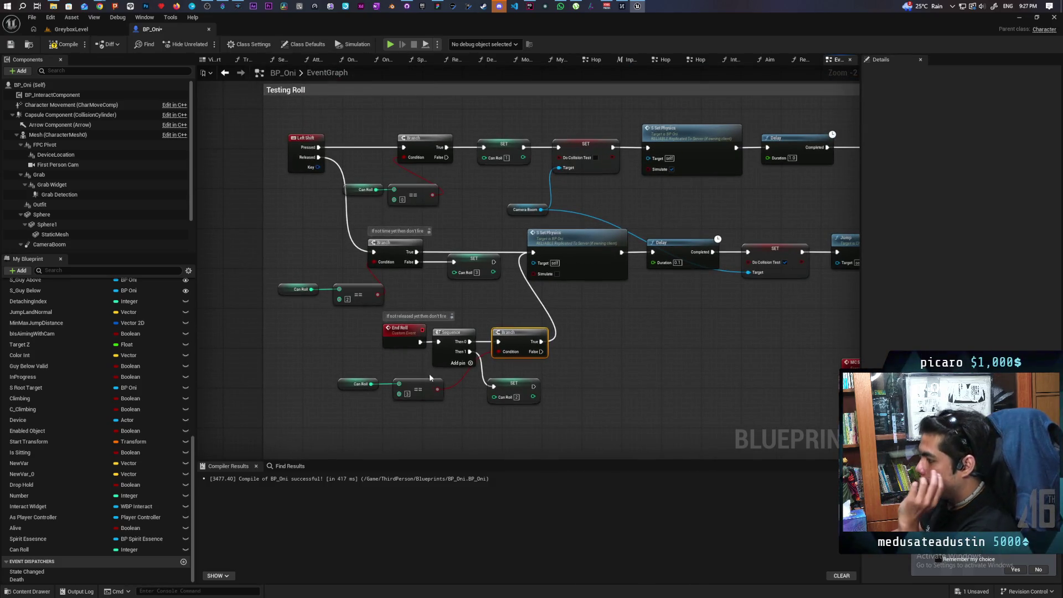
drag(400, 341, 386, 342)
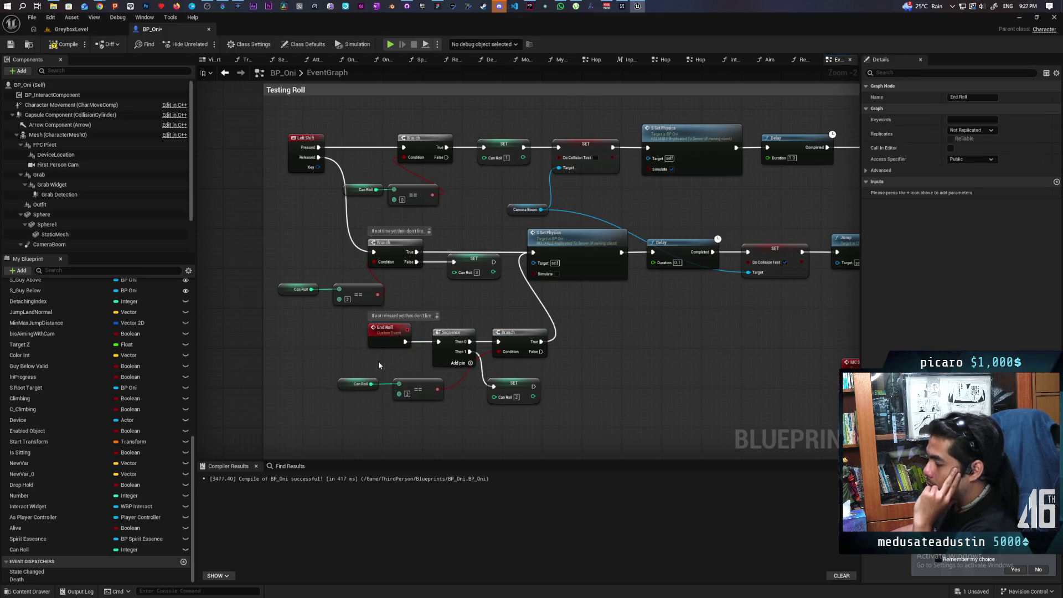
click(379, 362)
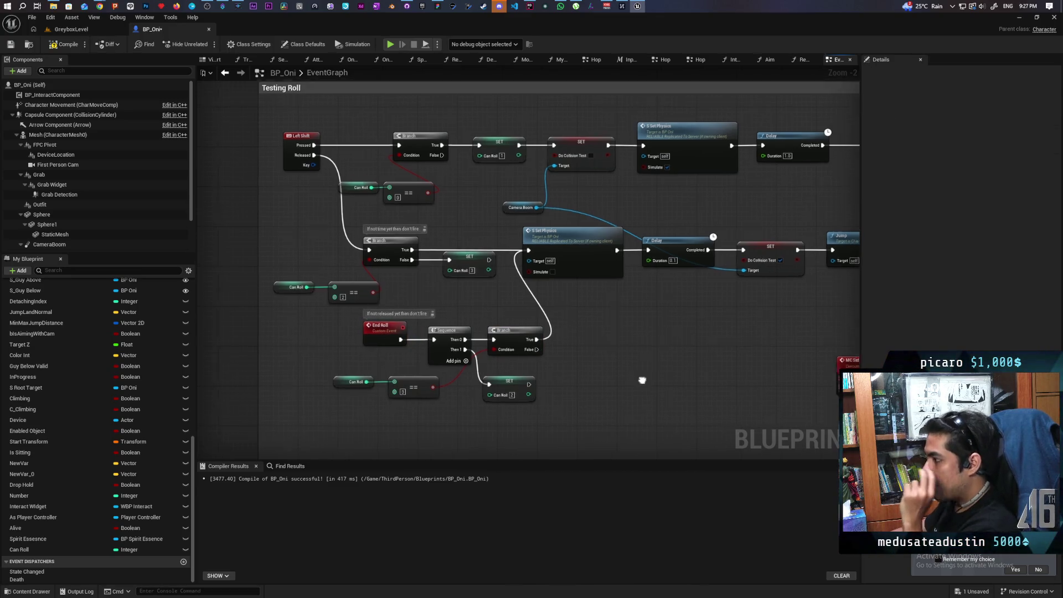
drag(641, 375, 598, 368)
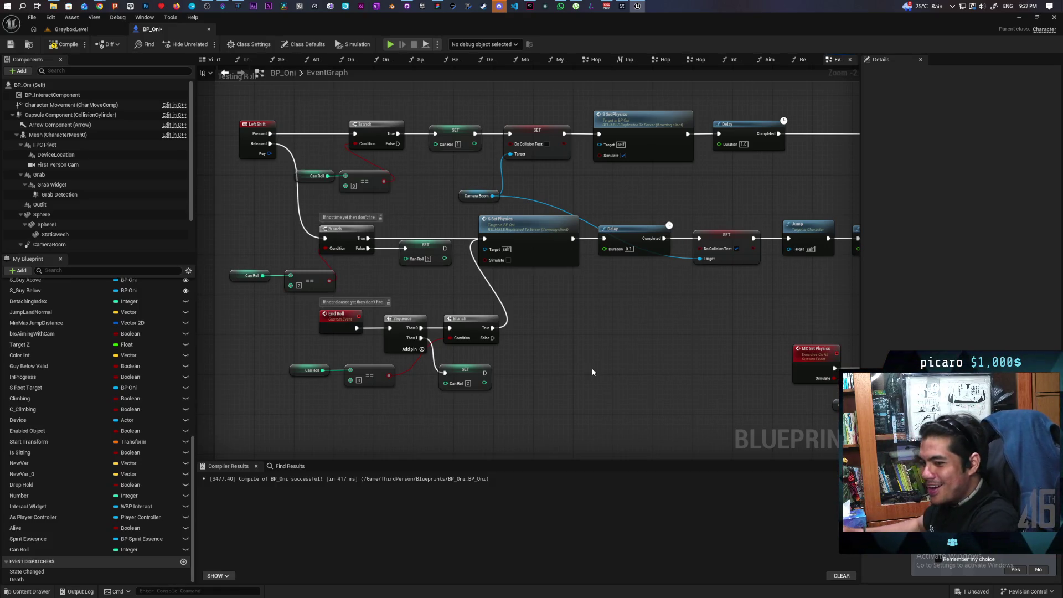
Zoom out and box-select the middle and top rows of Testing Roll nodes to review them.
scroll(568, 332, down, 2)
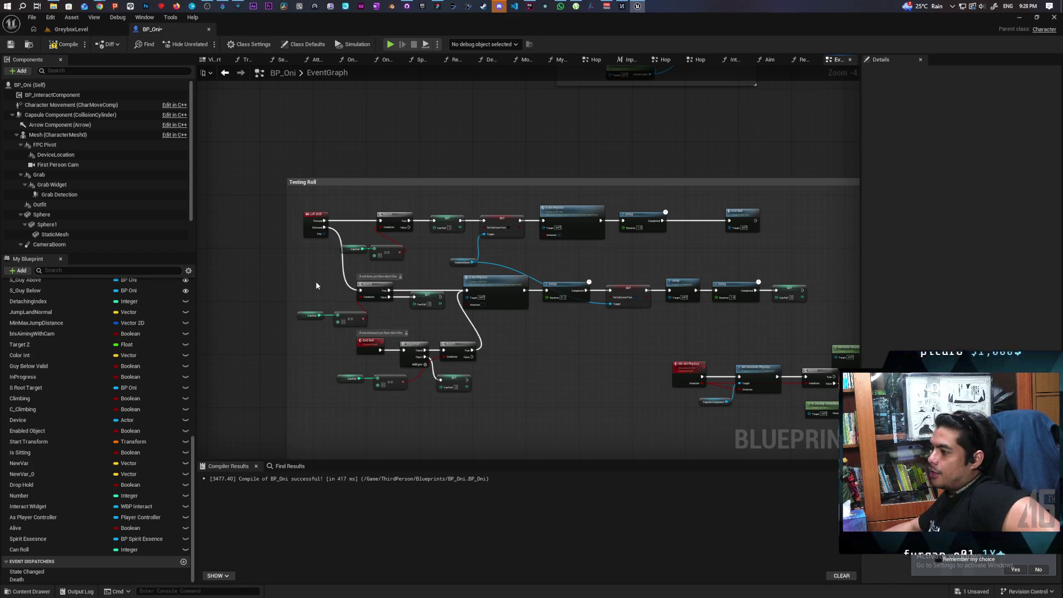
drag(315, 283, 813, 308)
drag(636, 241, 649, 205)
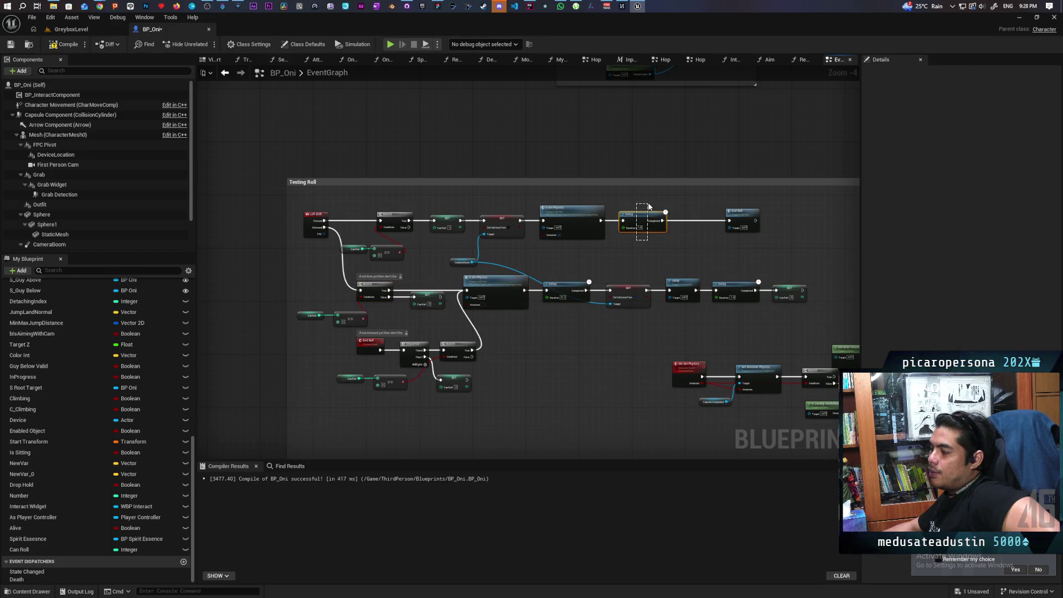
mouse_move(793, 206)
mouse_down()
mouse_move(508, 252)
mouse_move(360, 255)
mouse_up()
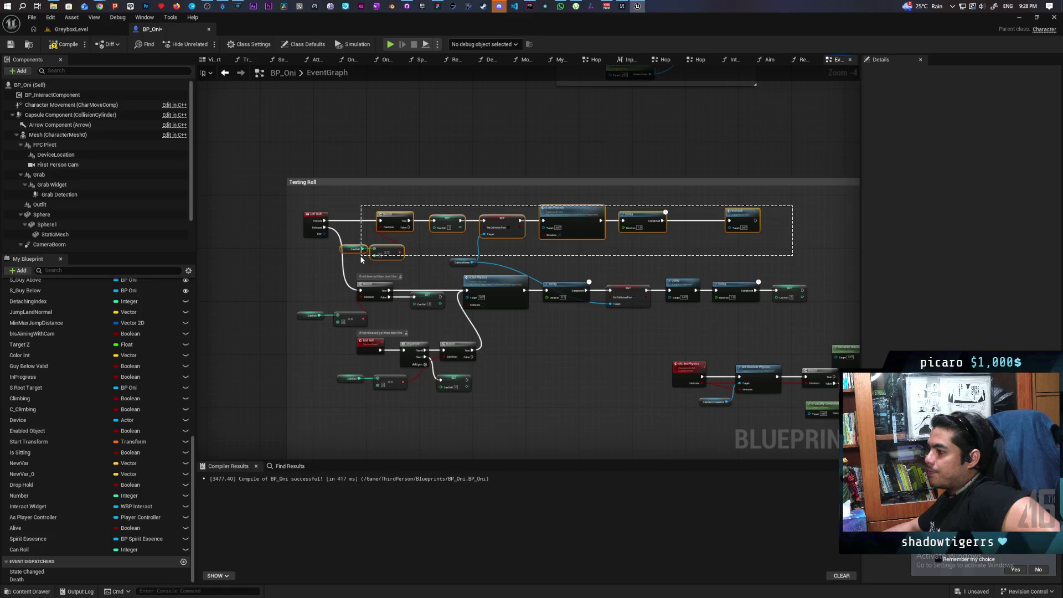
click(458, 261)
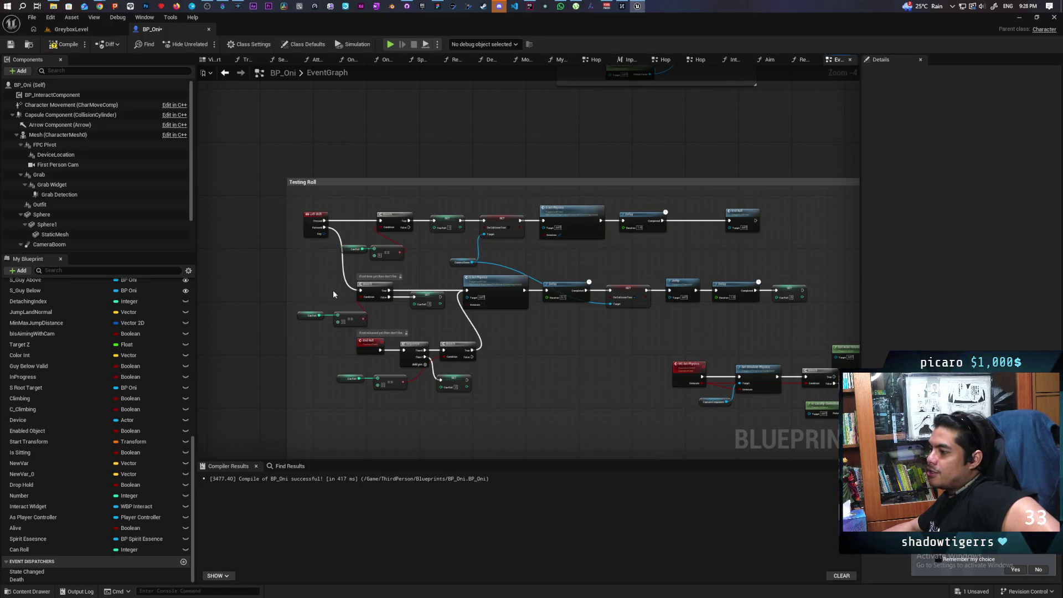
Check the lower Branch and comparison nodes, then pull the top End Roll left next to its Delay.
drag(308, 280, 387, 319)
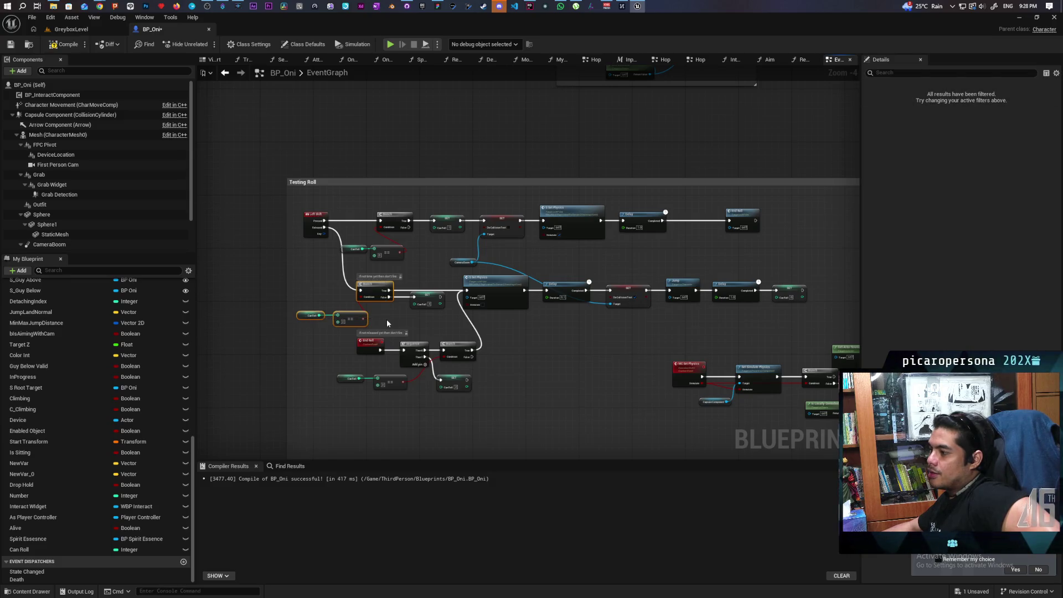
drag(303, 288, 369, 317)
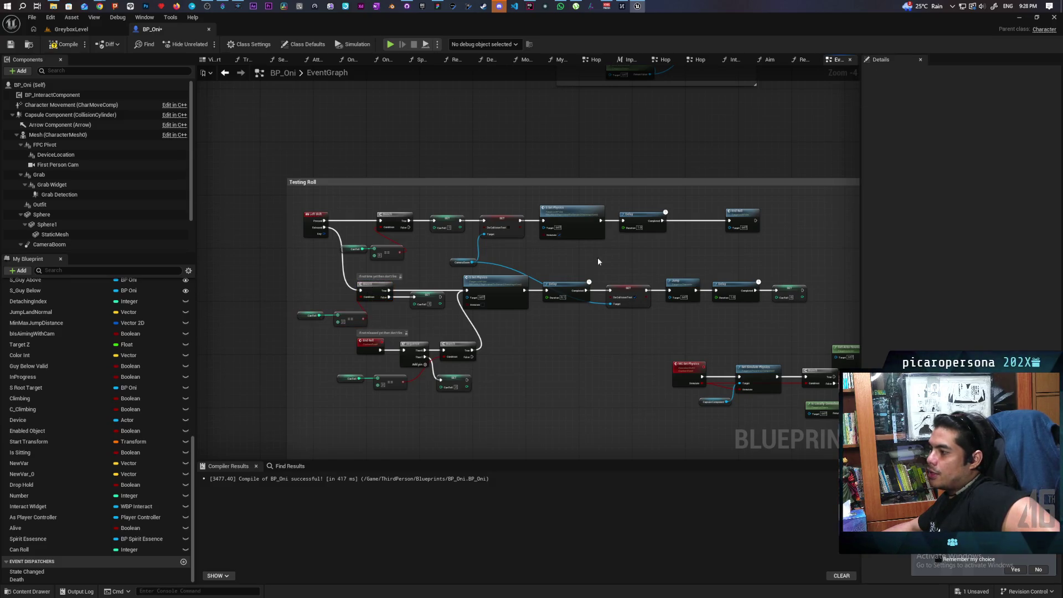
mouse_move(560, 198)
mouse_down()
mouse_move(748, 248)
mouse_move(699, 223)
mouse_up()
click(411, 274)
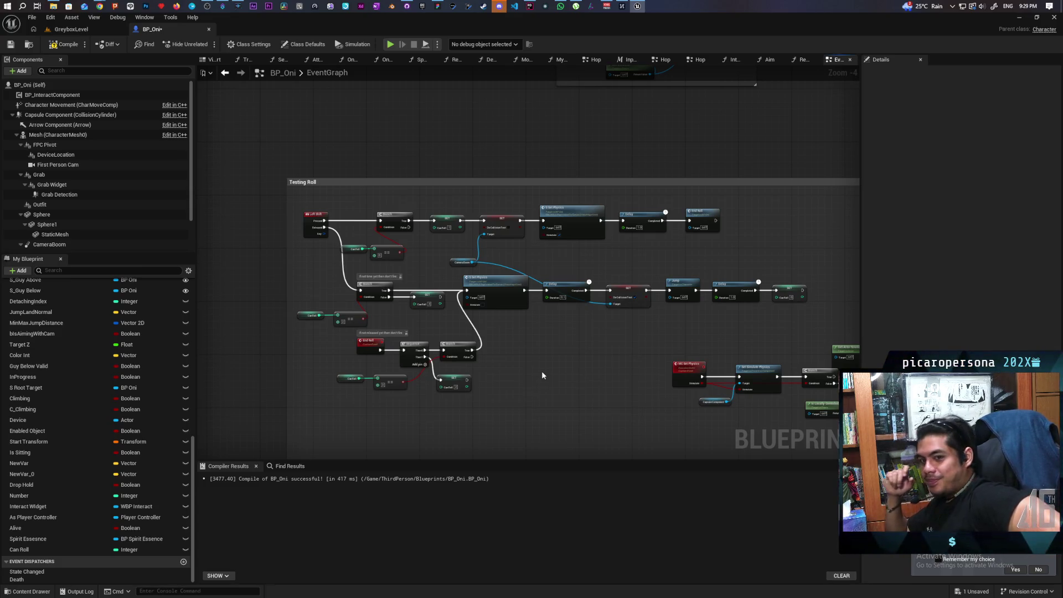
Nudge the top-row Branch after Left Shift up slightly so its wires run straight.
scroll(514, 343, down, 1)
scroll(512, 337, up, 2)
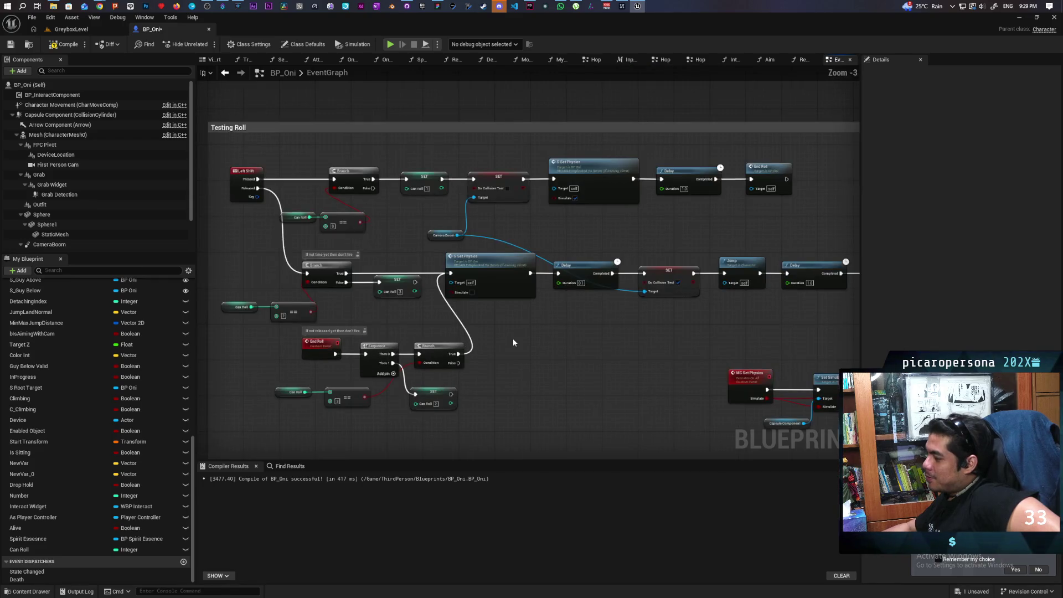
scroll(512, 338, down, 1)
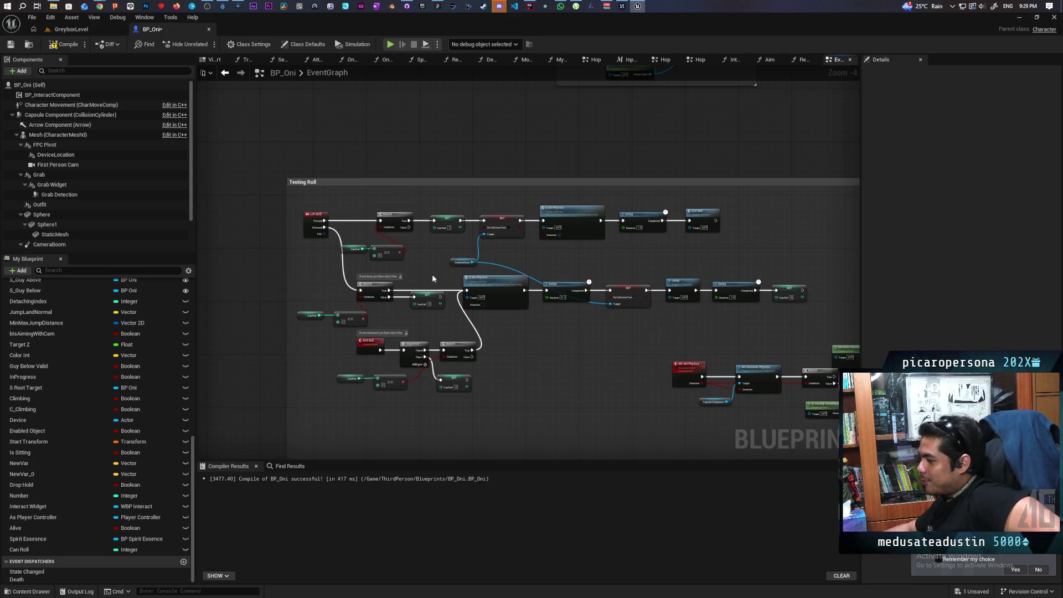
click(382, 223)
drag(382, 223, 377, 222)
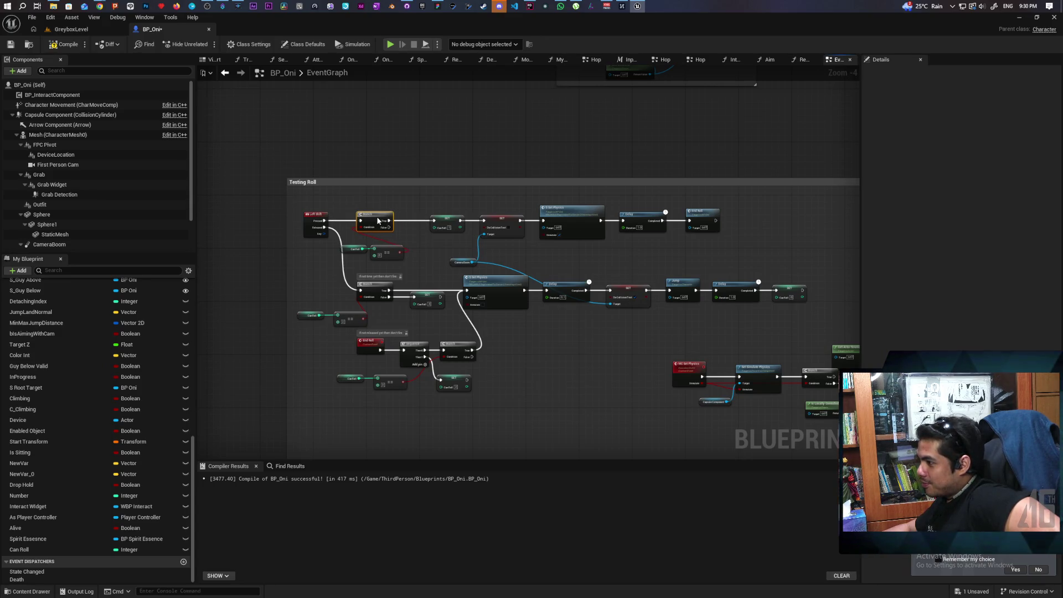
click(558, 364)
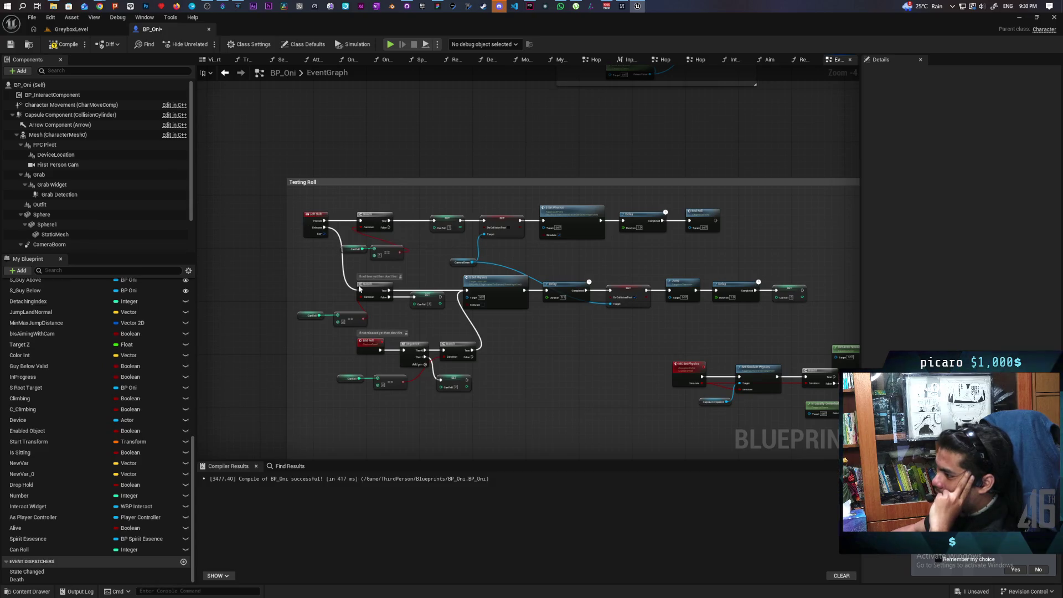
Wire Left Shift's Released exec pin into the lower Branch's exec input.
drag(741, 204, 629, 235)
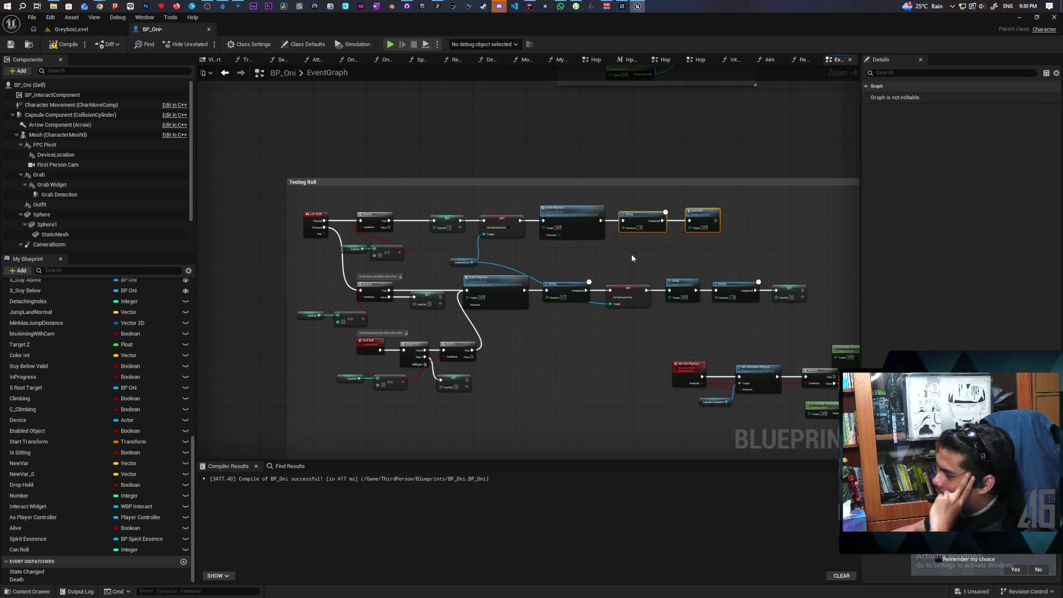
click(629, 254)
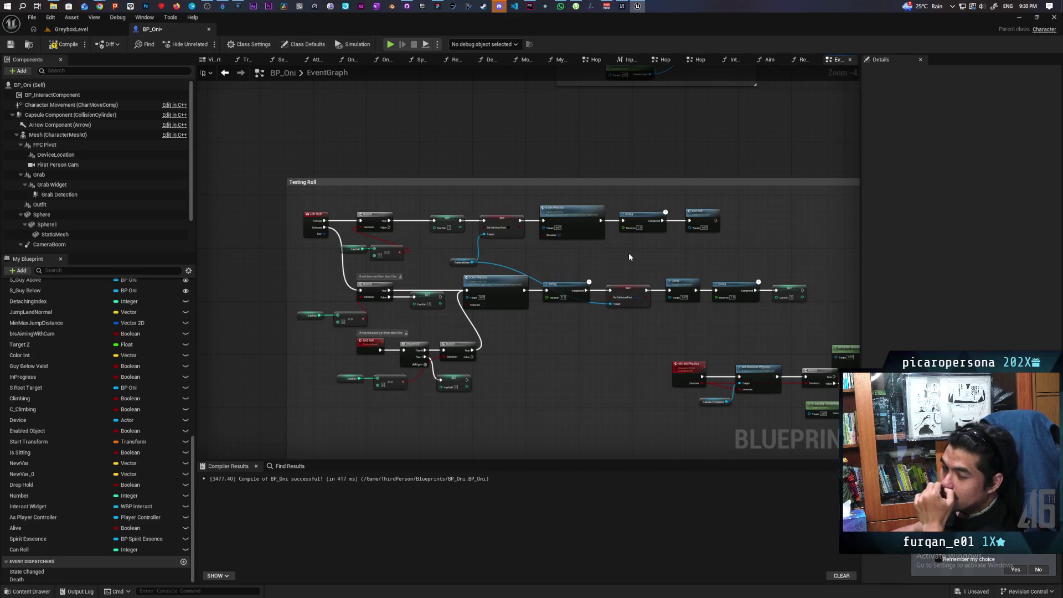
drag(674, 209, 751, 245)
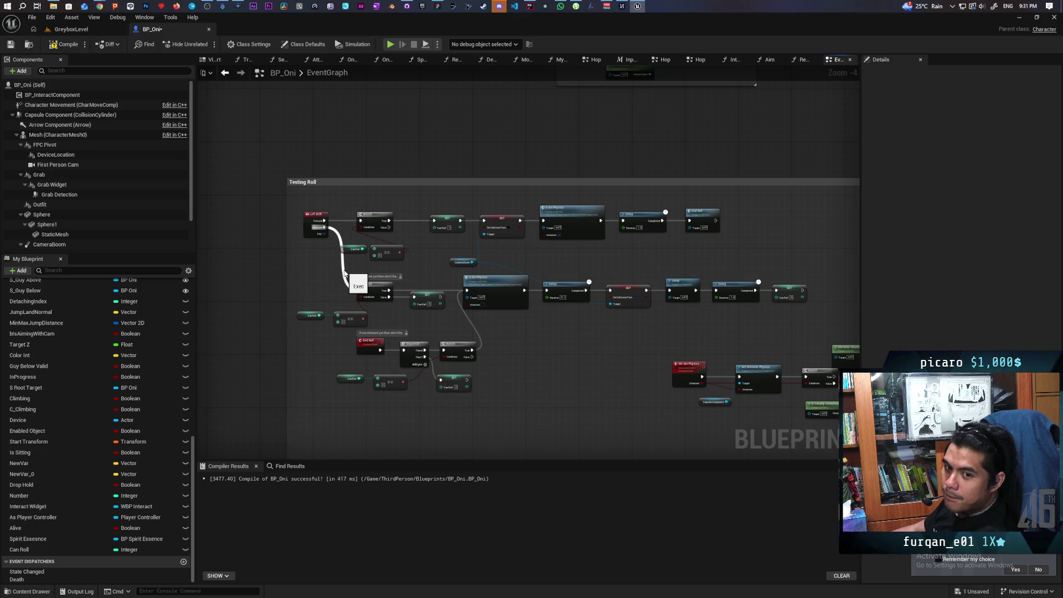
drag(344, 273, 361, 290)
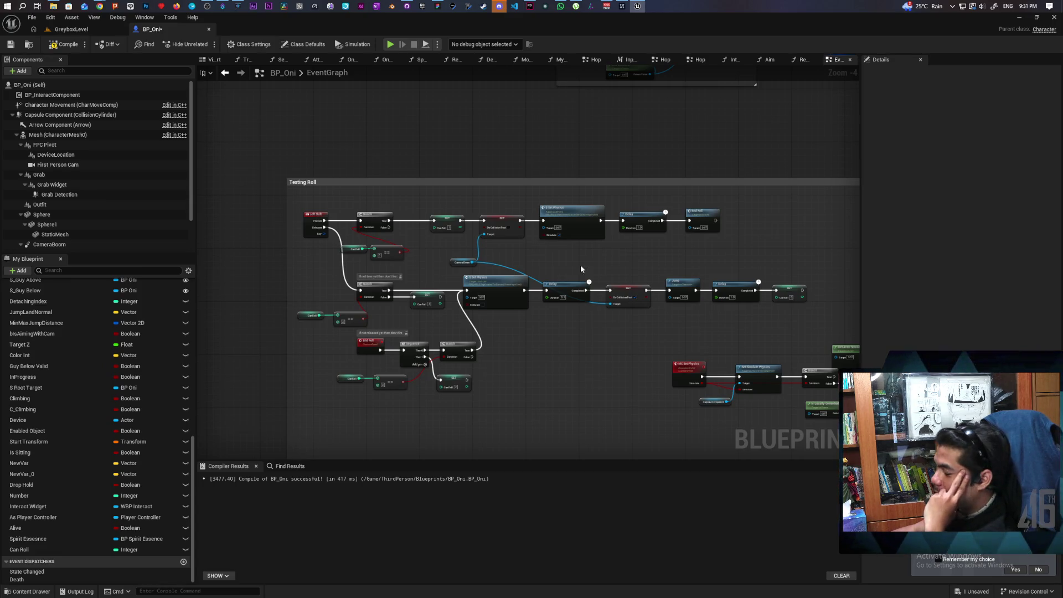
scroll(417, 315, up, 1)
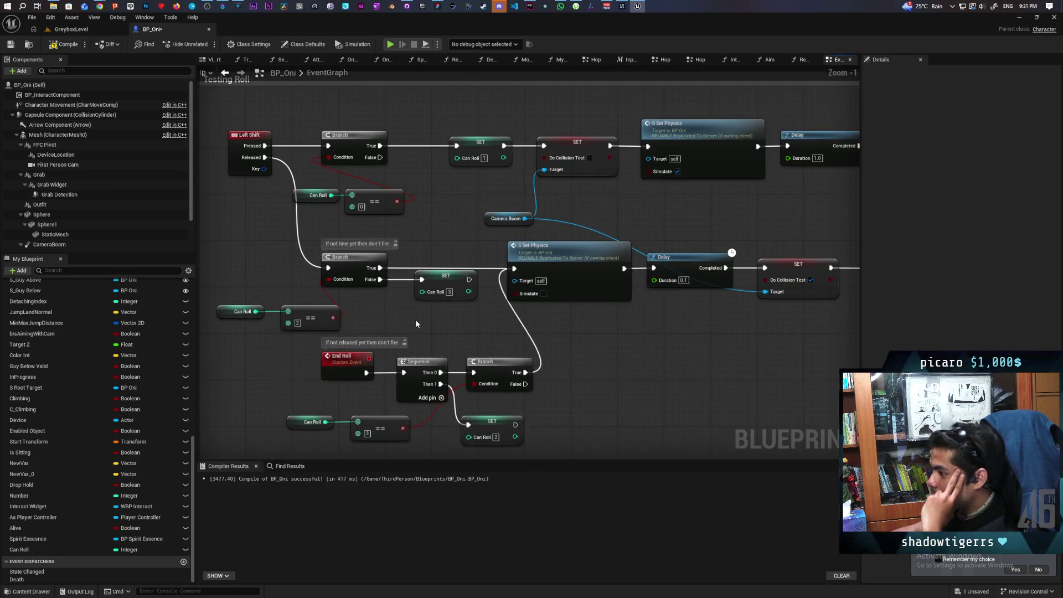
scroll(457, 322, up, 1)
scroll(475, 320, down, 1)
drag(476, 318, 520, 336)
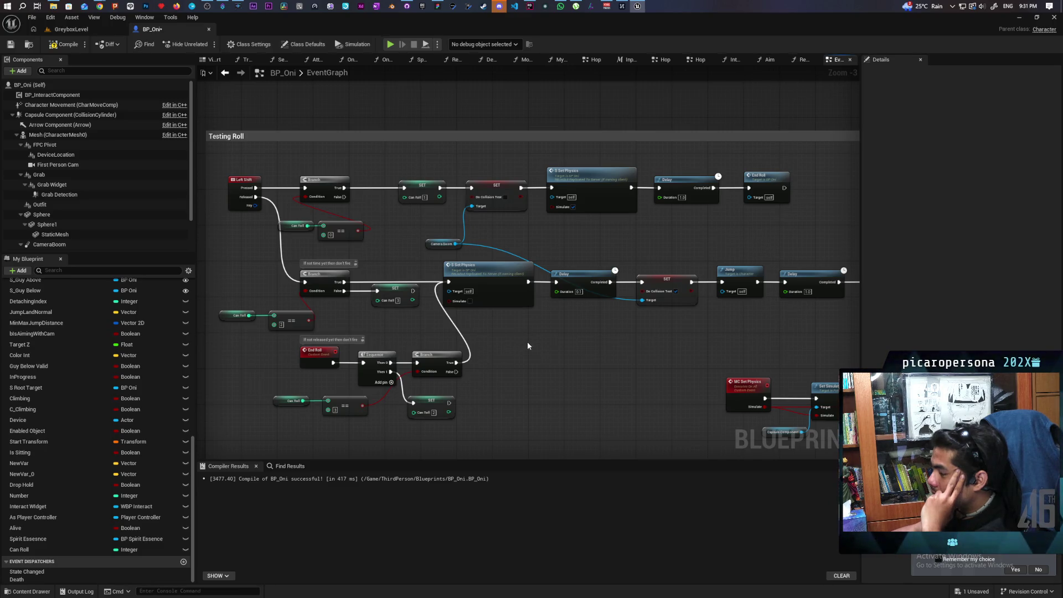
scroll(528, 344, down, 2)
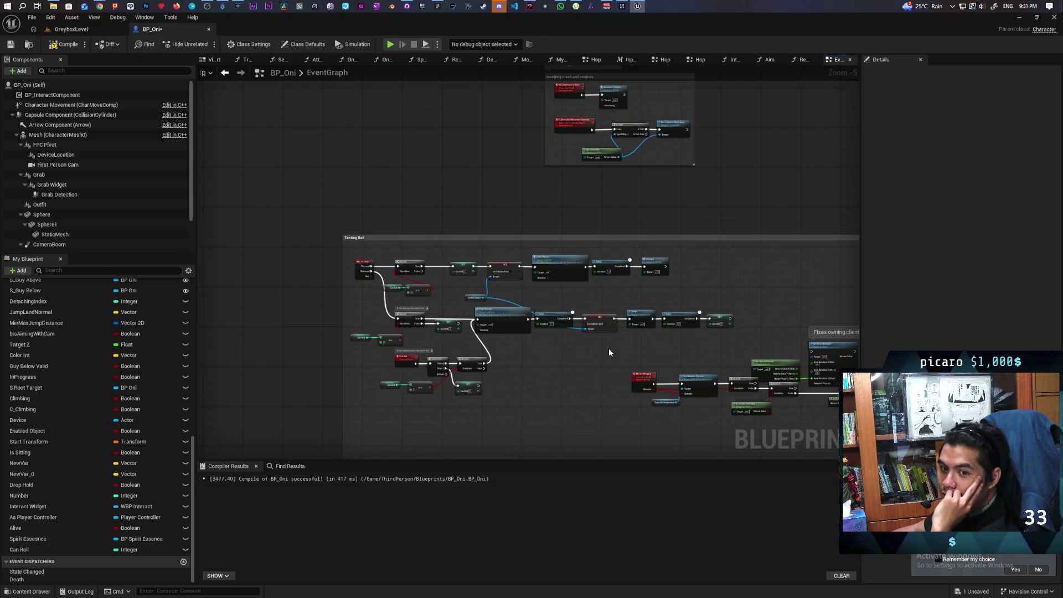
scroll(609, 349, up, 1)
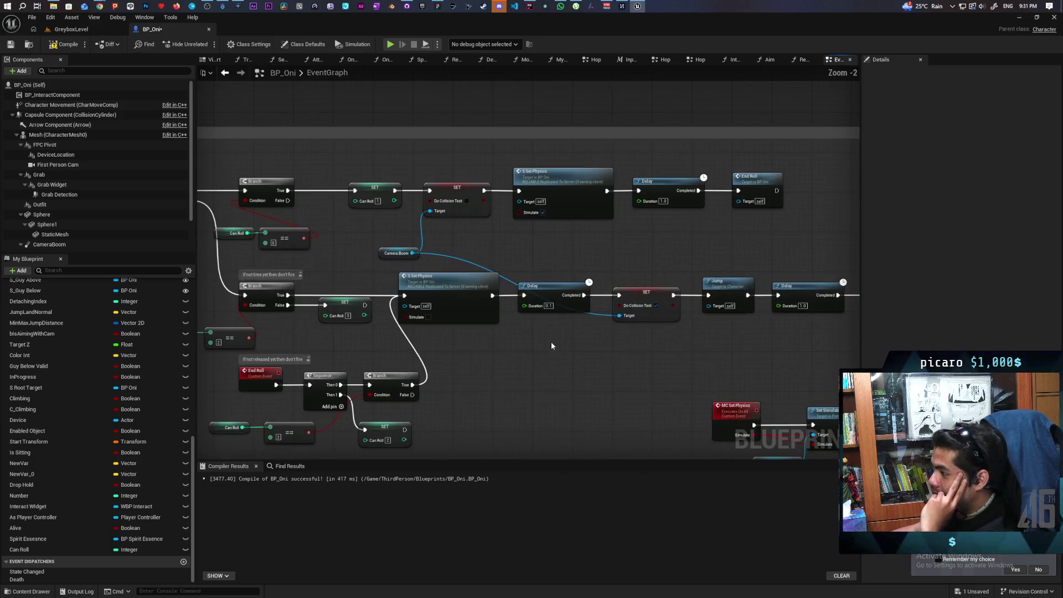
drag(491, 357, 540, 336)
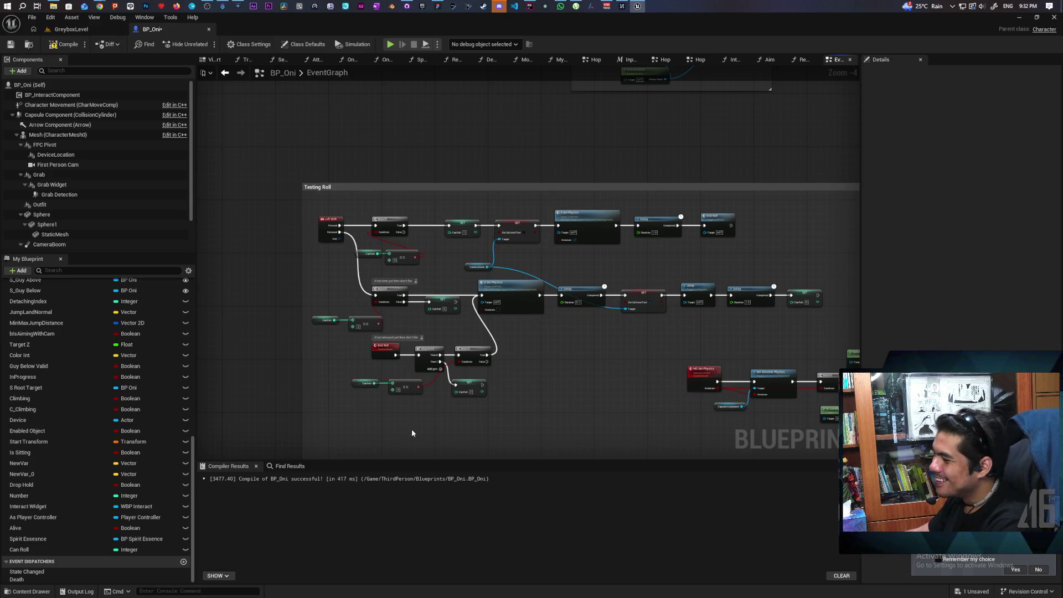
Pan along the top roll chain and move the End Roll call further right of its Delay.
scroll(360, 422, up, 2)
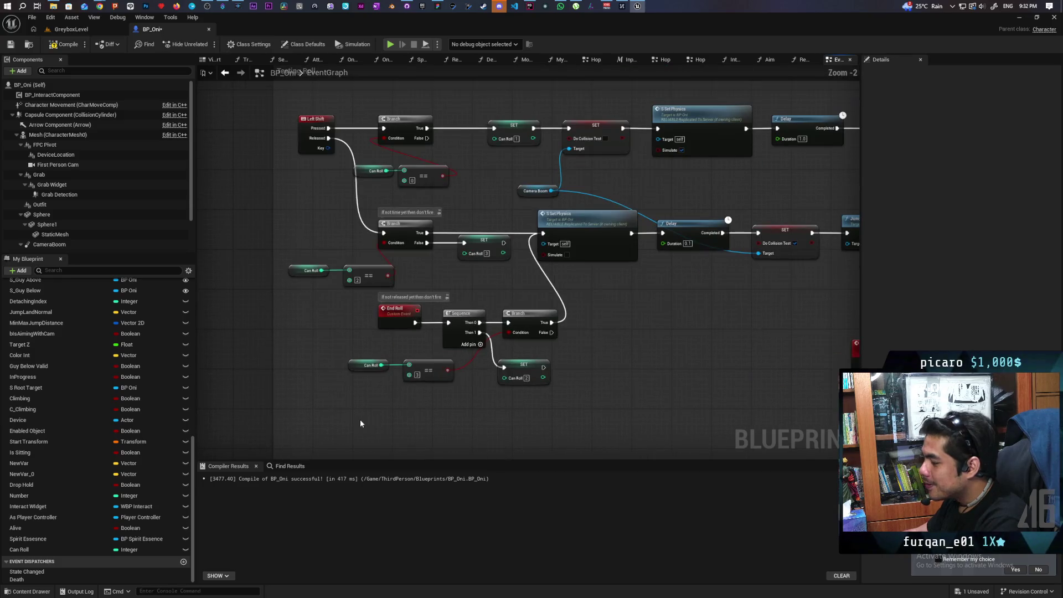
scroll(566, 361, down, 2)
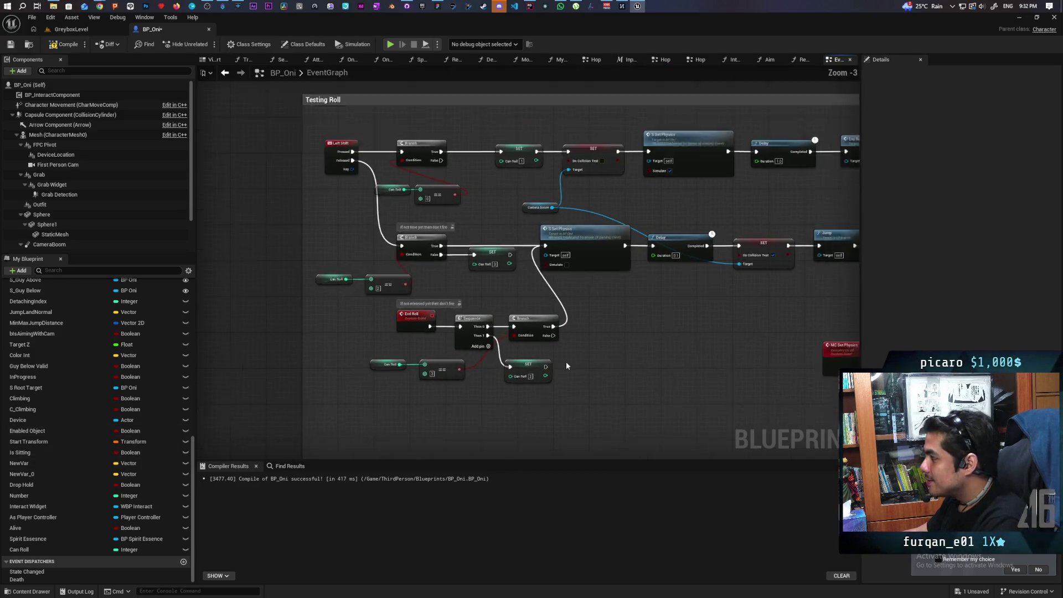
scroll(550, 370, up, 1)
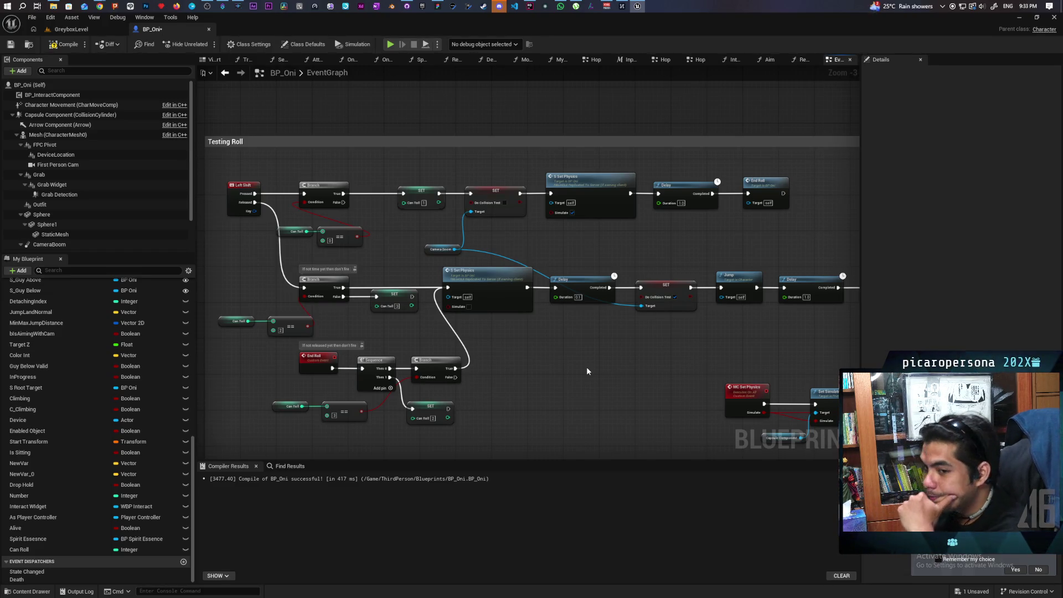
mouse_move(586, 367)
mouse_down()
mouse_move(653, 334)
mouse_move(638, 338)
mouse_up()
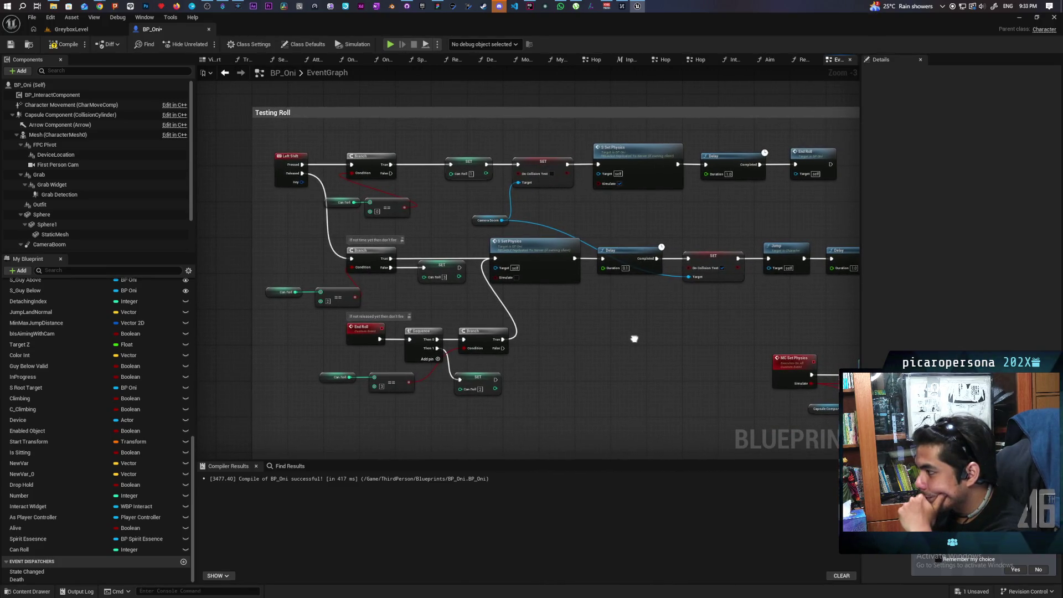
mouse_move(638, 338)
mouse_down()
mouse_move(586, 346)
mouse_move(463, 335)
mouse_move(548, 325)
mouse_move(501, 327)
mouse_up()
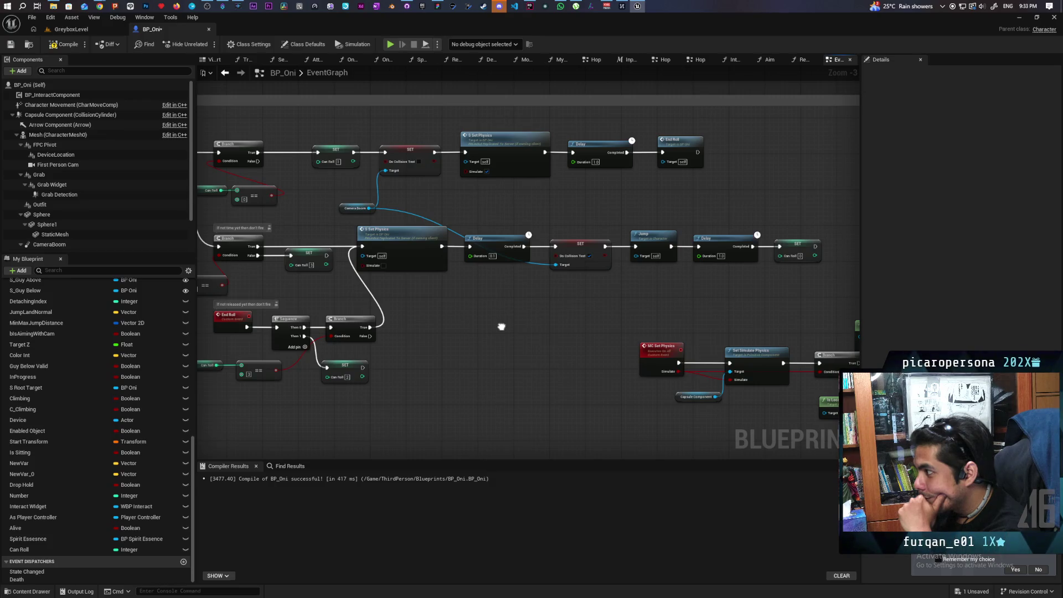
mouse_move(501, 327)
mouse_down()
mouse_move(496, 312)
mouse_move(672, 330)
mouse_up()
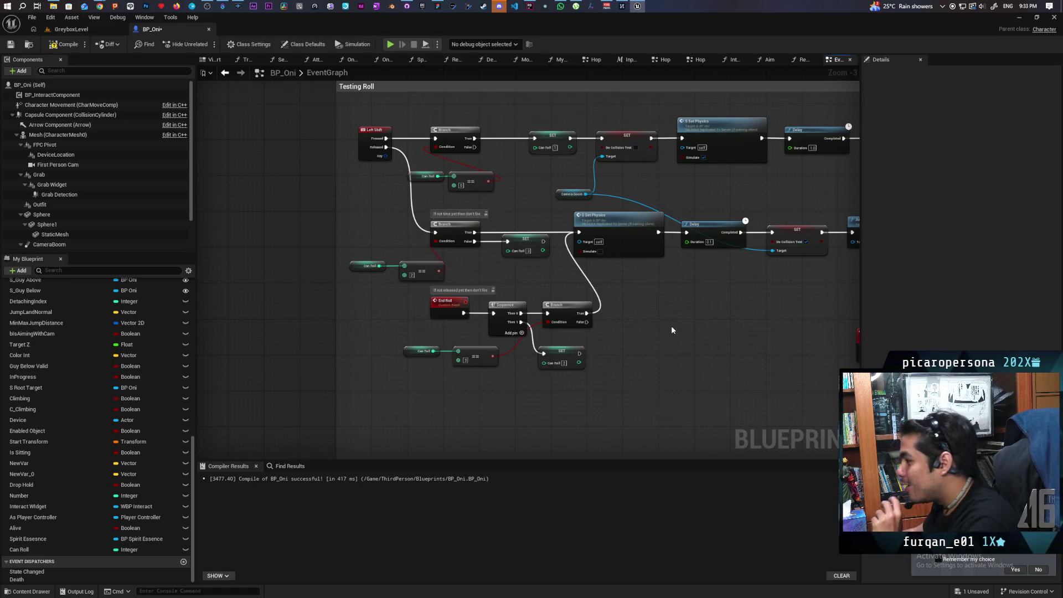
mouse_move(670, 325)
mouse_down()
mouse_move(488, 340)
mouse_move(467, 368)
mouse_up()
drag(707, 176, 792, 174)
drag(628, 217, 656, 230)
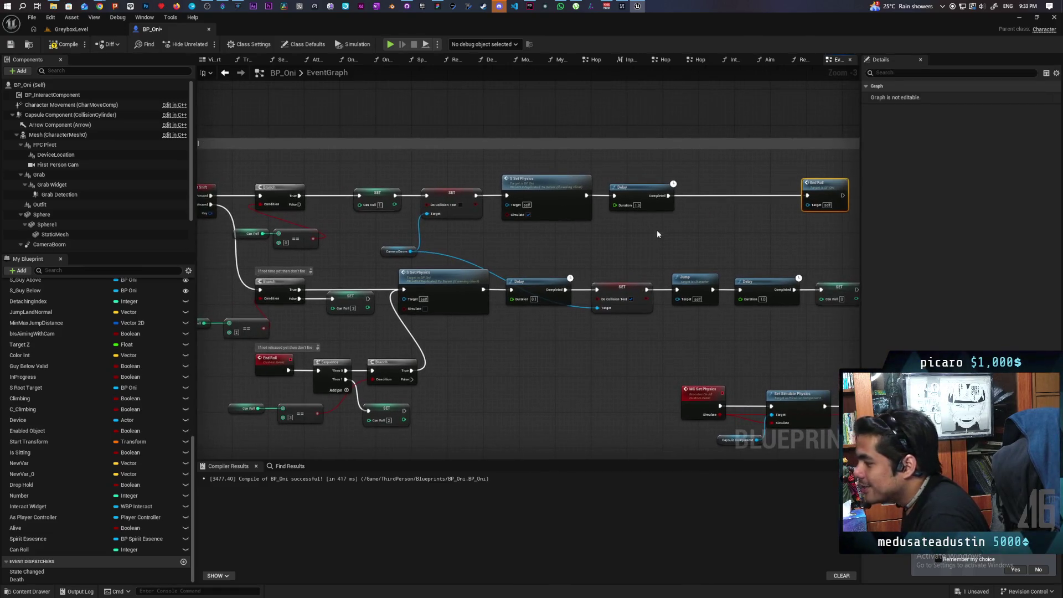
Place a Can Roll getter below the top Delay and shift the middle Can Roll comparison up-left.
click(77, 550)
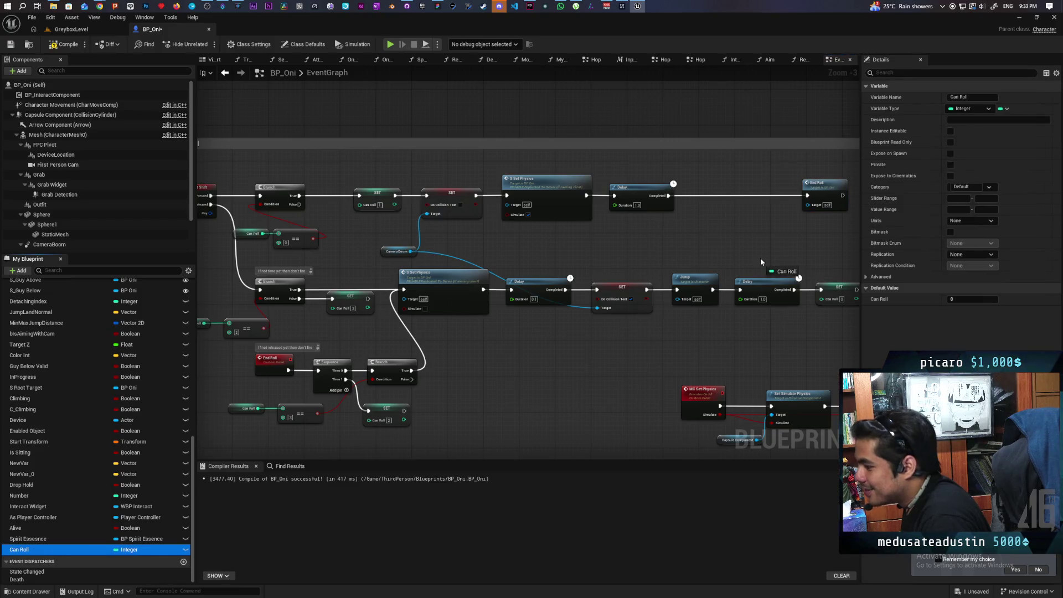
drag(720, 234, 636, 227)
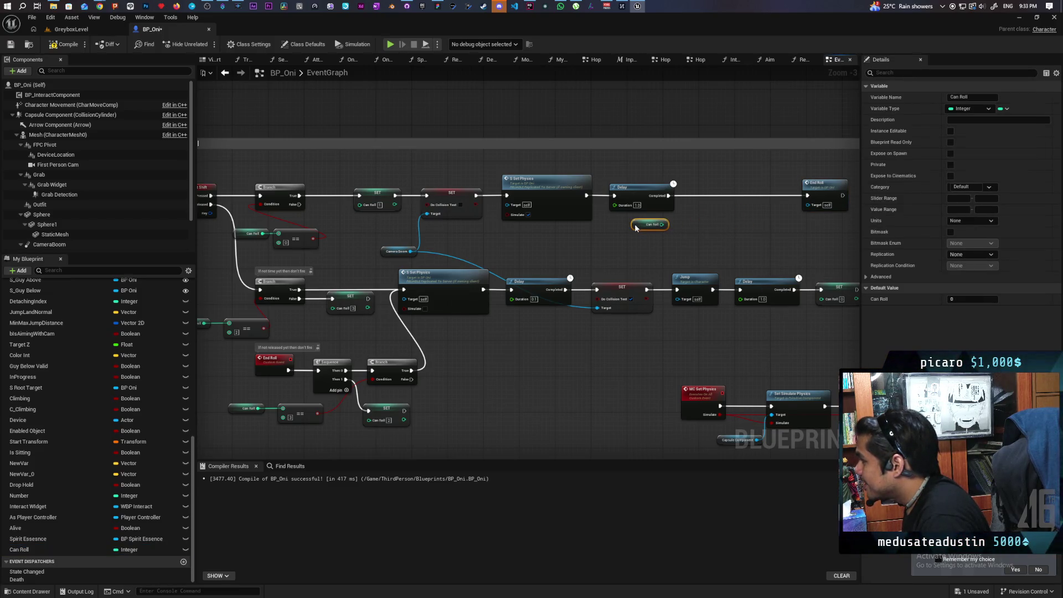
scroll(324, 336, down, 2)
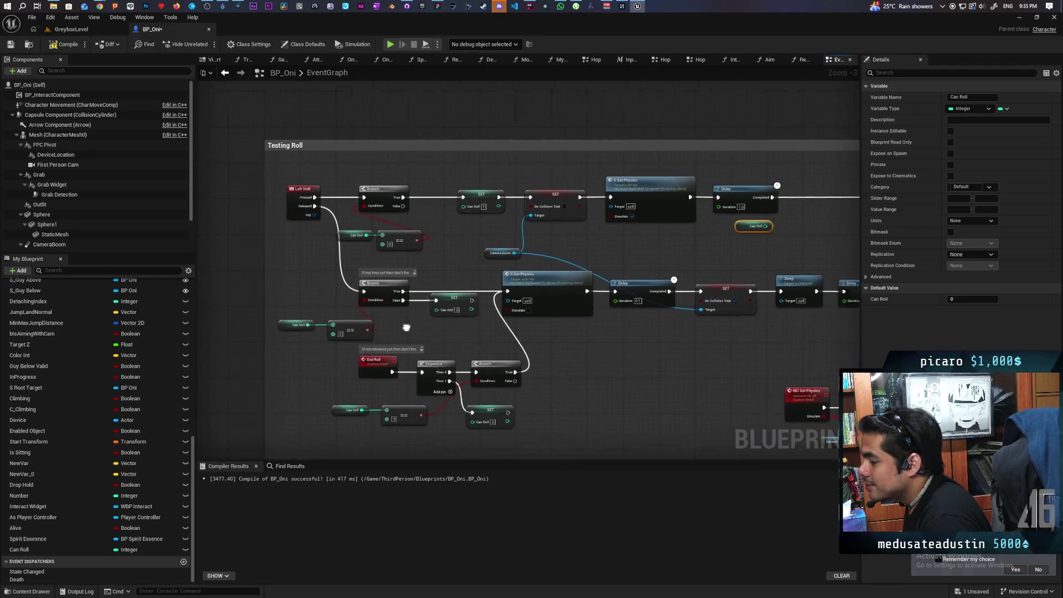
scroll(367, 321, up, 2)
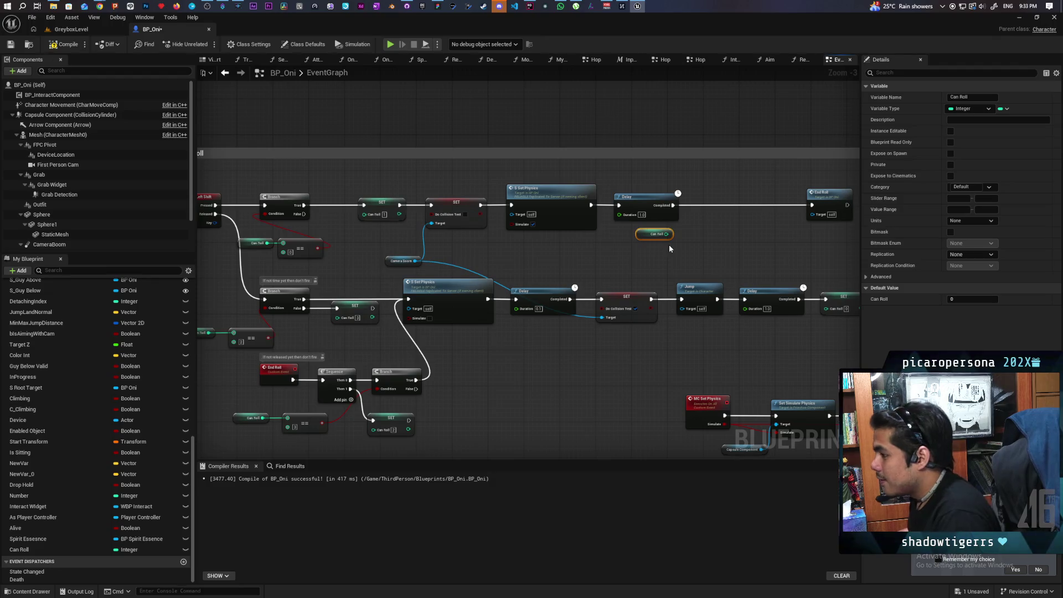
drag(669, 249, 745, 243)
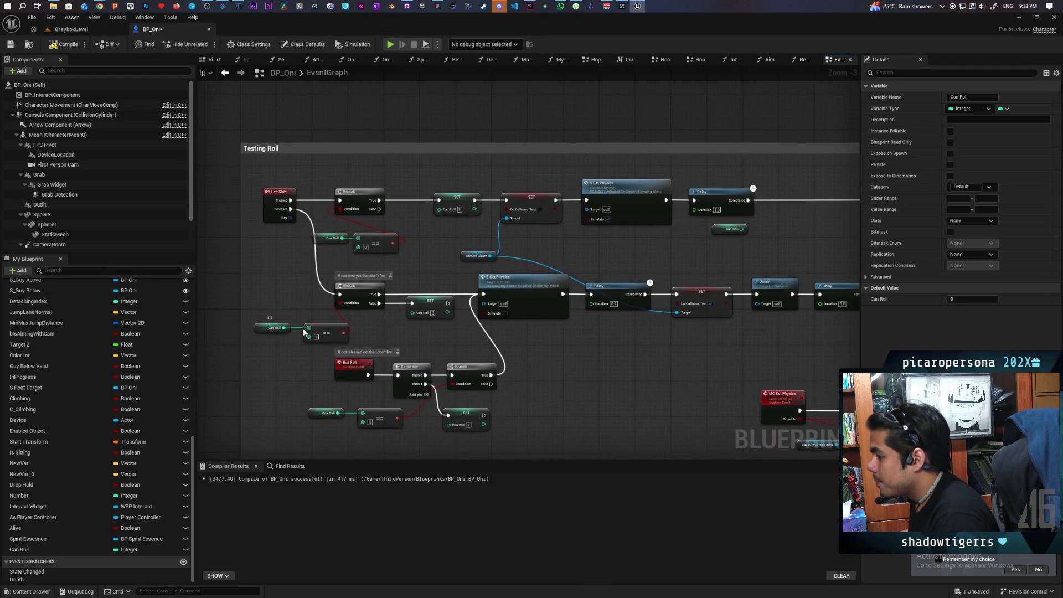
mouse_move(304, 332)
mouse_down()
mouse_move(244, 313)
mouse_move(312, 325)
mouse_up()
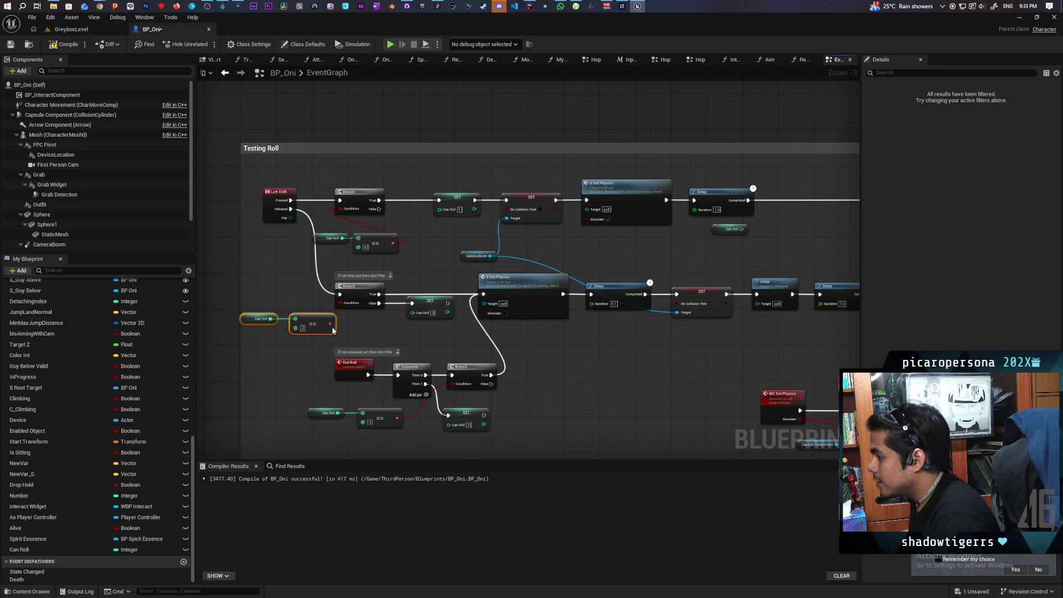
drag(550, 277, 689, 268)
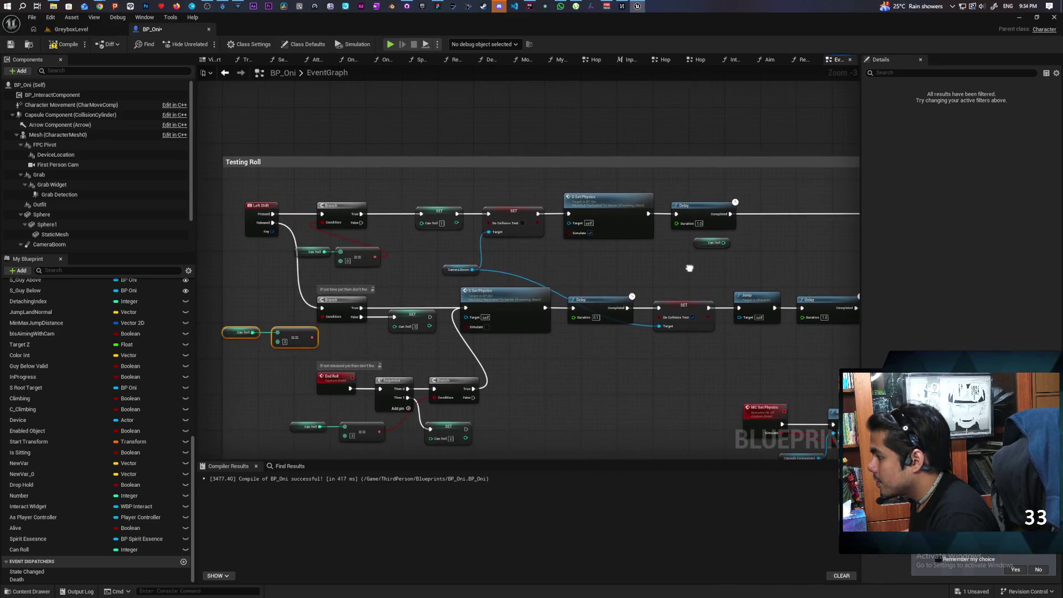
Insert a new Branch between the top Delay and End Roll, snug against the Delay.
click(760, 230)
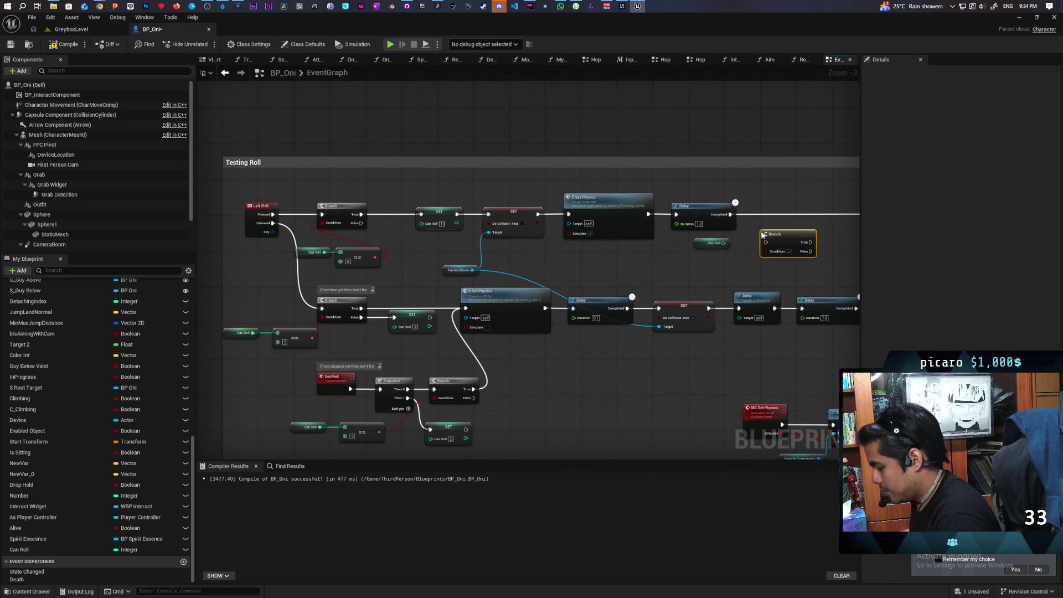
mouse_move(760, 230)
mouse_down()
mouse_move(657, 272)
mouse_move(686, 248)
mouse_up()
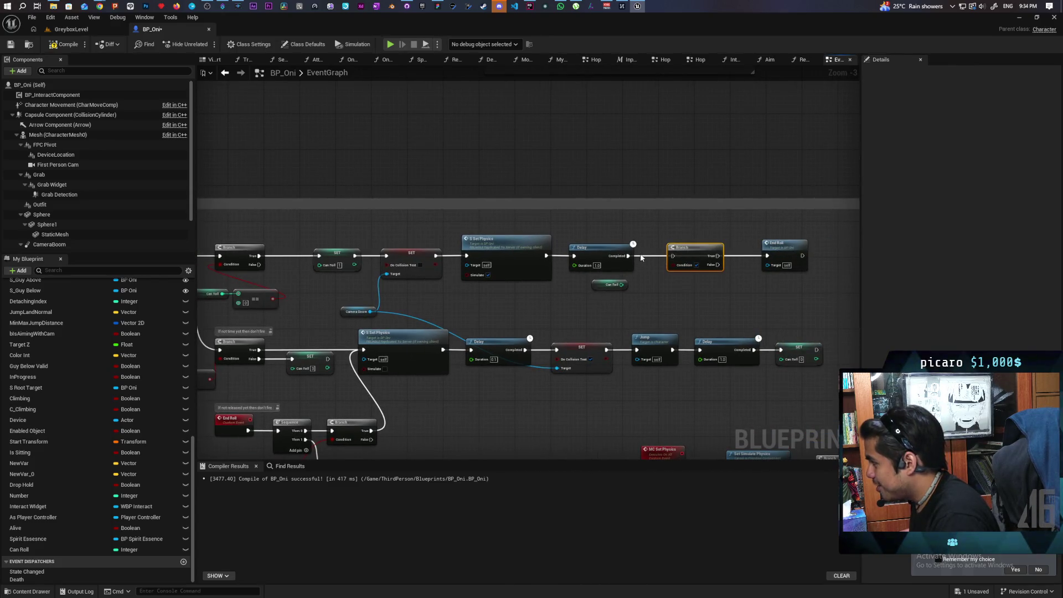
drag(679, 253, 657, 253)
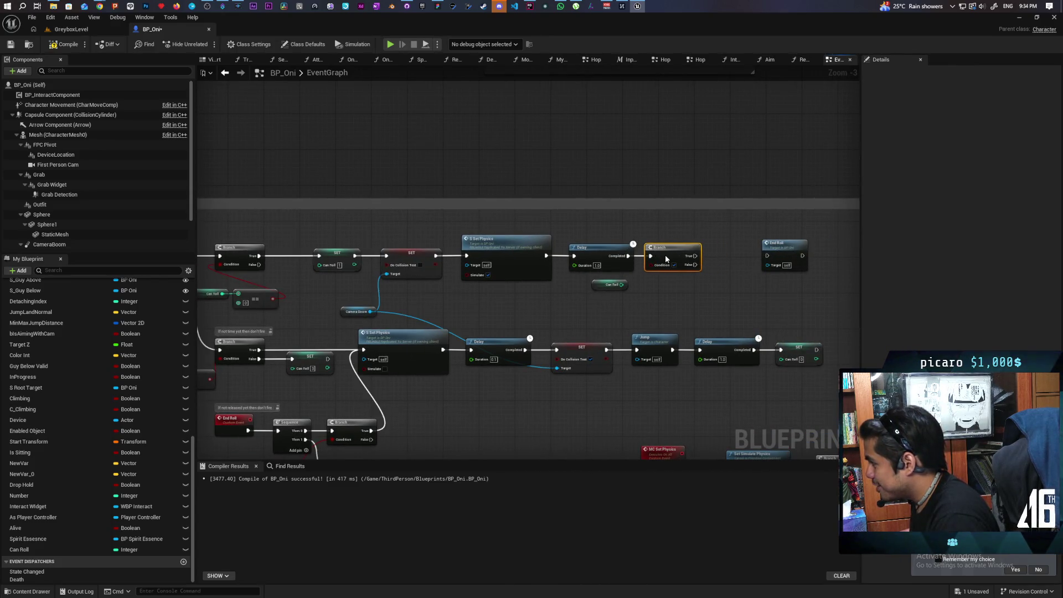
drag(735, 269, 604, 286)
scroll(548, 314, up, 3)
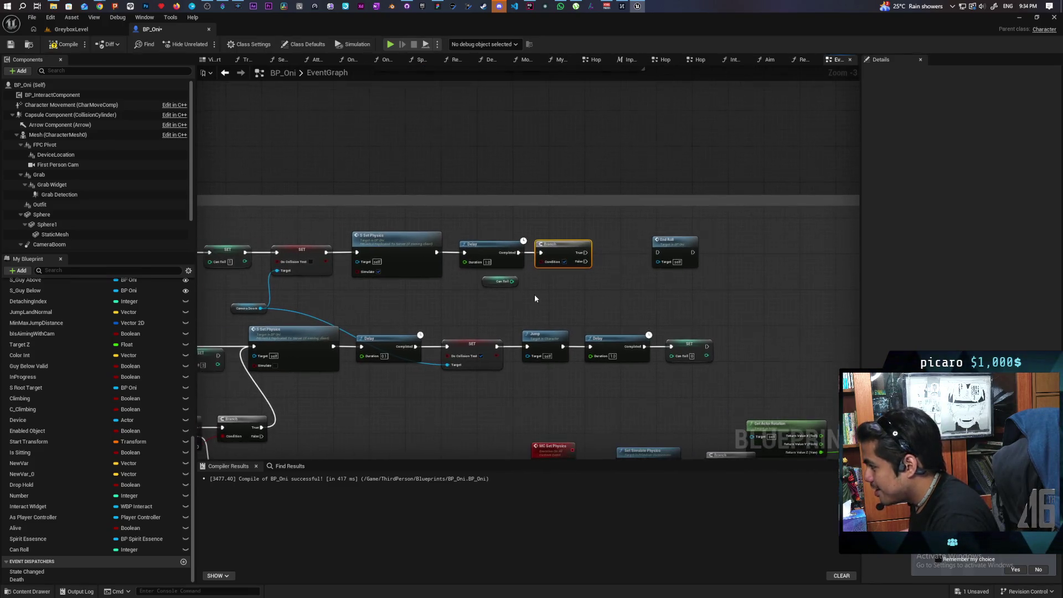
Add a Can Roll == 3 check feeding the Branch, tidy its position, and recompile BP_Oni.
click(435, 285)
scroll(433, 283, down, 3)
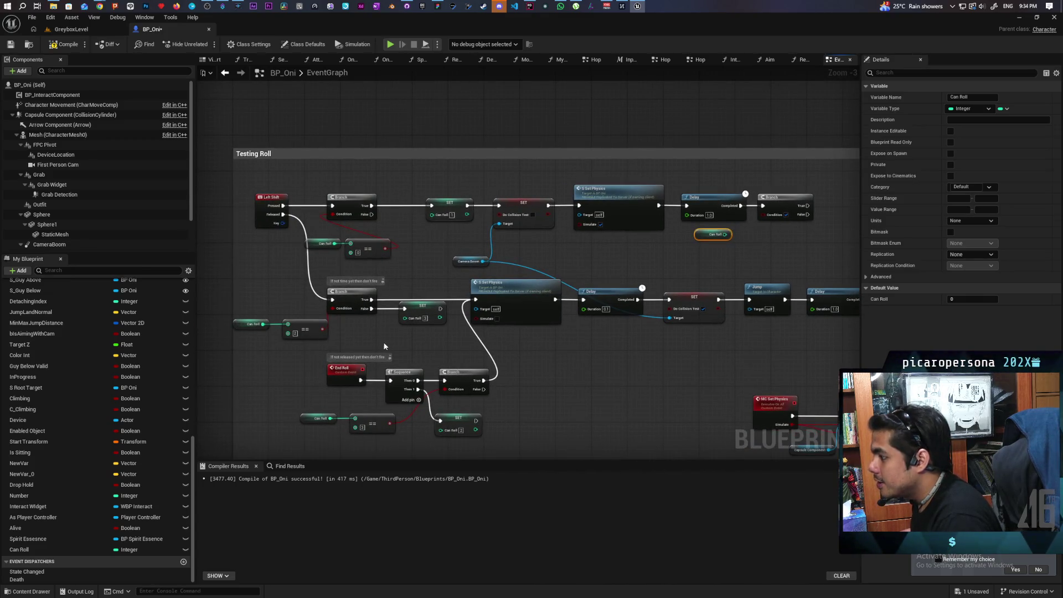
drag(680, 252, 688, 260)
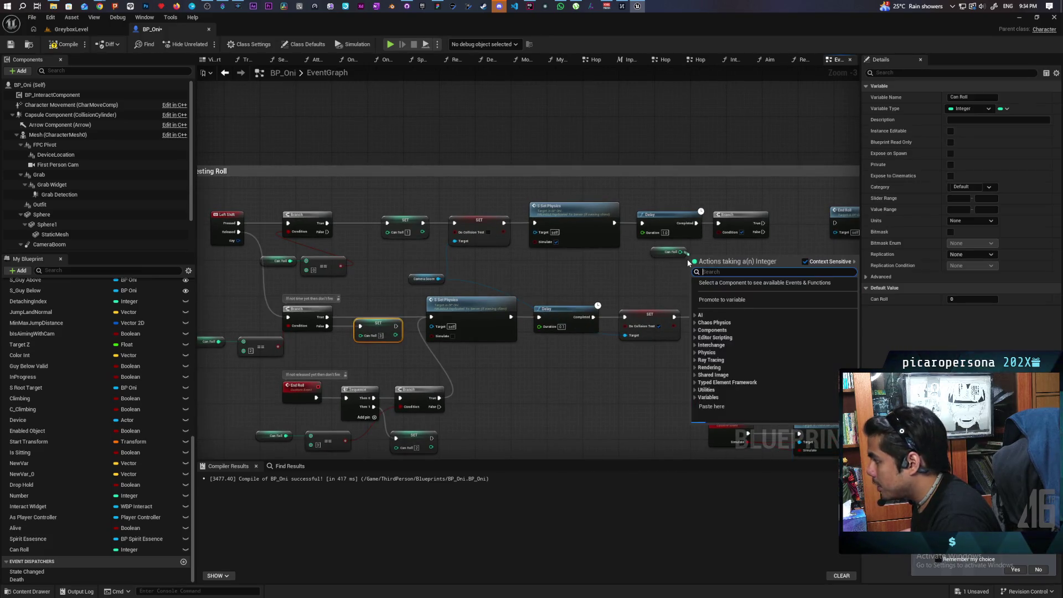
text(==)
key(Return)
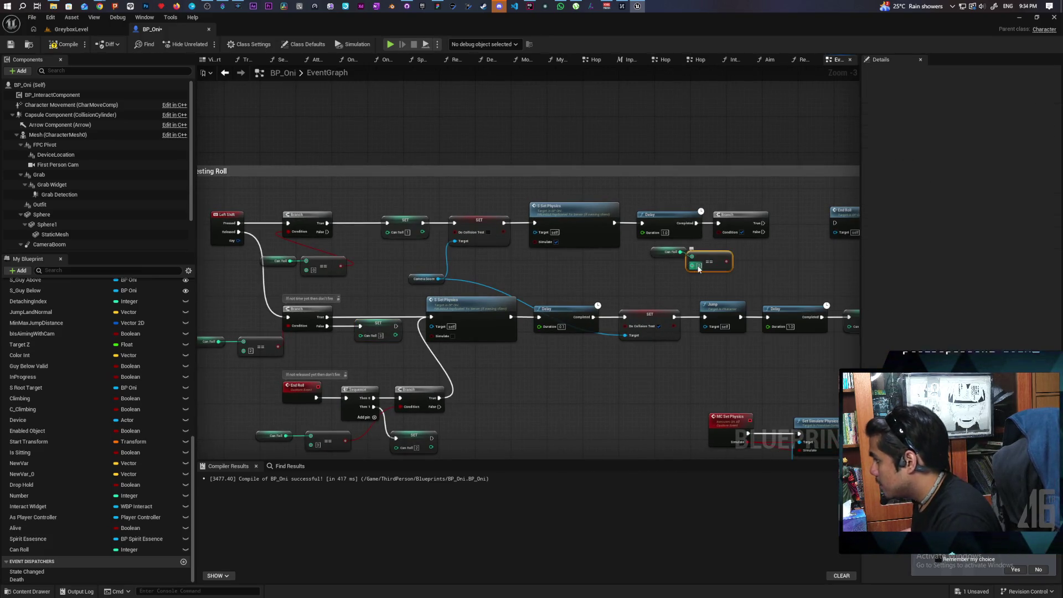
text(3)
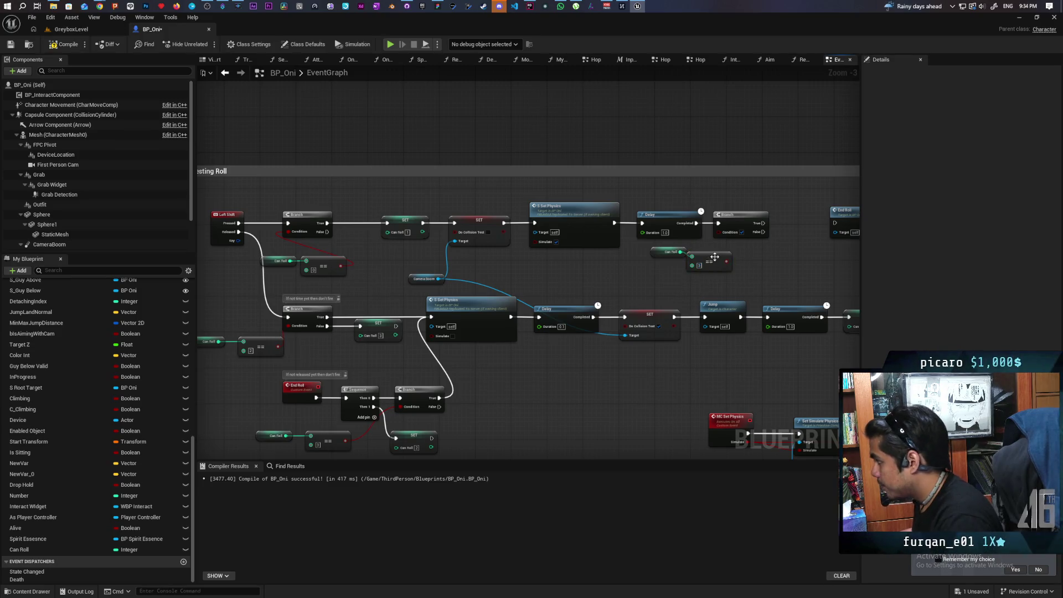
mouse_move(716, 258)
mouse_down()
mouse_move(725, 253)
mouse_move(671, 288)
mouse_up()
drag(715, 258, 688, 255)
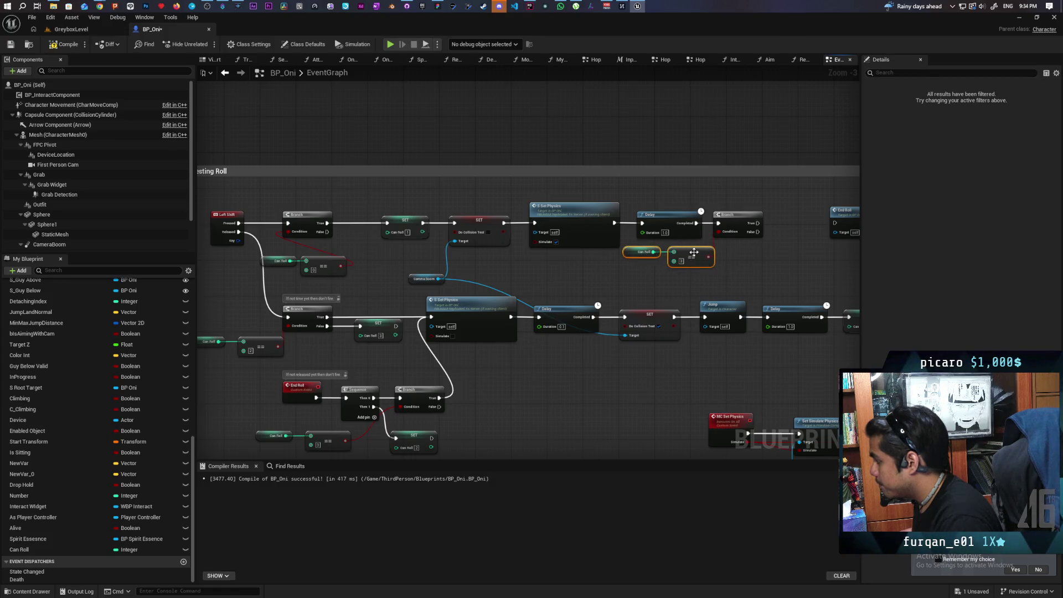
click(626, 276)
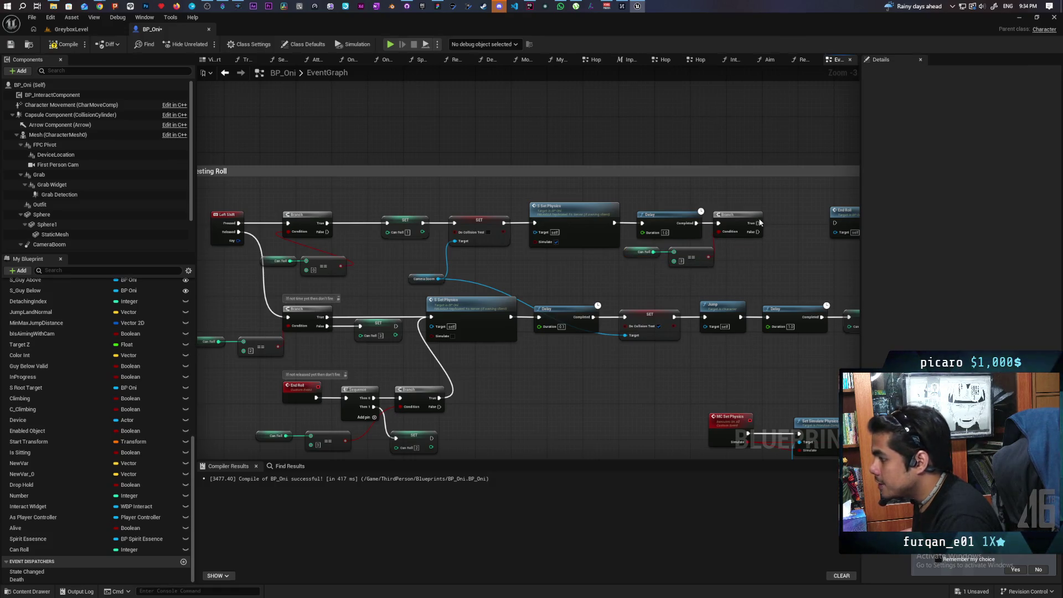
click(66, 44)
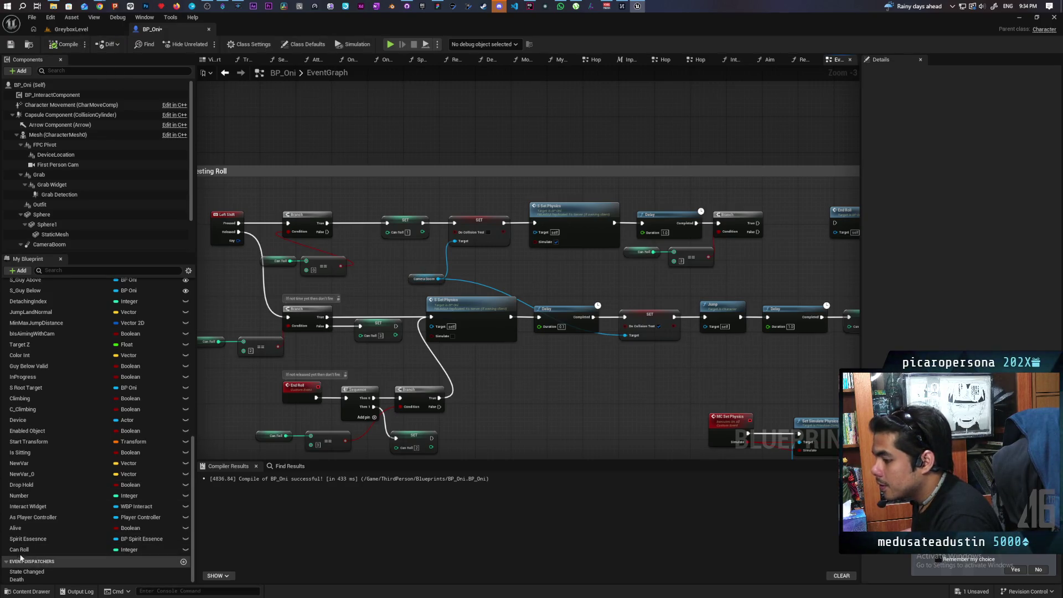
Place a SET Can Roll node, nudge End Roll up-right, then delete the misplaced SET.
mouse_move(22, 549)
mouse_down()
mouse_move(776, 224)
mouse_move(759, 224)
mouse_up()
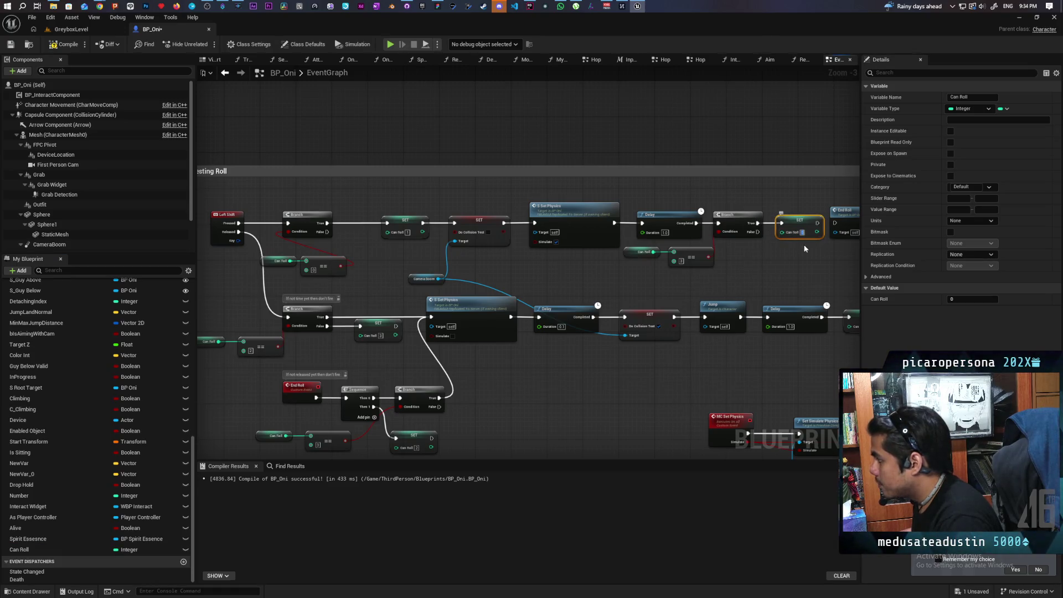
click(803, 266)
drag(794, 265, 667, 280)
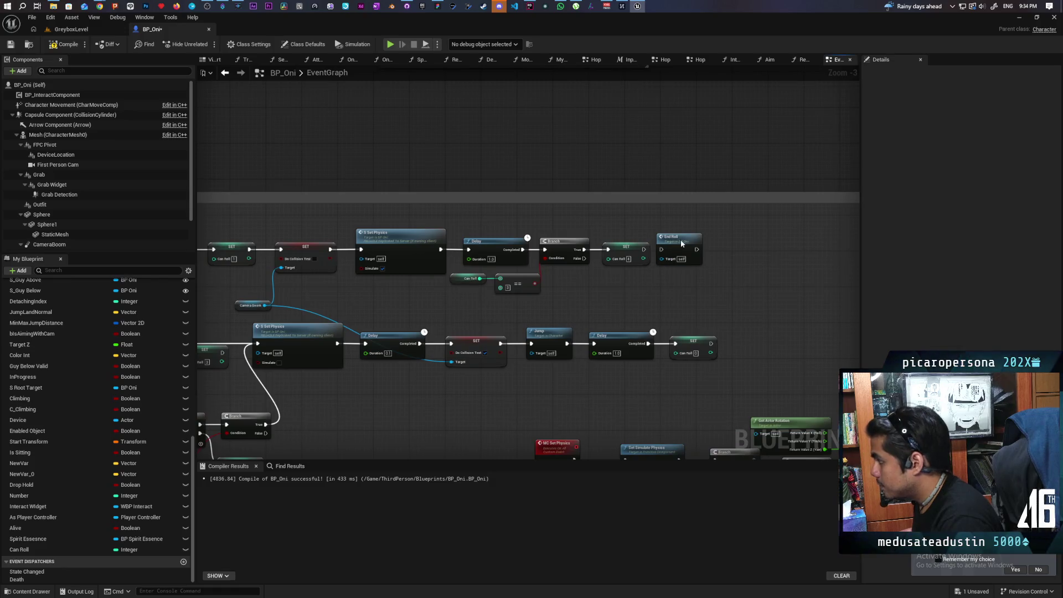
drag(681, 243, 701, 239)
mouse_move(593, 285)
mouse_down()
mouse_move(775, 257)
mouse_move(754, 255)
mouse_up()
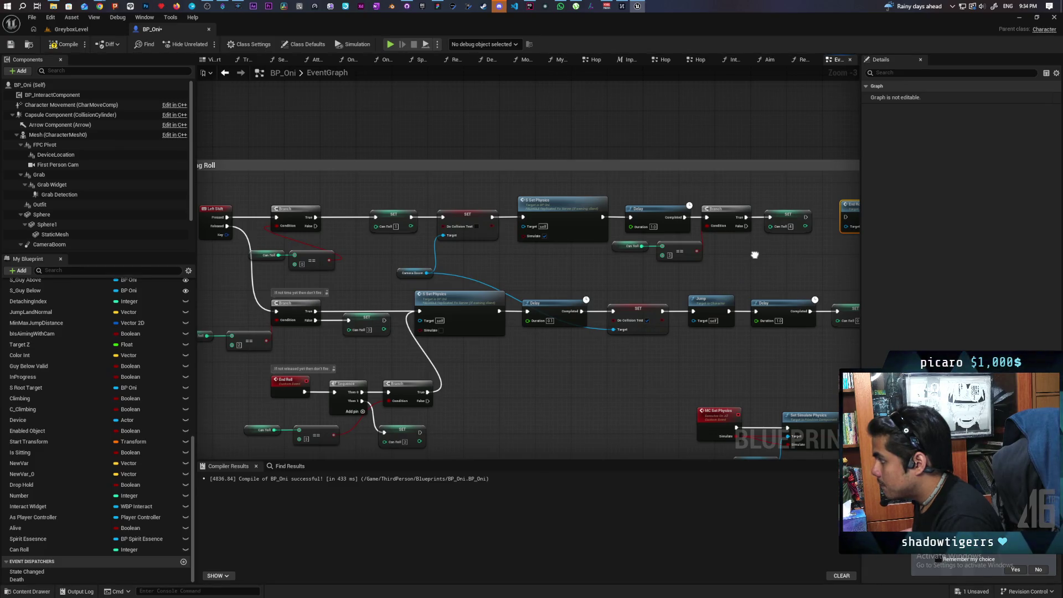
mouse_move(755, 255)
mouse_down()
mouse_move(707, 255)
mouse_move(770, 254)
mouse_move(667, 256)
mouse_up()
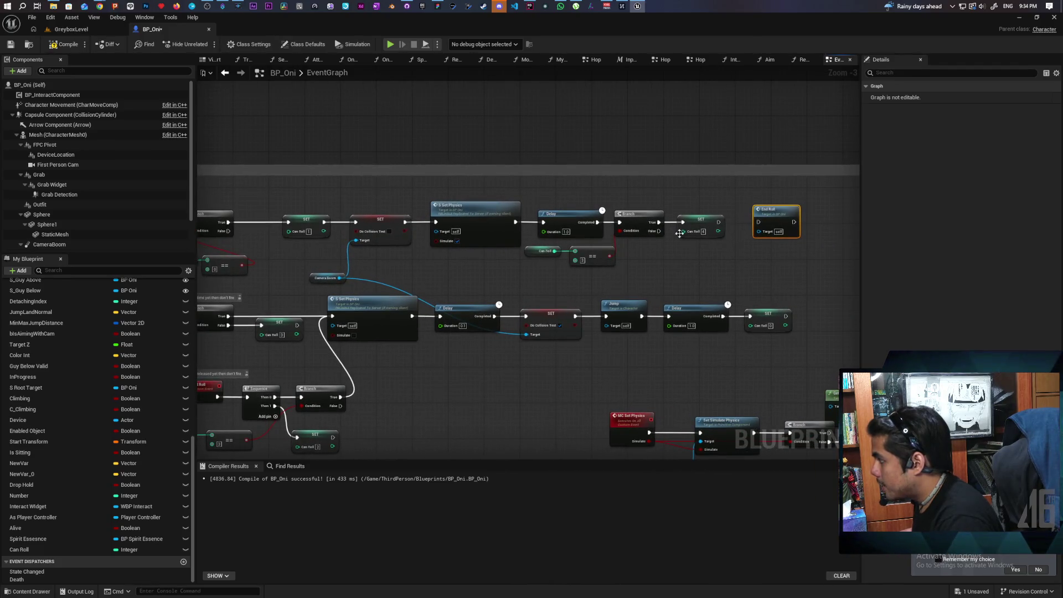
mouse_move(699, 216)
mouse_down()
mouse_move(691, 253)
mouse_move(733, 223)
mouse_move(759, 222)
mouse_move(718, 209)
mouse_up()
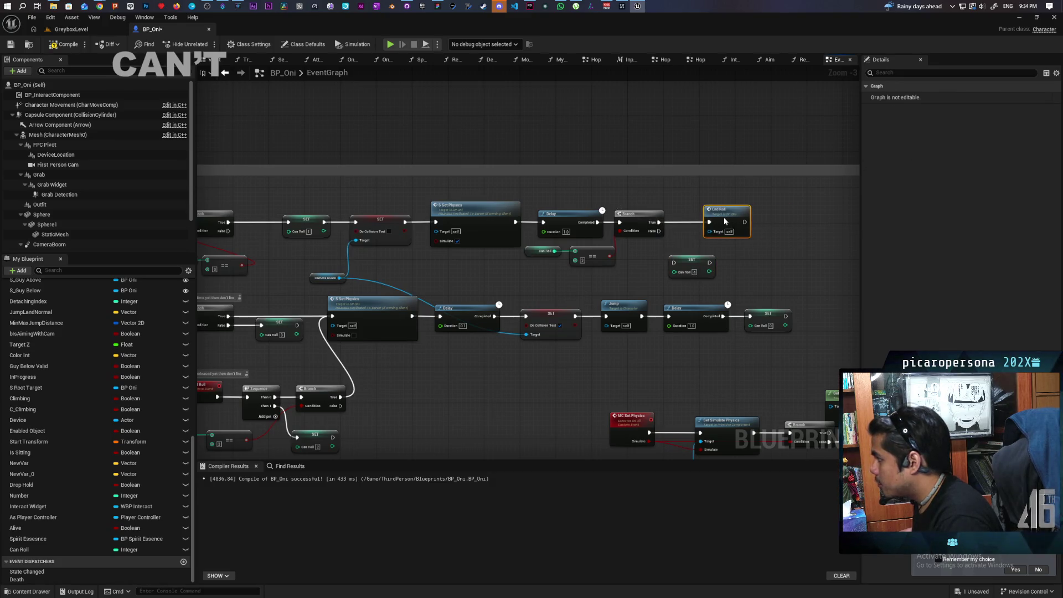
click(692, 269)
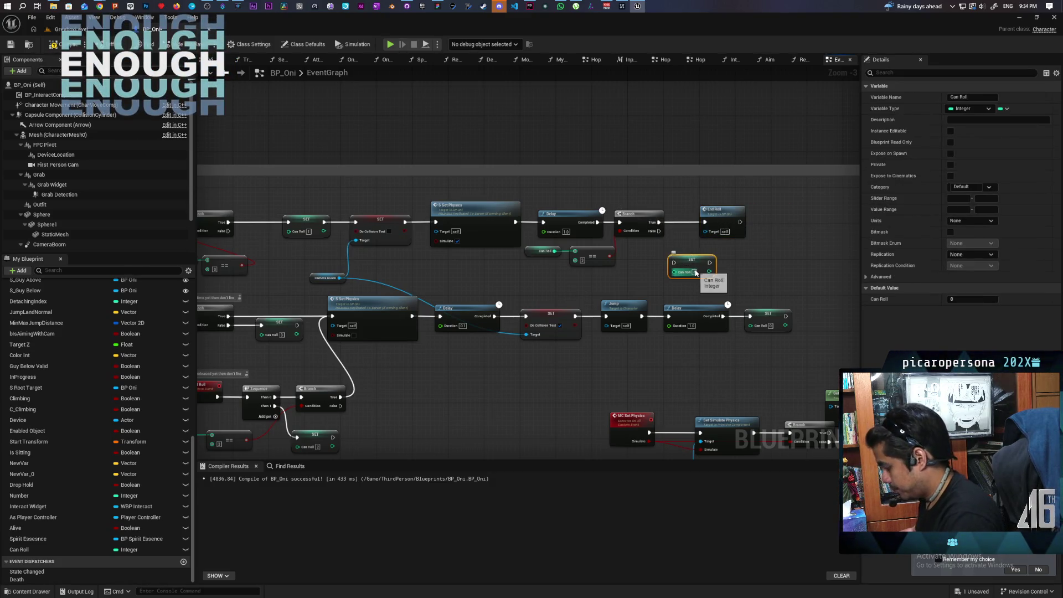
key(Delete)
scroll(647, 264, down, 2)
scroll(674, 253, up, 2)
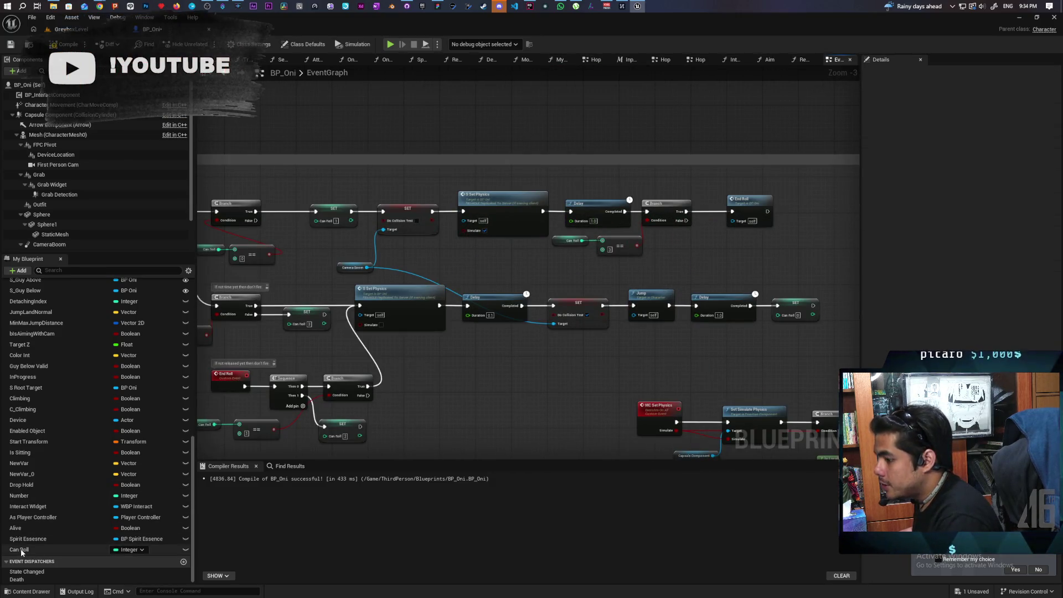
Place a new SET Can Roll with value 2 on the Branch's False output and recompile with F7.
mouse_move(22, 550)
mouse_down()
mouse_move(670, 304)
mouse_move(717, 214)
mouse_move(714, 238)
mouse_move(735, 239)
mouse_up()
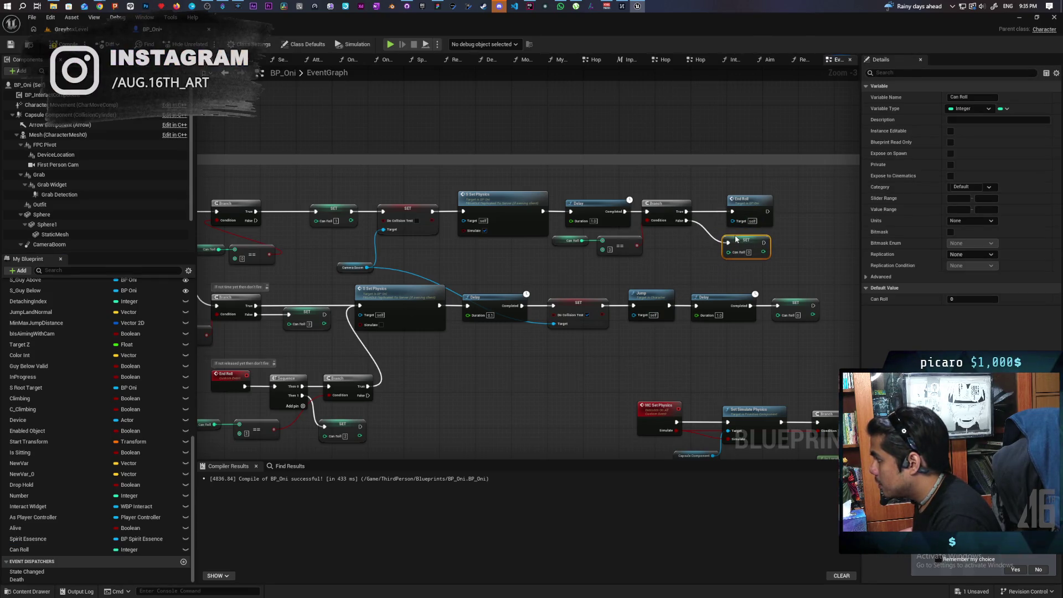
text(2)
click(693, 275)
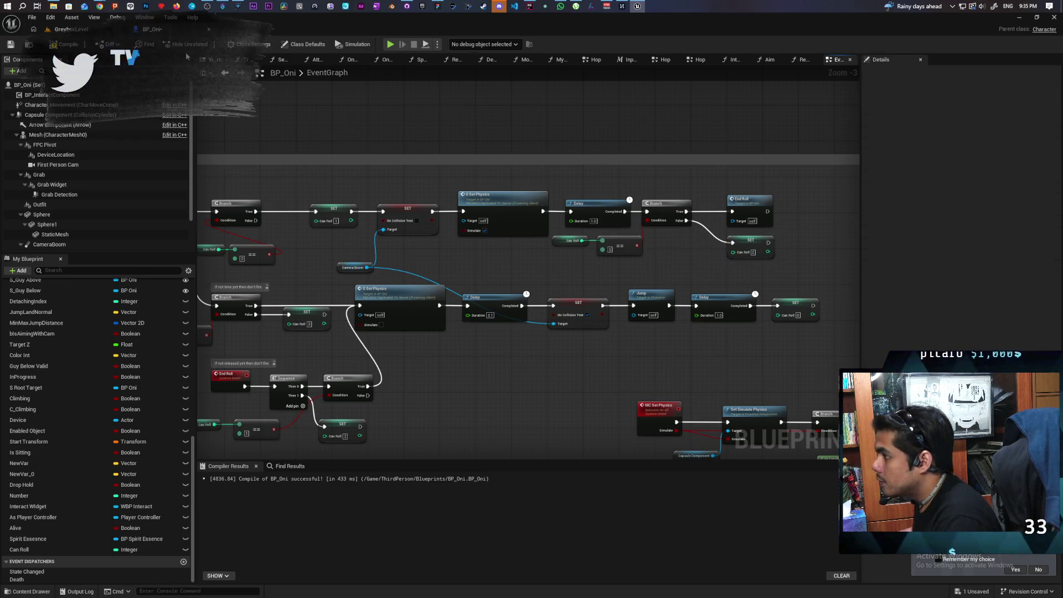
key(F7)
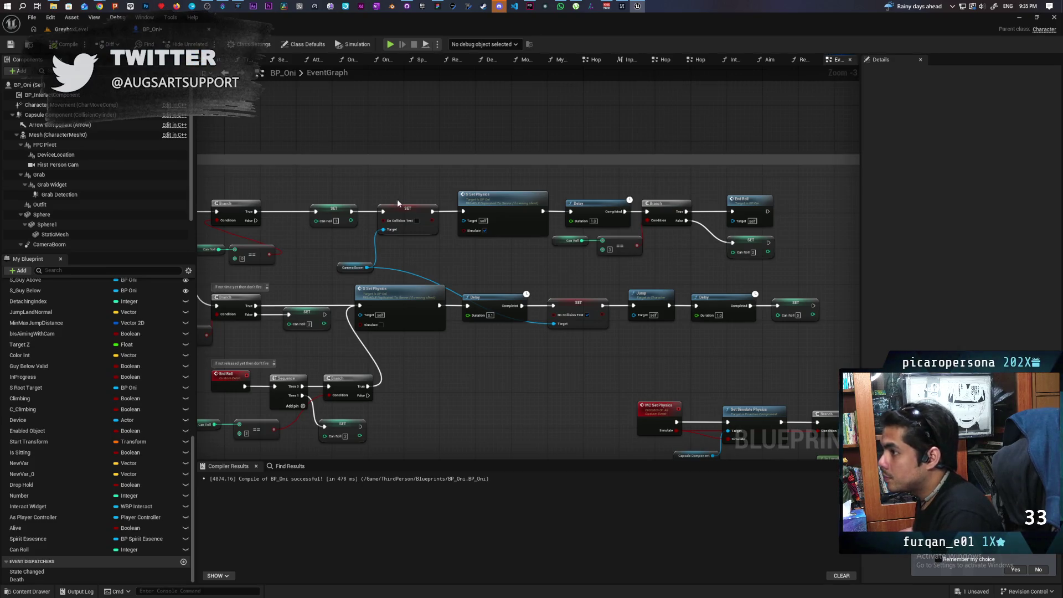
mouse_move(312, 261)
mouse_down()
mouse_move(517, 220)
mouse_move(417, 261)
mouse_up()
mouse_move(219, 315)
mouse_down()
mouse_move(295, 332)
mouse_move(320, 303)
mouse_move(248, 287)
mouse_up()
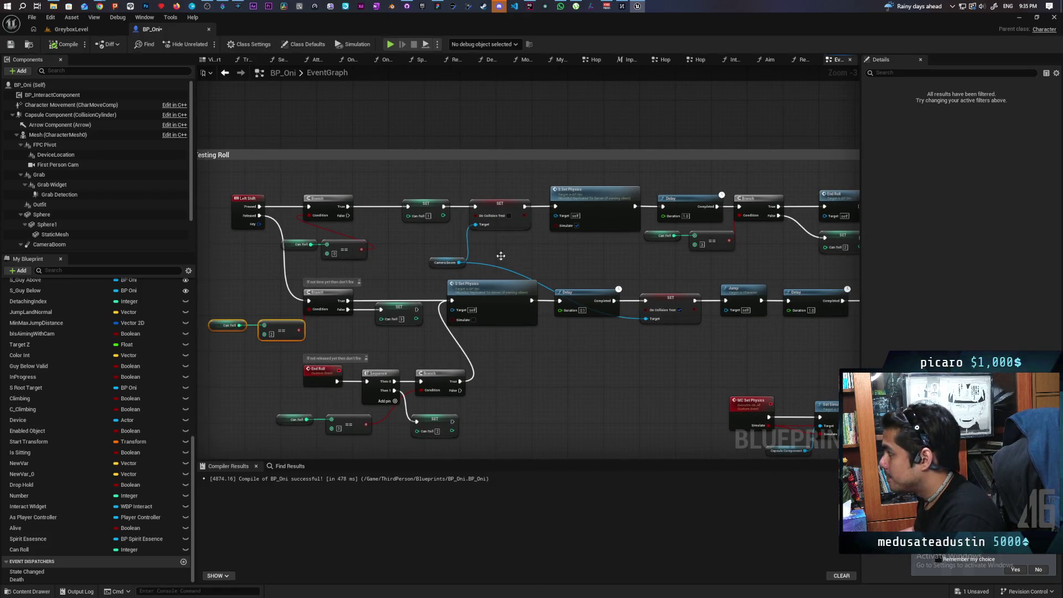
Marquee-select the Sequence, Can Roll check, Branch and SET nodes after End Roll and delete them.
drag(500, 256, 601, 245)
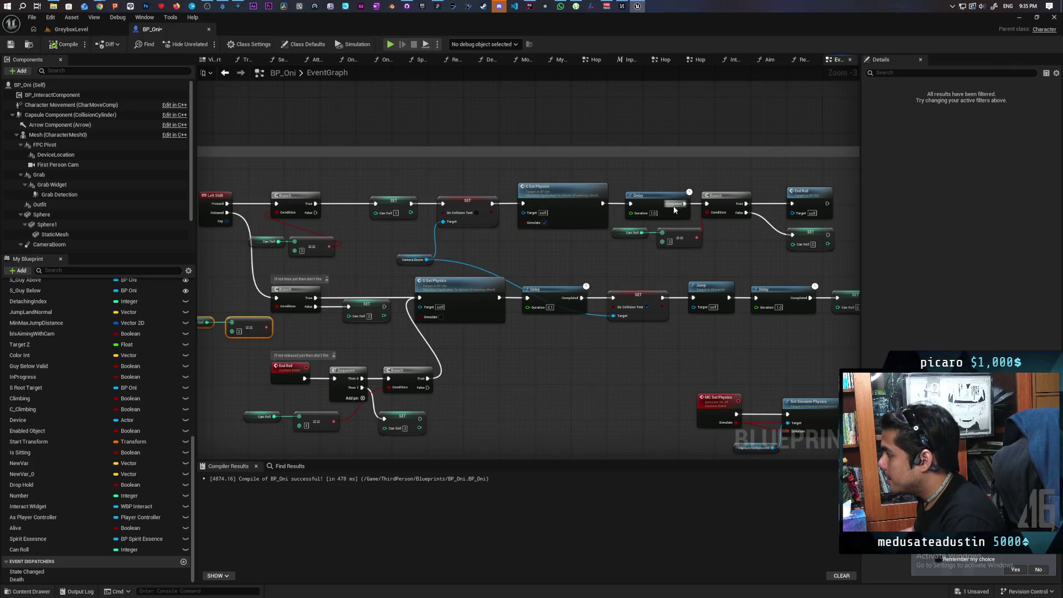
drag(524, 272, 604, 251)
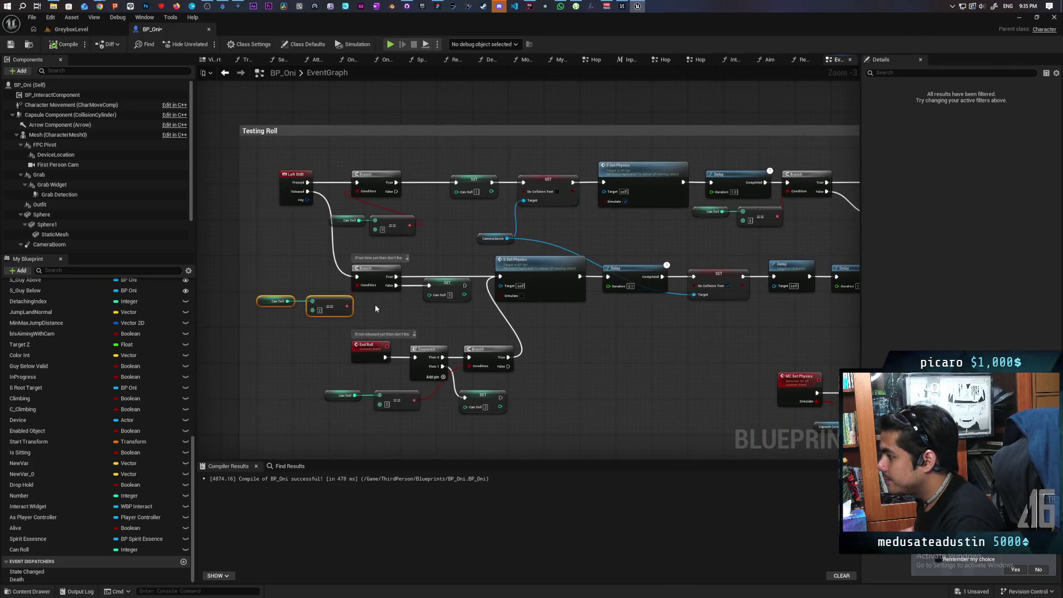
drag(376, 309, 364, 325)
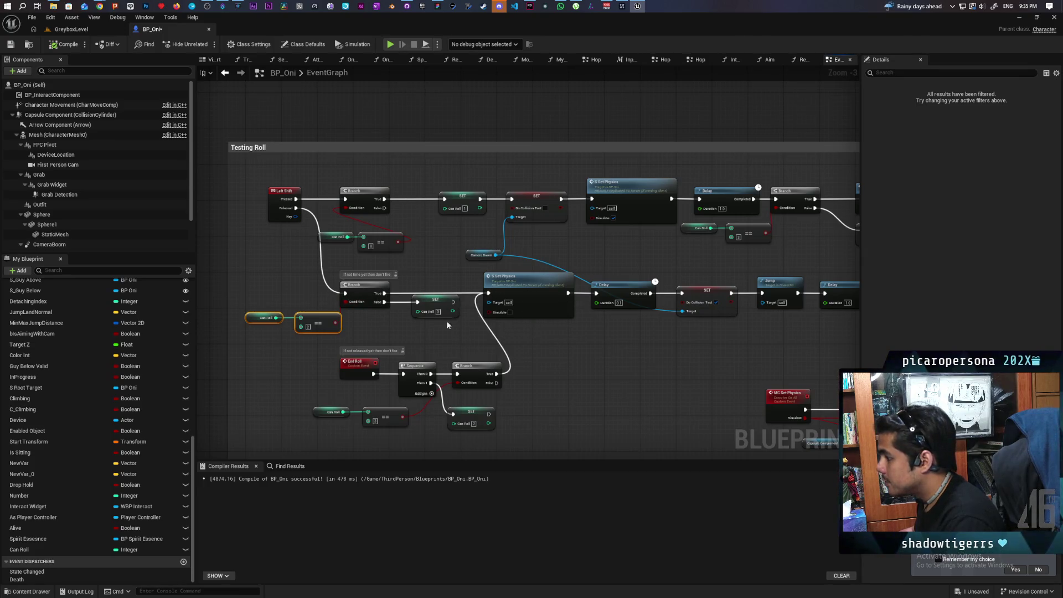
click(436, 310)
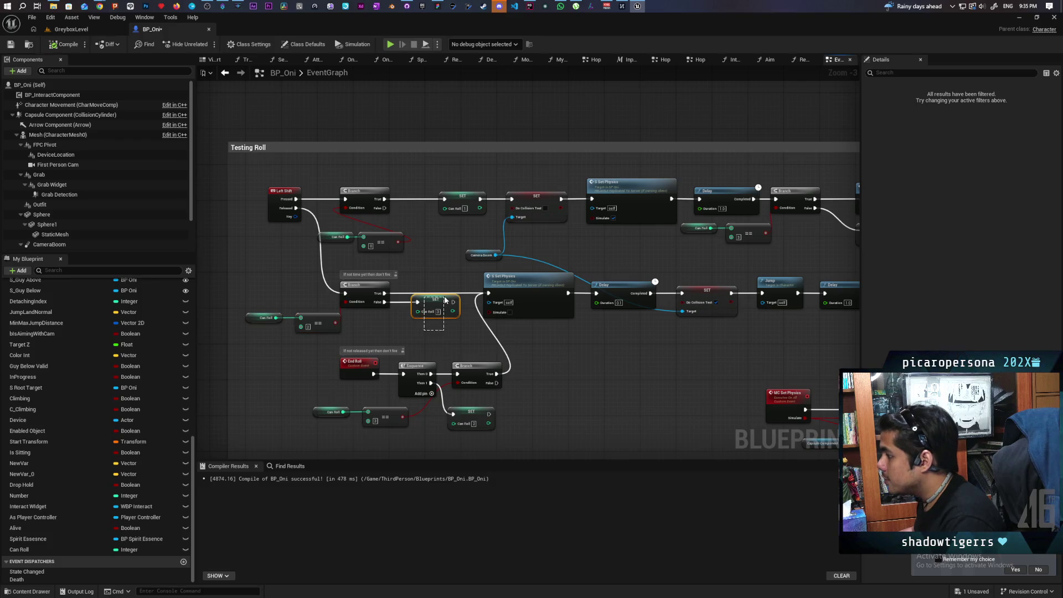
scroll(425, 324, up, 1)
mouse_move(426, 324)
mouse_down()
mouse_move(393, 329)
mouse_move(479, 331)
mouse_move(450, 361)
mouse_up()
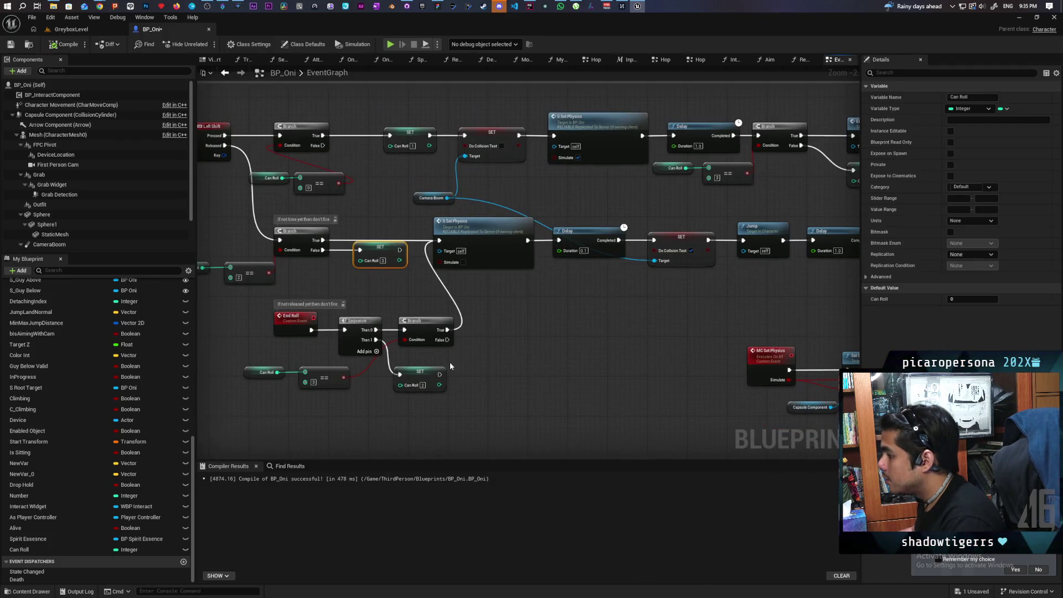
mouse_move(280, 349)
mouse_down()
mouse_move(468, 388)
mouse_move(472, 400)
mouse_up()
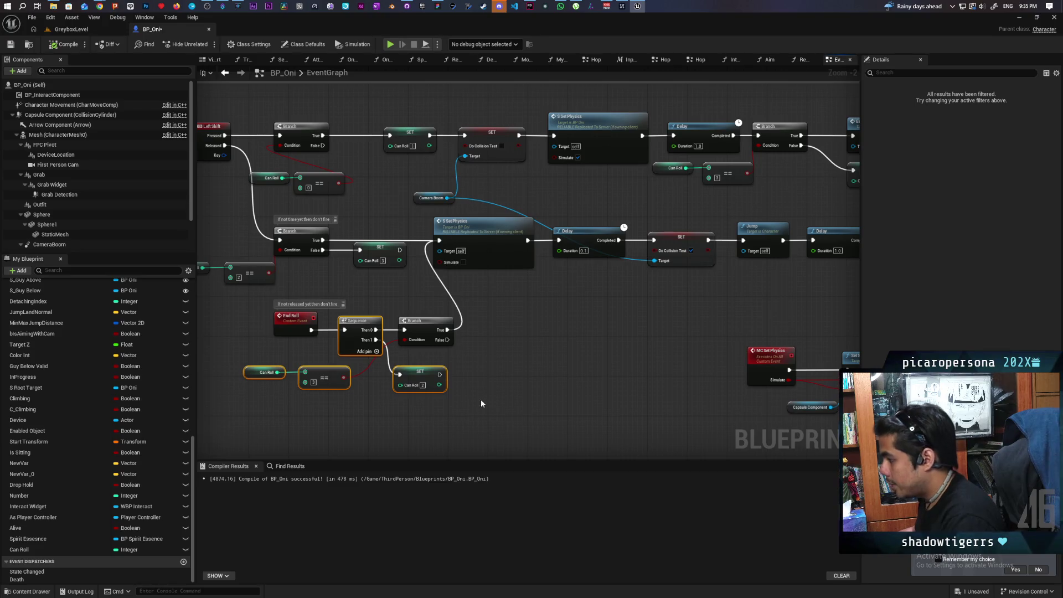
key(Delete)
Delete the leftover Branch and move the End Roll event up beneath the lower chain.
click(434, 341)
key(Delete)
click(280, 331)
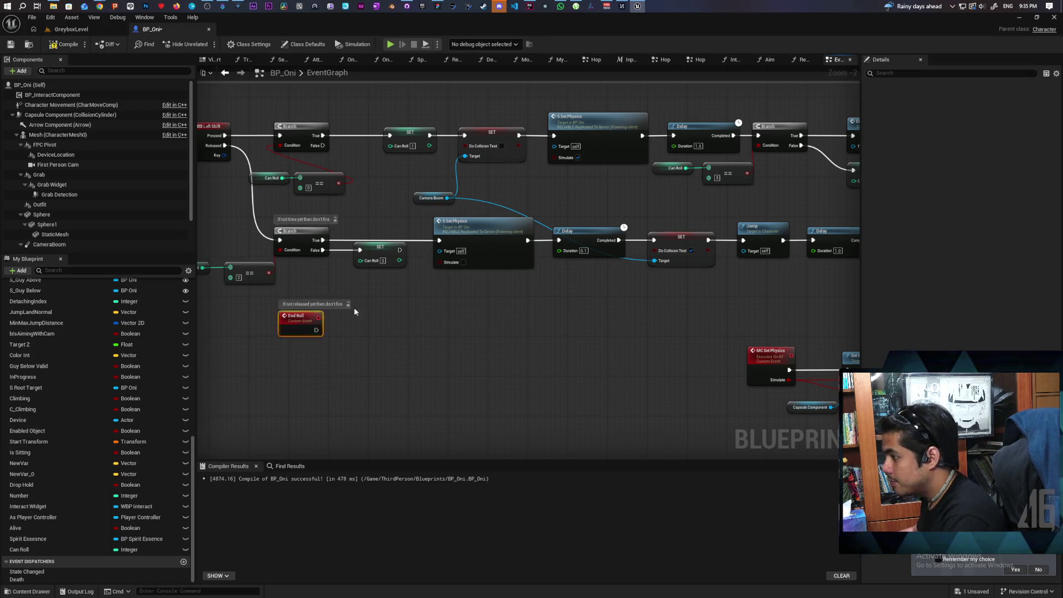
mouse_move(279, 331)
mouse_down()
mouse_move(375, 234)
mouse_move(380, 300)
mouse_move(441, 264)
mouse_move(443, 242)
mouse_up()
scroll(376, 338, down, 2)
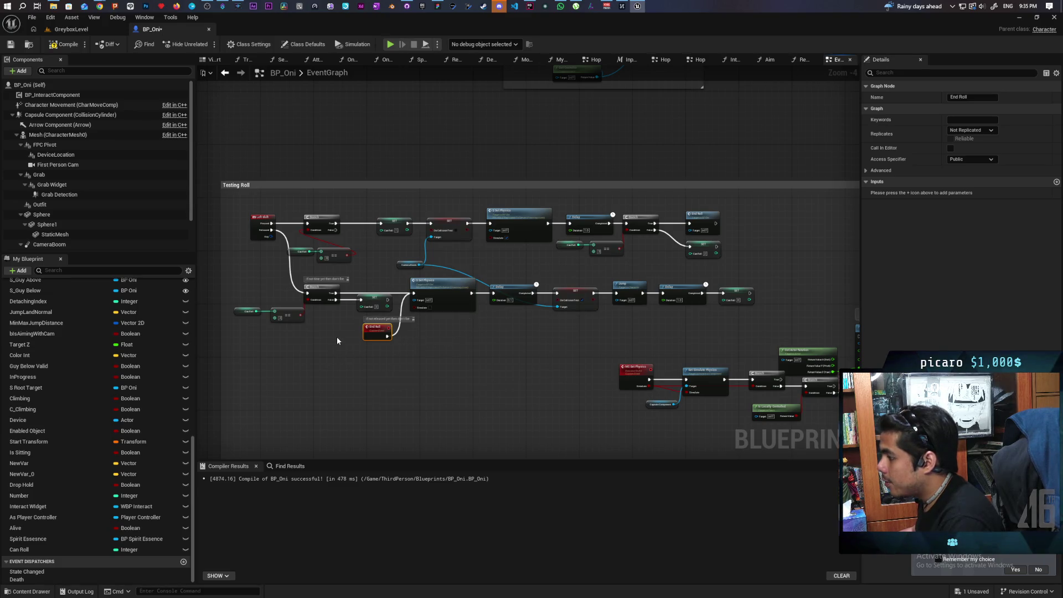
Deselect End Roll and save BP_Oni with Ctrl+S.
scroll(337, 337, up, 1)
scroll(335, 340, down, 1)
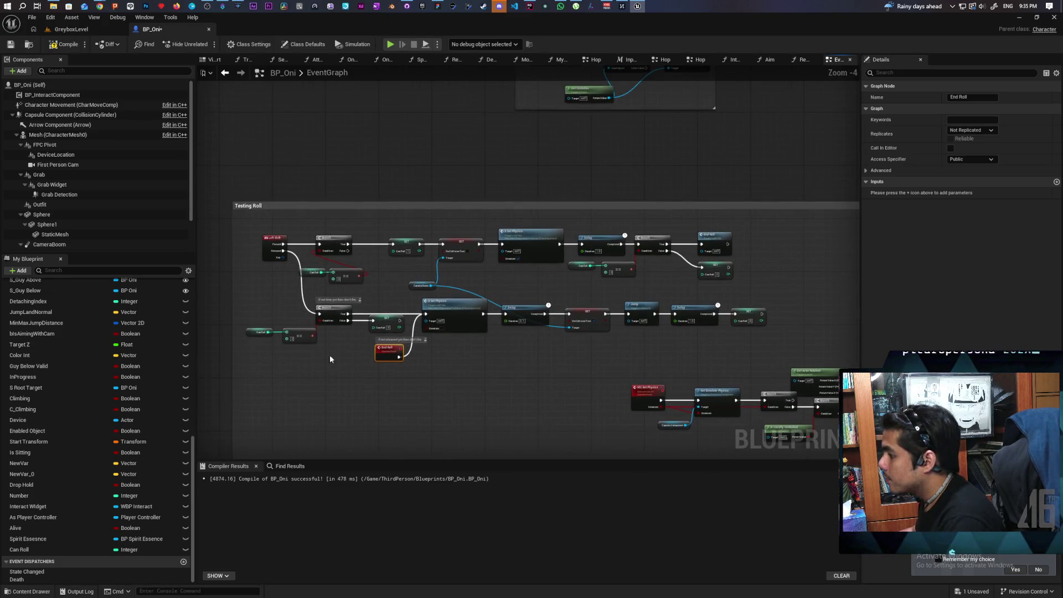
scroll(313, 351, up, 1)
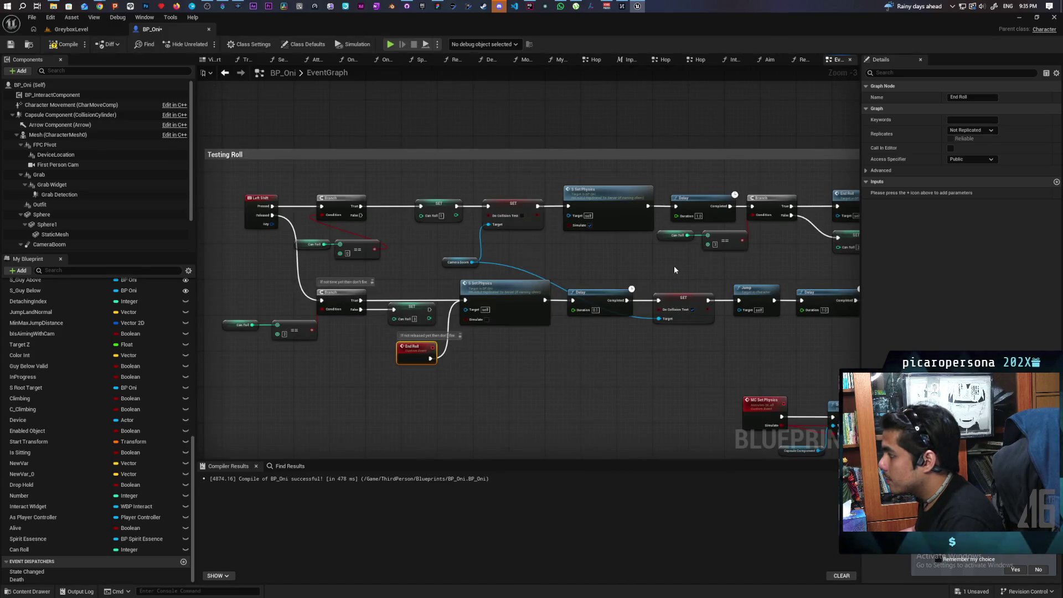
drag(813, 226, 671, 195)
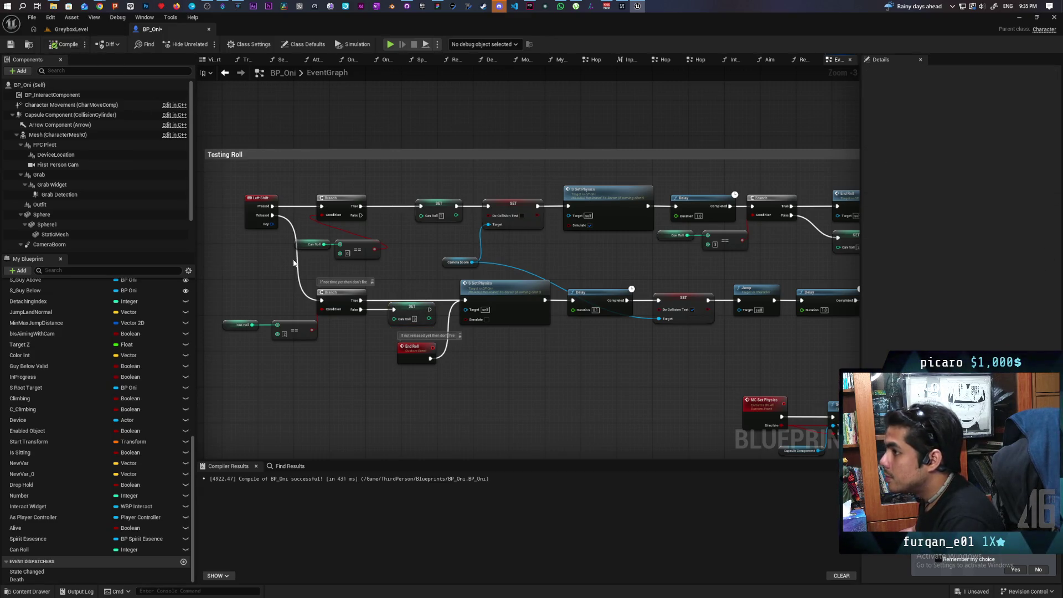
scroll(380, 258, down, 2)
scroll(331, 261, up, 1)
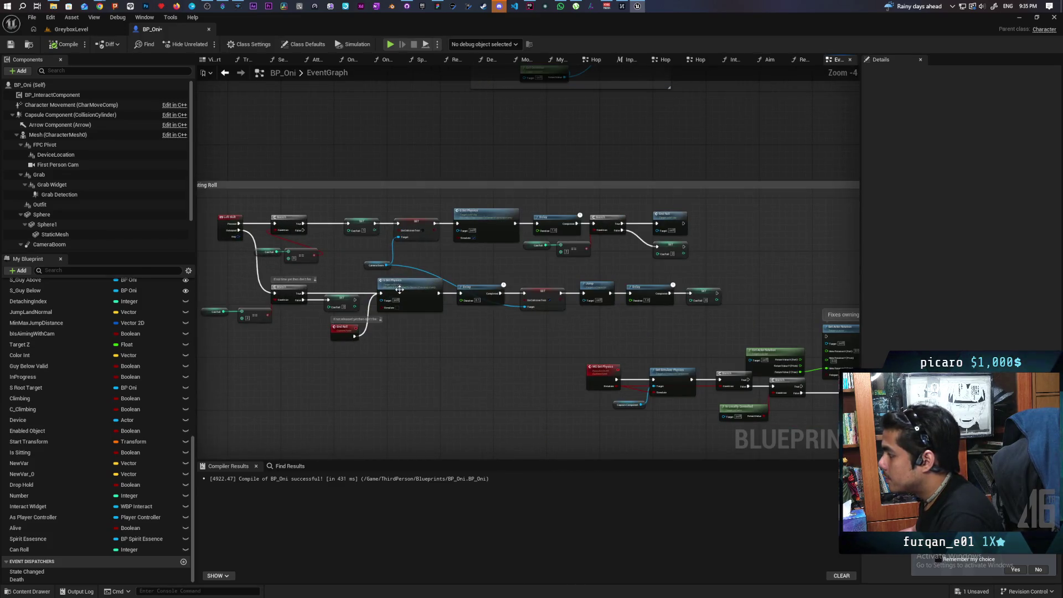
key(ctrl+s)
Review the full Testing Roll graph, then switch to the GreyboxLevel level editor.
scroll(430, 327, up, 1)
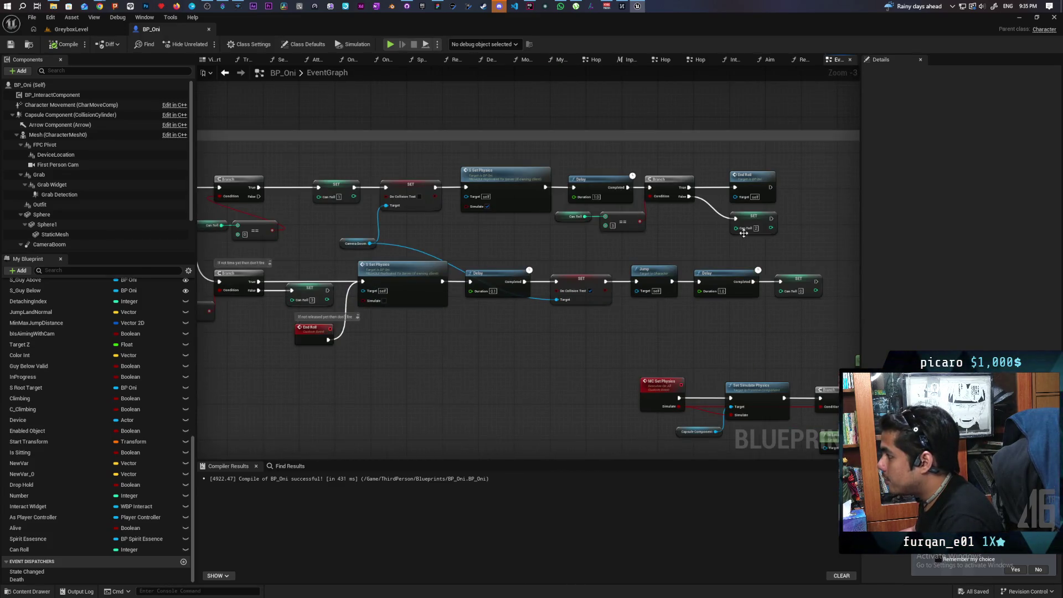
scroll(693, 247, down, 1)
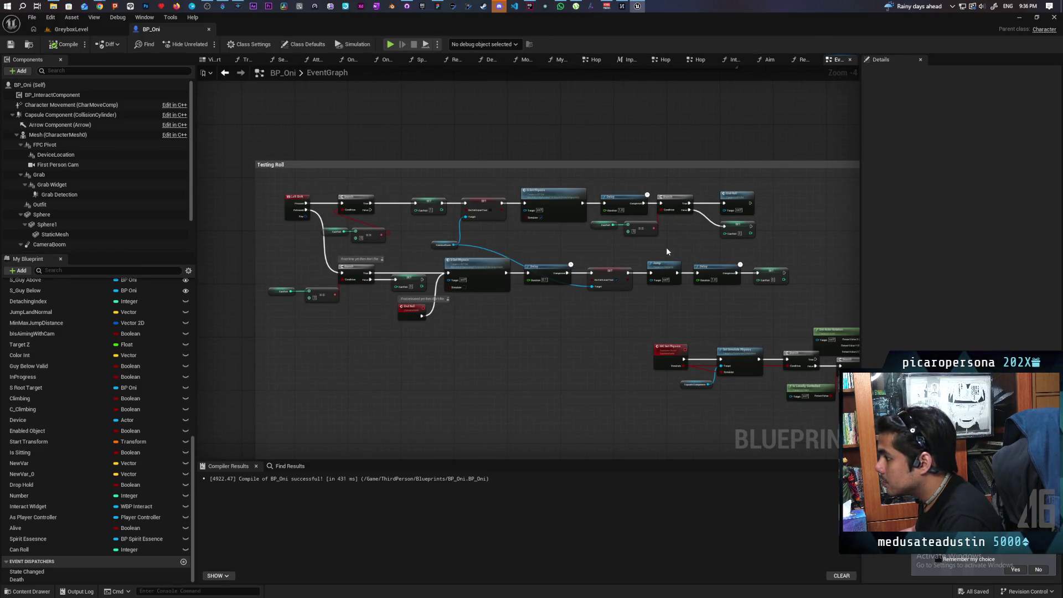
scroll(666, 247, up, 1)
drag(727, 243, 597, 229)
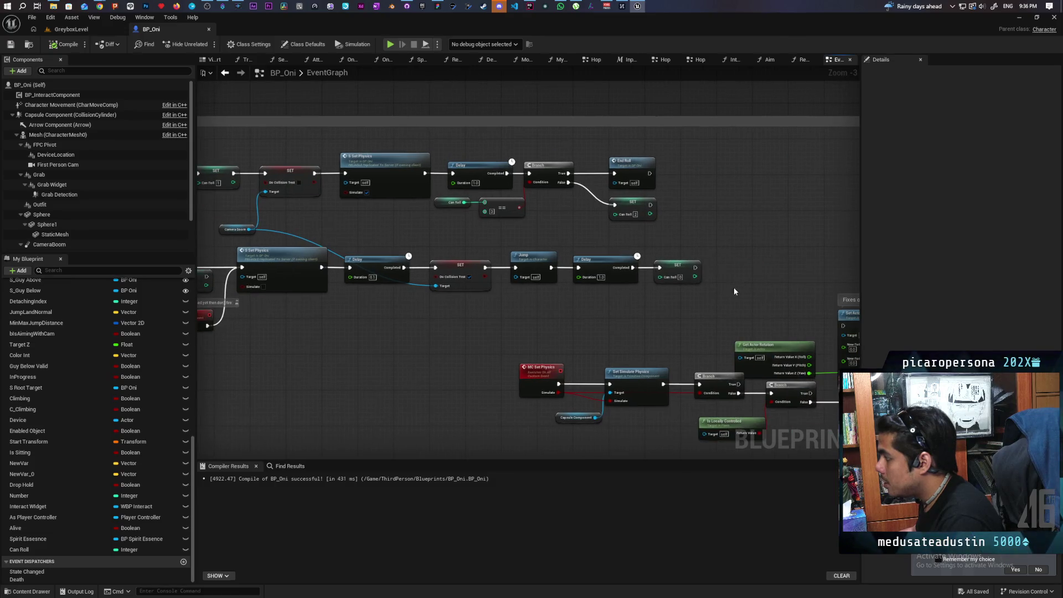
click(679, 273)
drag(724, 251, 922, 250)
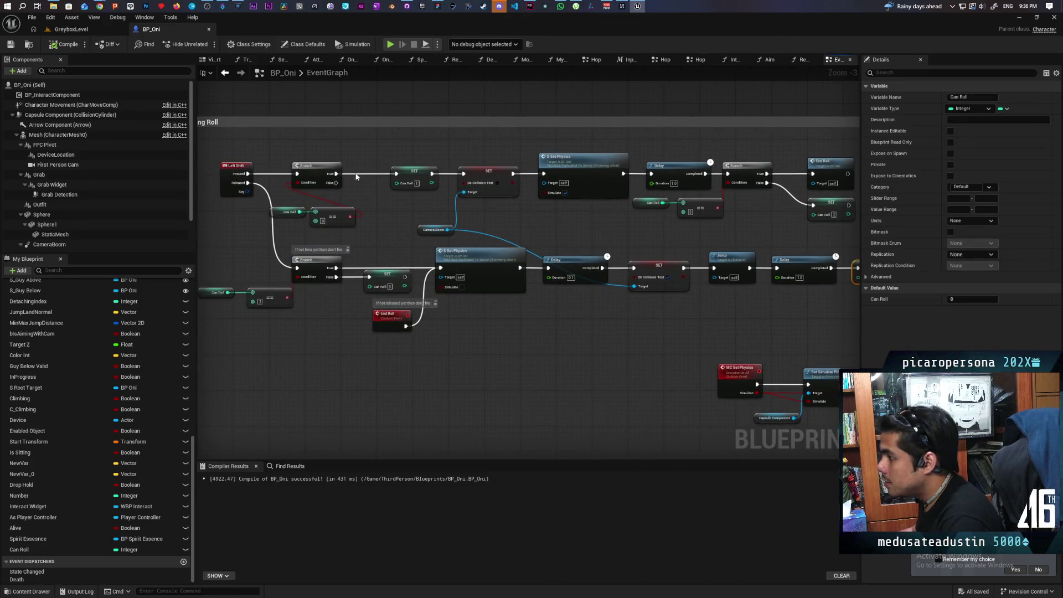
drag(384, 208, 481, 201)
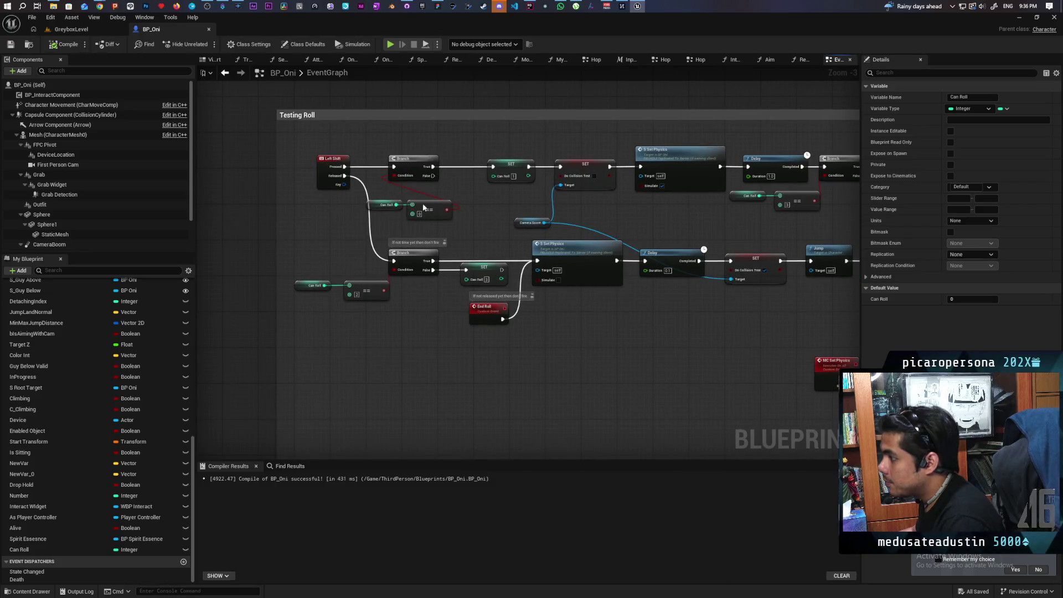
click(71, 29)
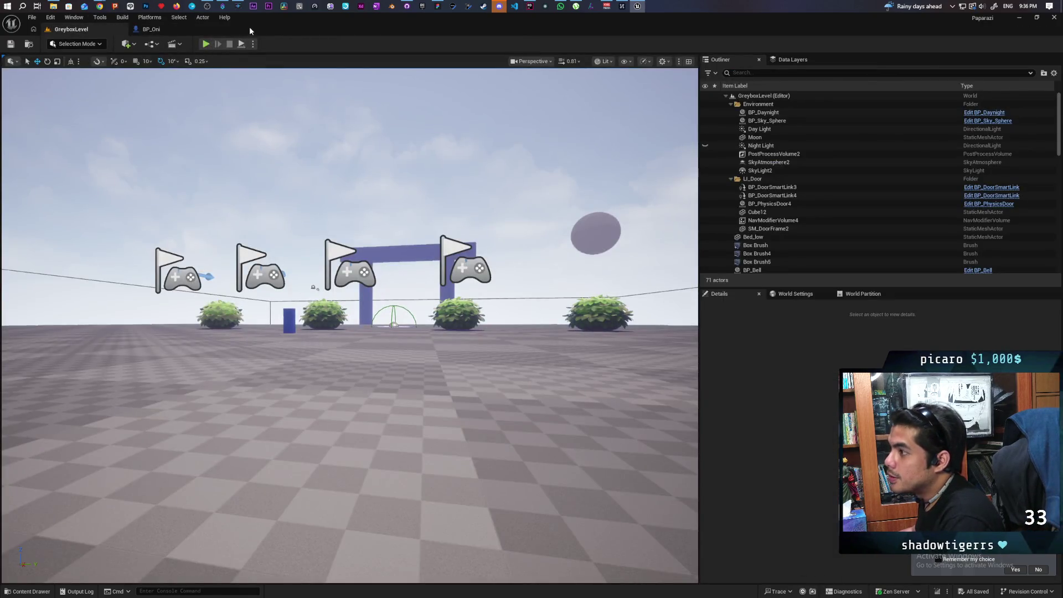
Window the editor beside the browser, run an Alt+P multiplayer play test, and stop it with Esc.
mouse_move(249, 31)
mouse_down()
mouse_move(547, 39)
mouse_move(492, 54)
mouse_up()
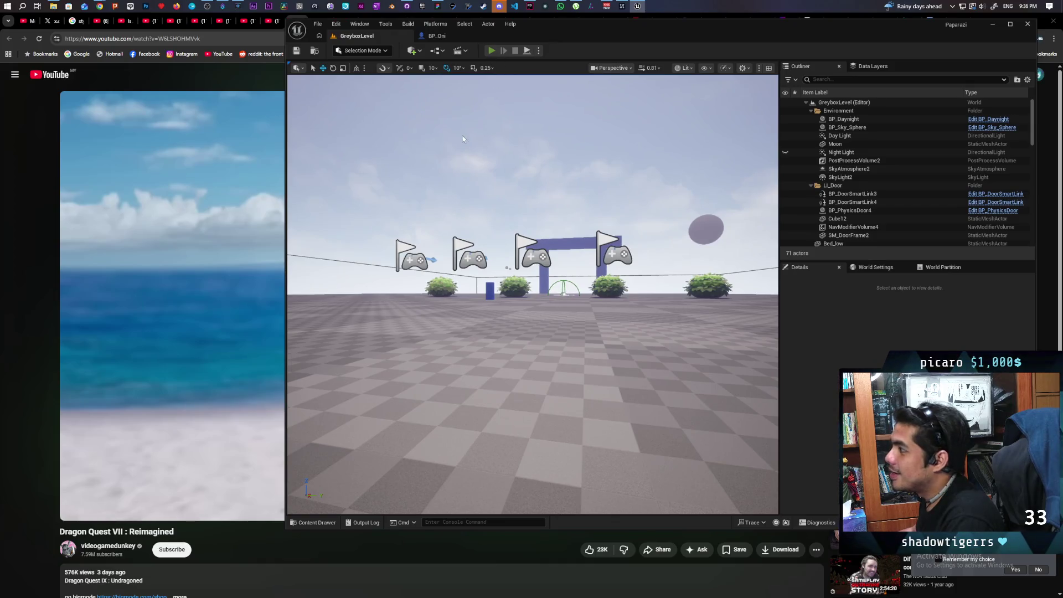
key(alt+p)
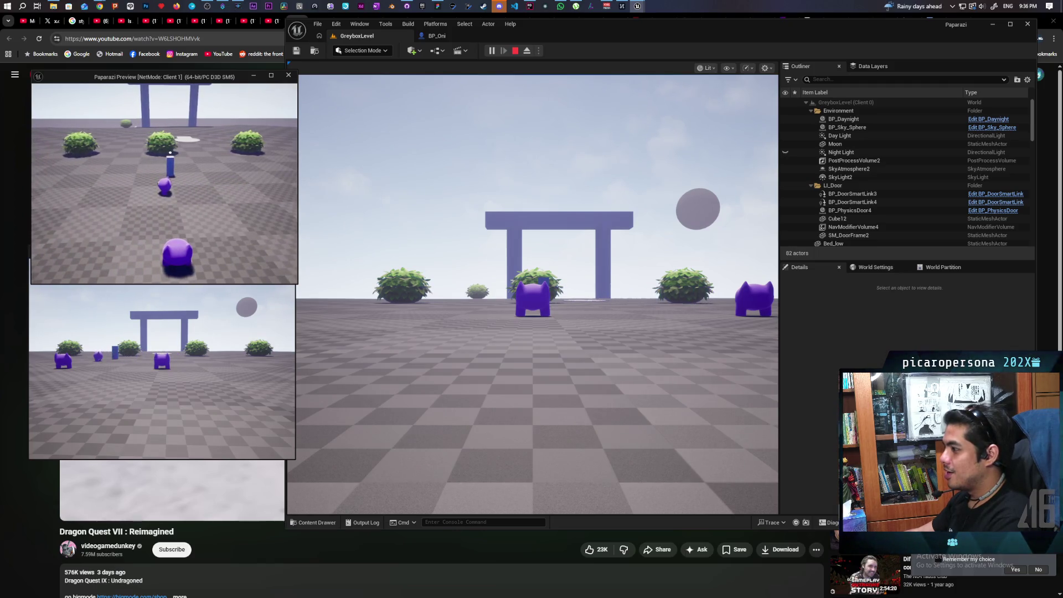
key(Escape)
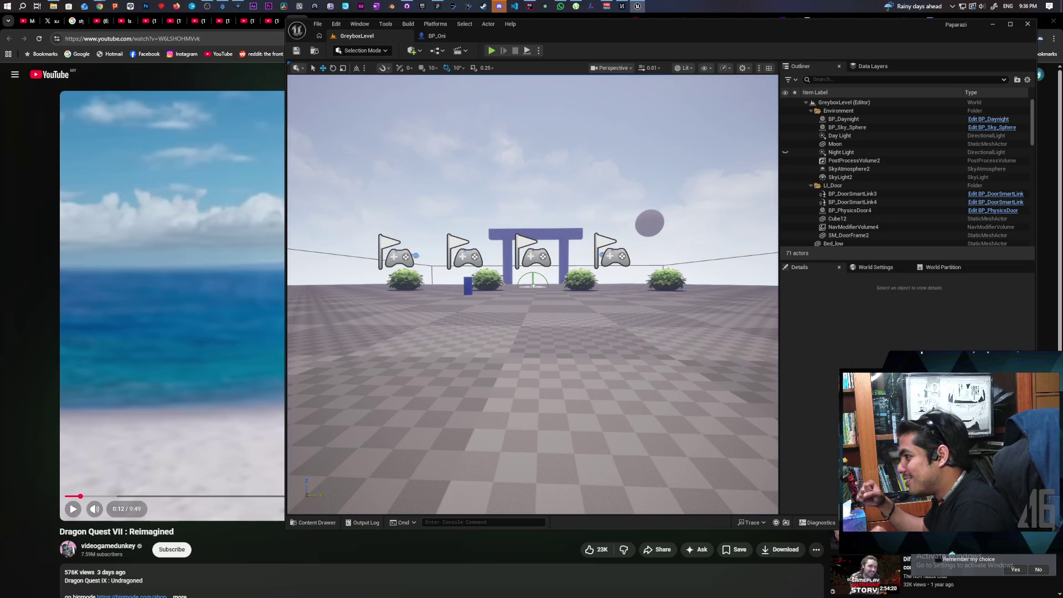
Undock the BP_Oni blueprint into an enlarged floating window beside the level viewport.
click(437, 35)
mouse_move(466, 36)
mouse_down()
mouse_move(492, 72)
mouse_move(492, 94)
mouse_up()
drag(632, 85, 616, 33)
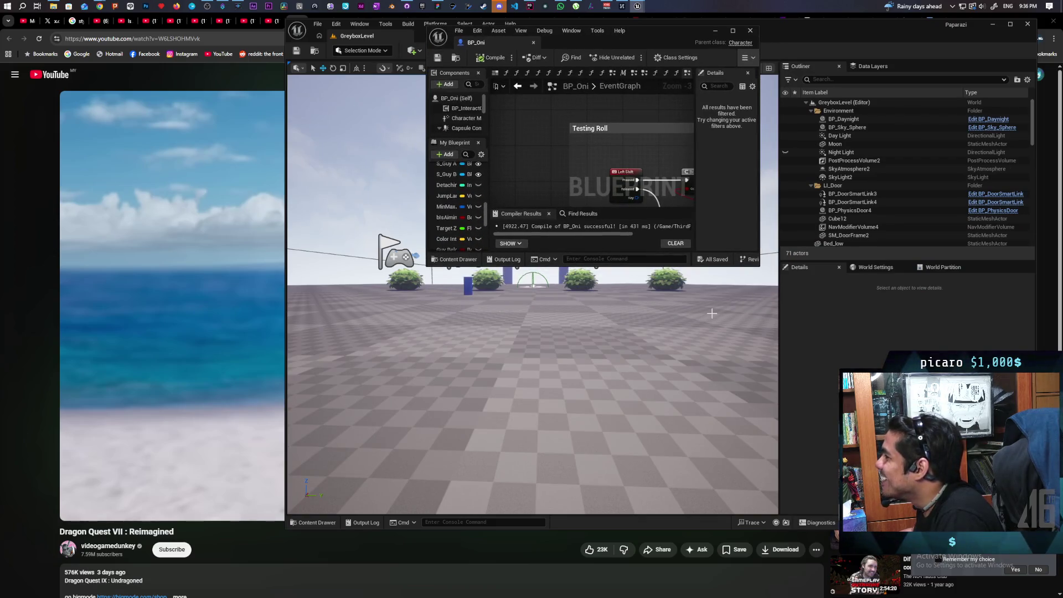
mouse_move(758, 268)
mouse_down()
mouse_move(914, 463)
mouse_move(1041, 501)
mouse_up()
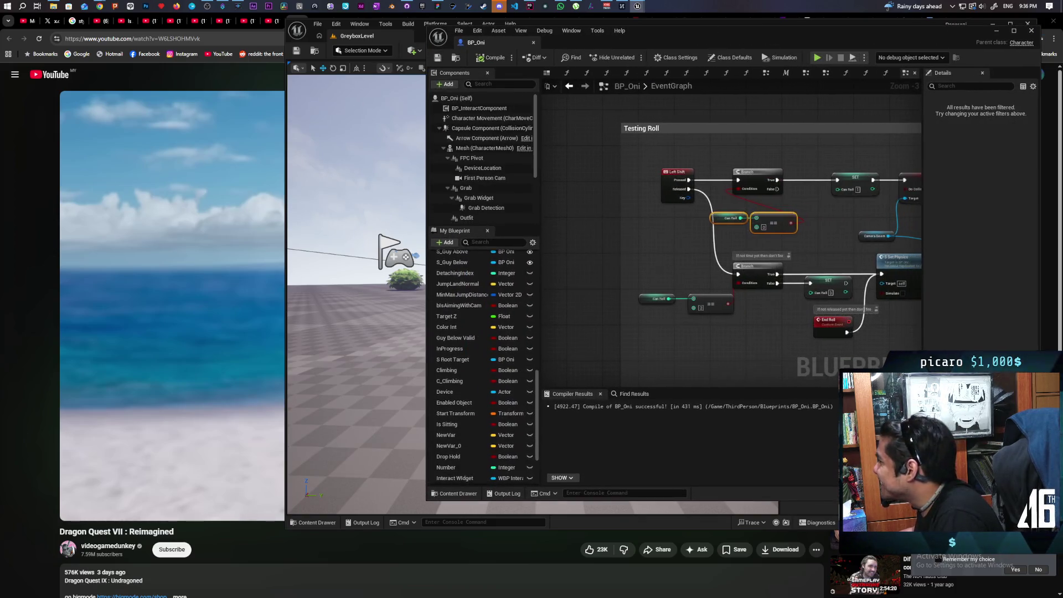
scroll(753, 354, down, 4)
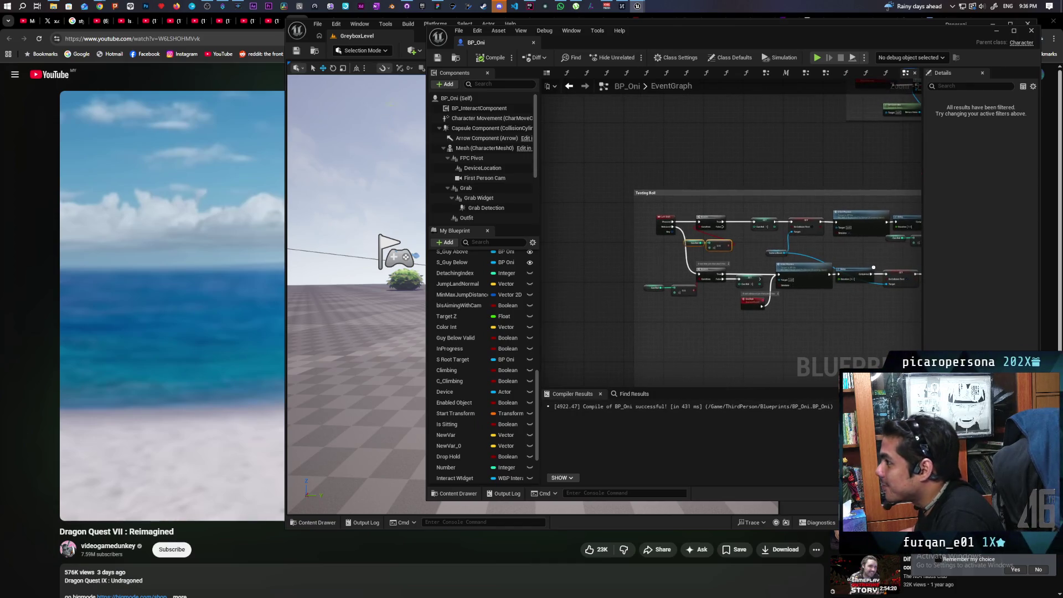
drag(424, 38, 347, 36)
Play with two clients debugging BP_Oni0 (Client, spawned), move with W and D, stop, and maximize the blueprint.
click(413, 48)
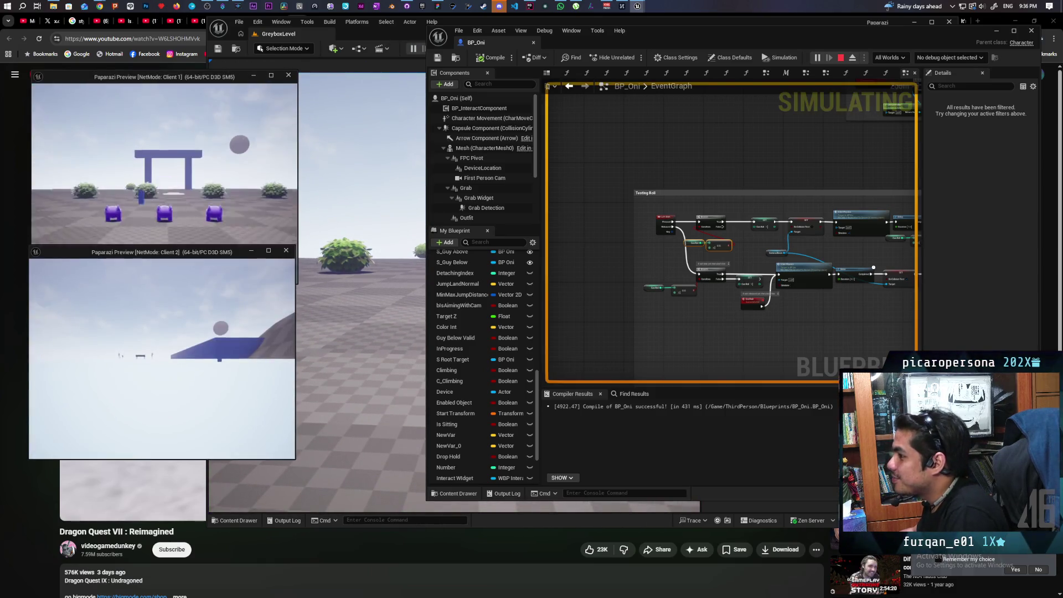
click(962, 57)
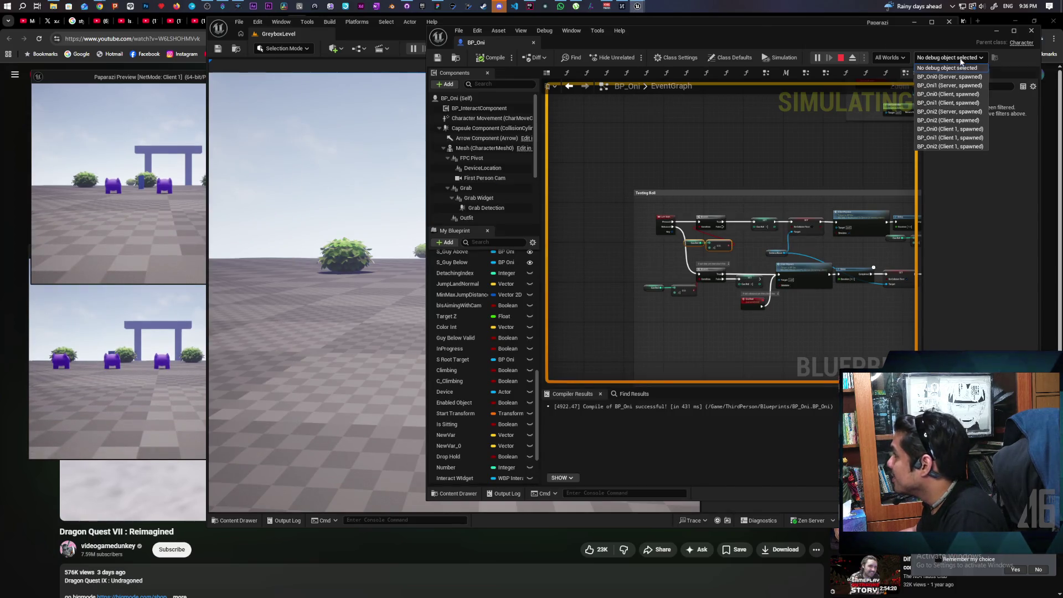
click(969, 94)
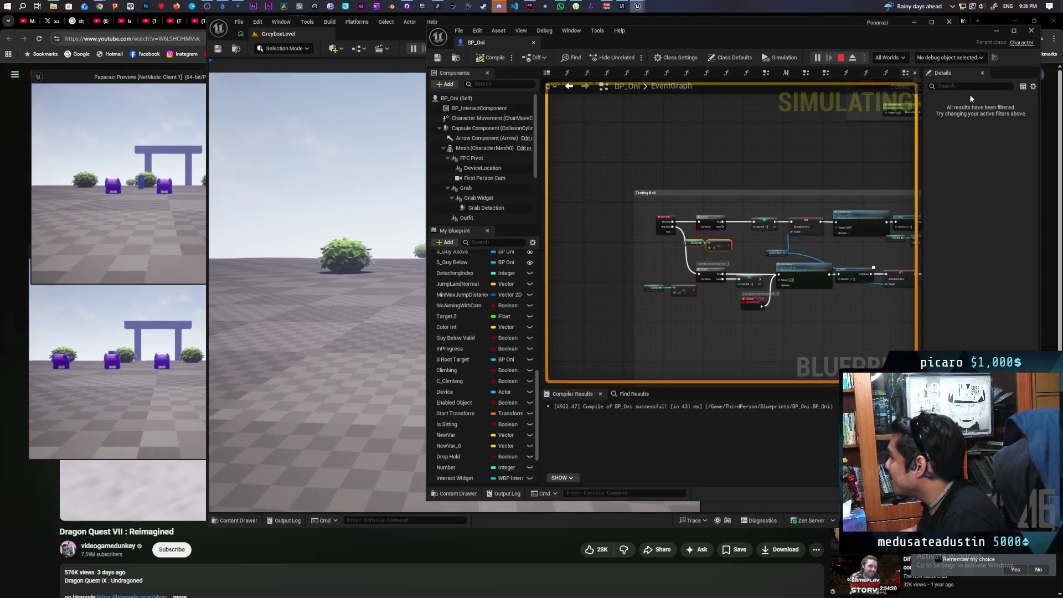
key(w)
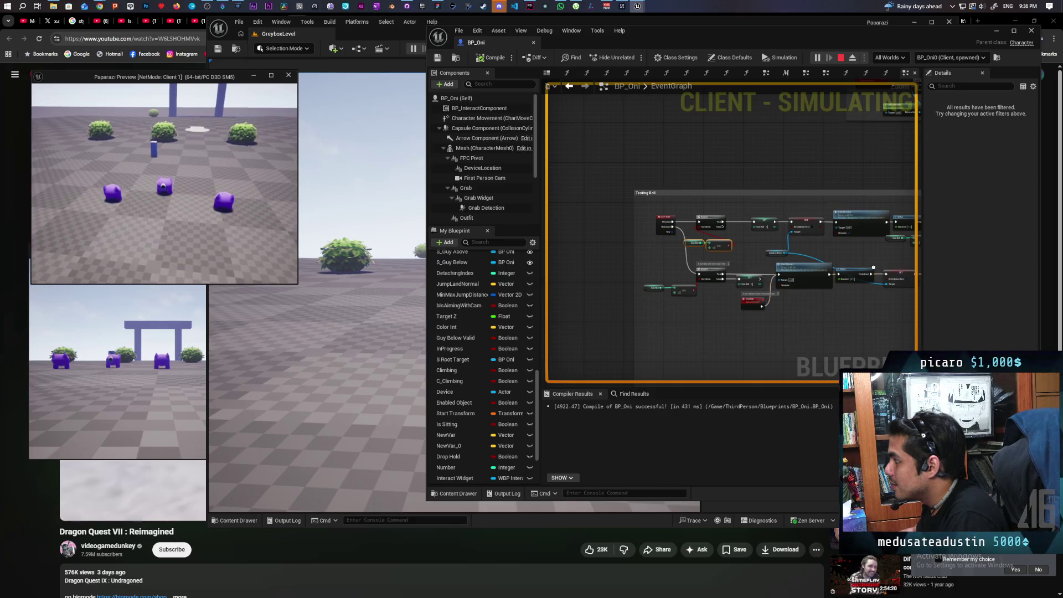
key(d)
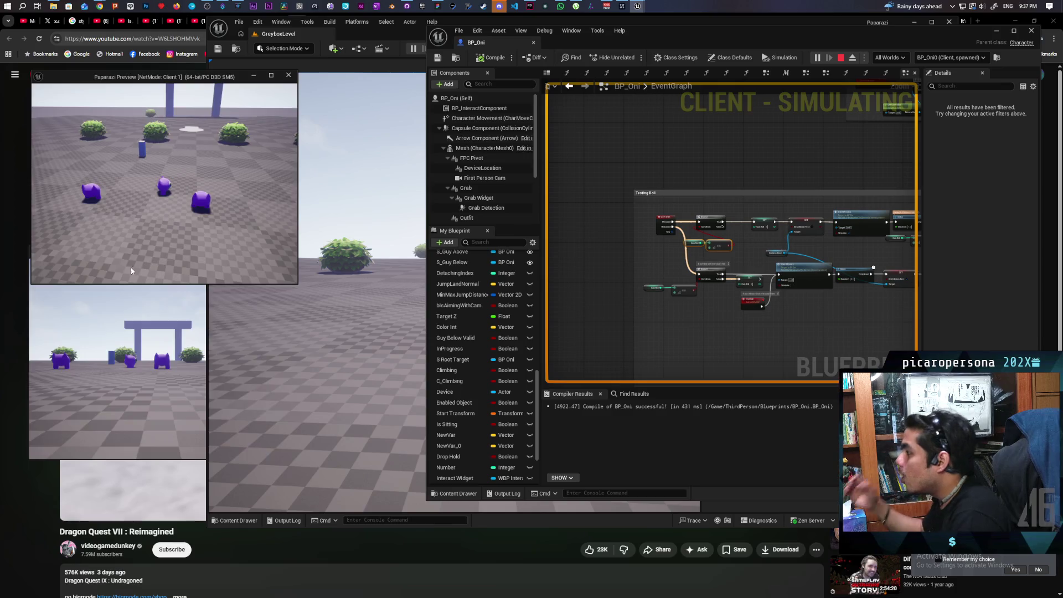
key(Escape)
double_click(666, 32)
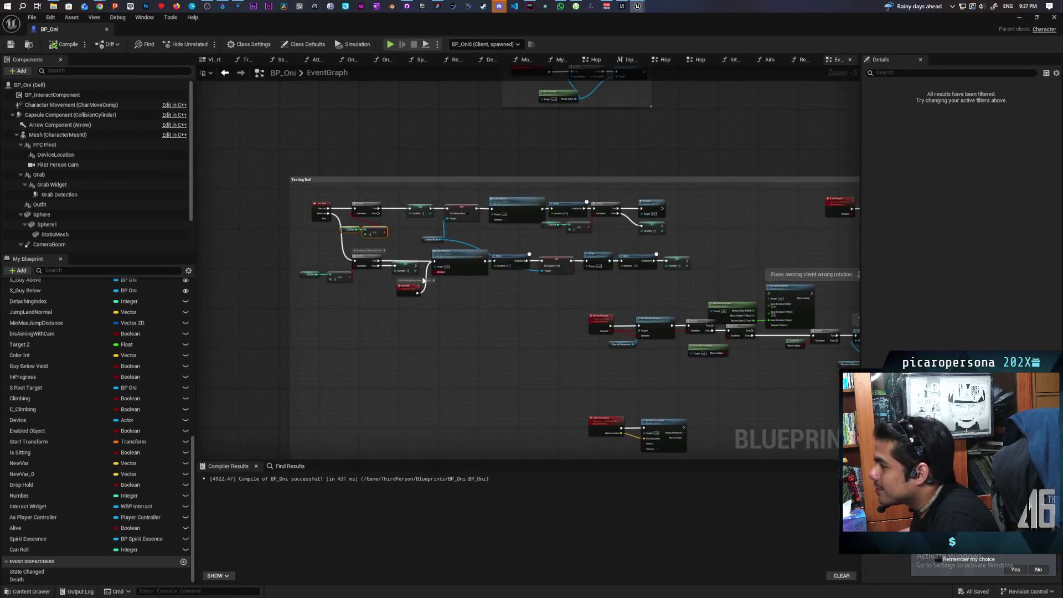
Frame the Testing Roll block and select the lower Can Roll and == nodes.
scroll(476, 230, up, 5)
mouse_move(410, 241)
mouse_down()
mouse_move(426, 253)
mouse_move(388, 249)
mouse_move(354, 268)
mouse_up()
scroll(387, 249, down, 1)
scroll(358, 268, down, 1)
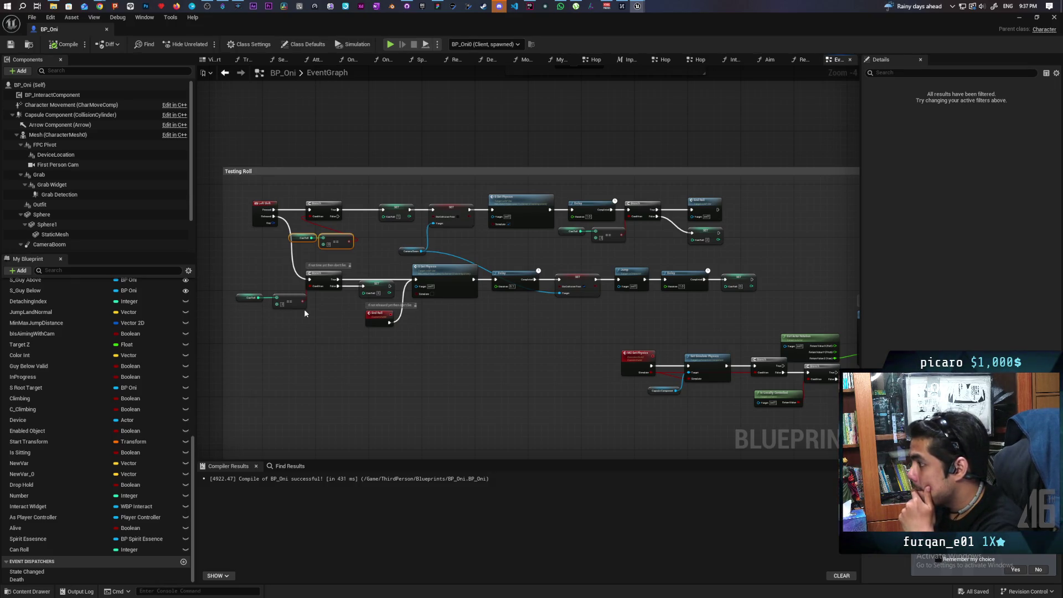
scroll(305, 313, up, 1)
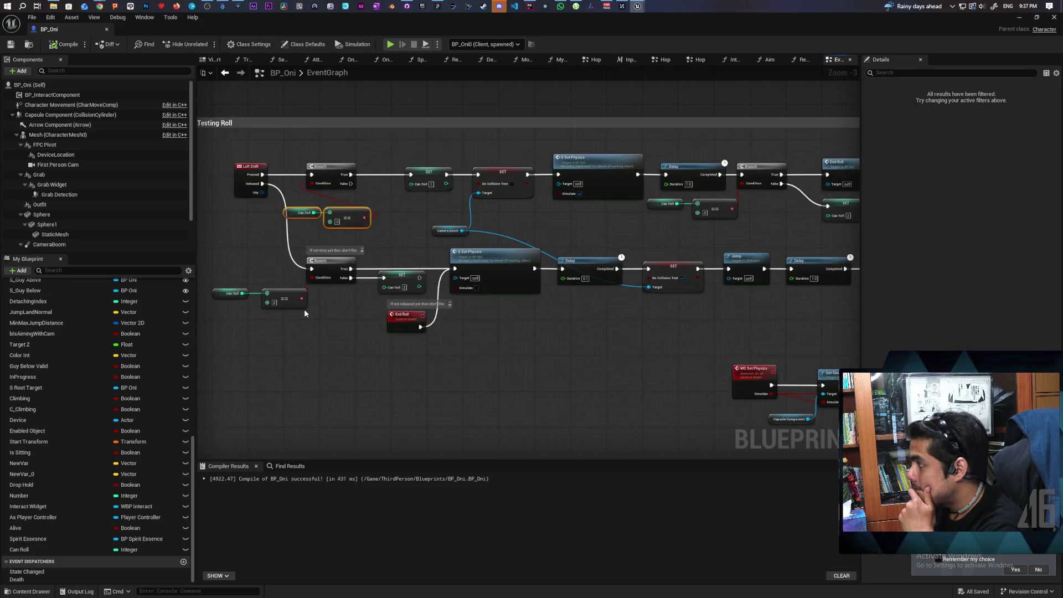
scroll(304, 309, down, 1)
scroll(304, 309, up, 1)
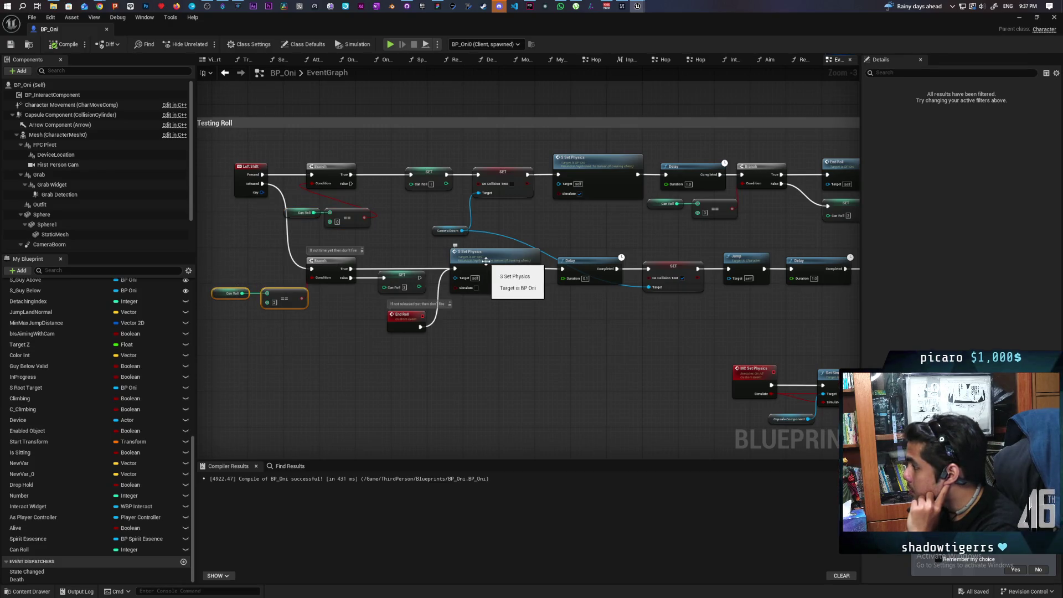
drag(241, 317, 287, 292)
Inspect the SET nodes' Can Roll variable, then restore the blueprint editor to a smaller window.
scroll(372, 343, down, 1)
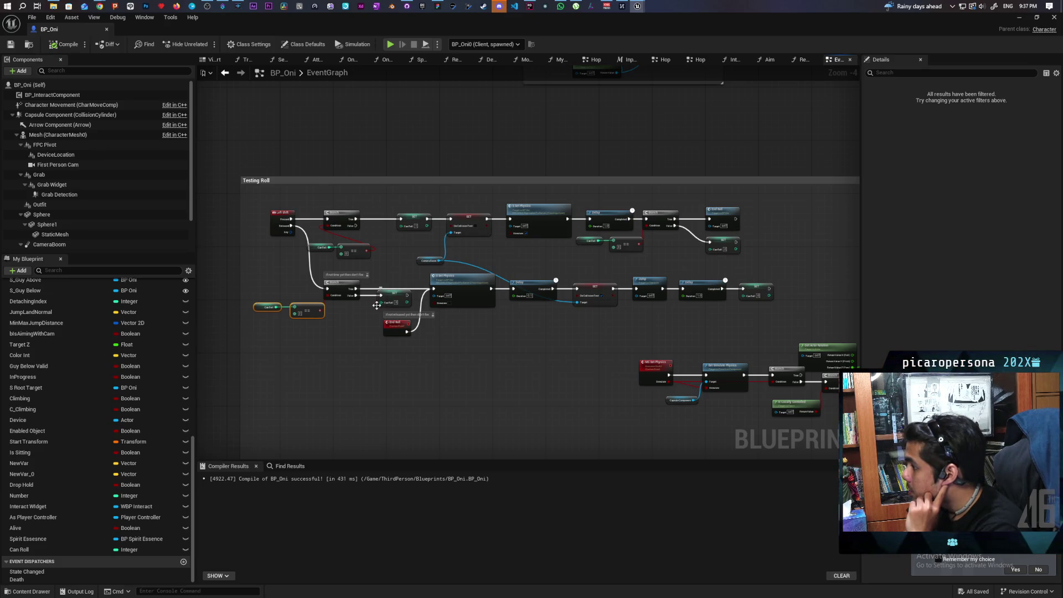
drag(389, 301, 389, 302)
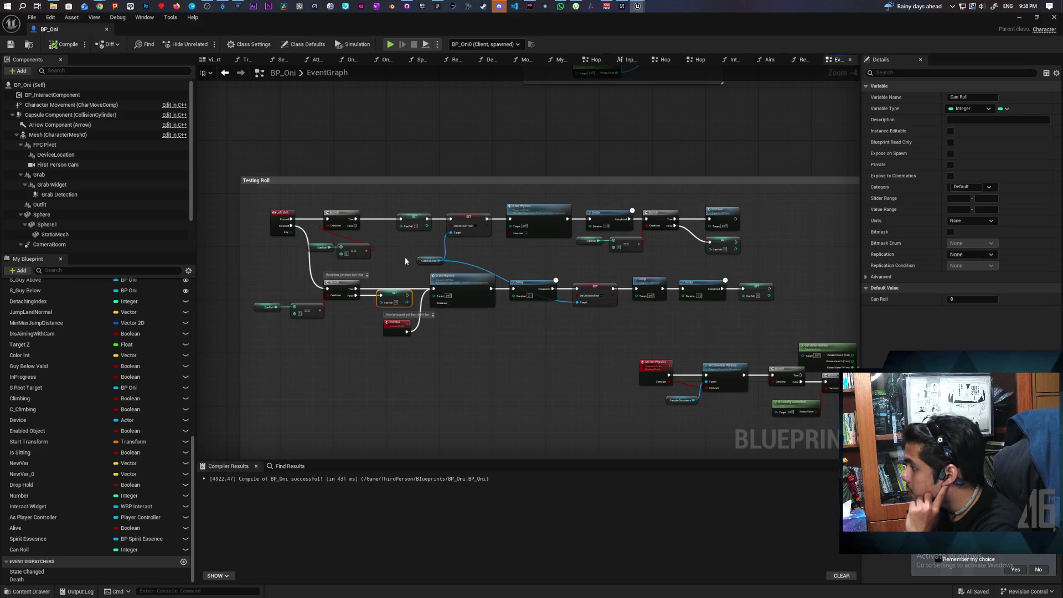
click(411, 217)
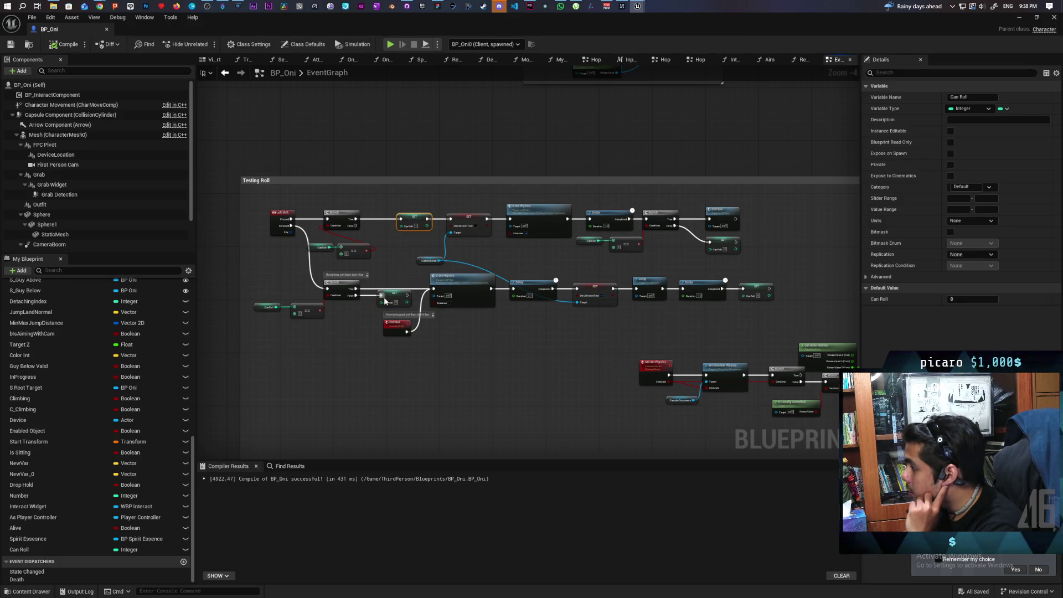
drag(373, 309, 388, 300)
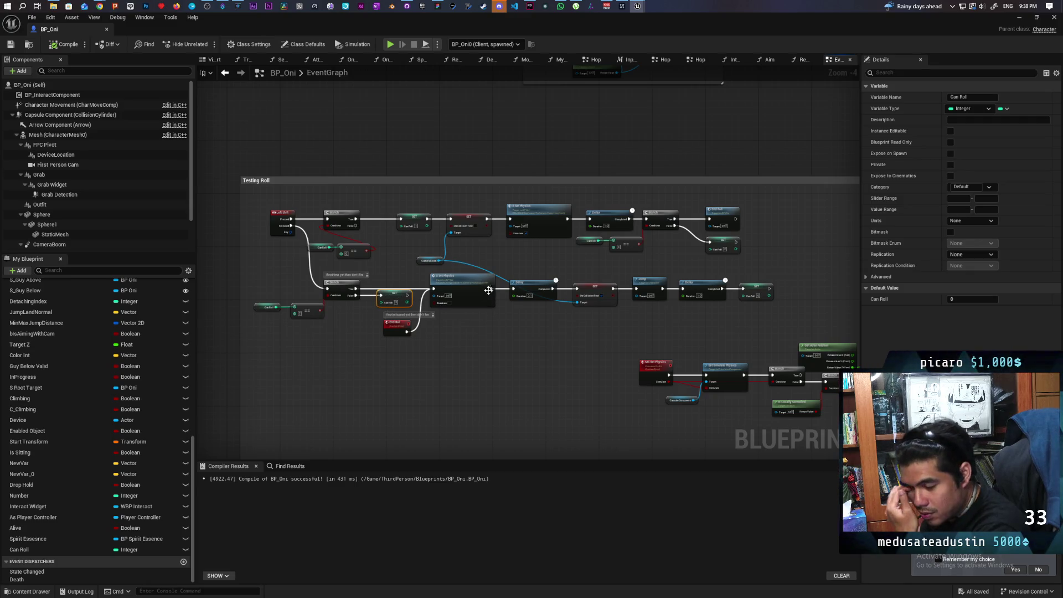
drag(450, 26, 749, 49)
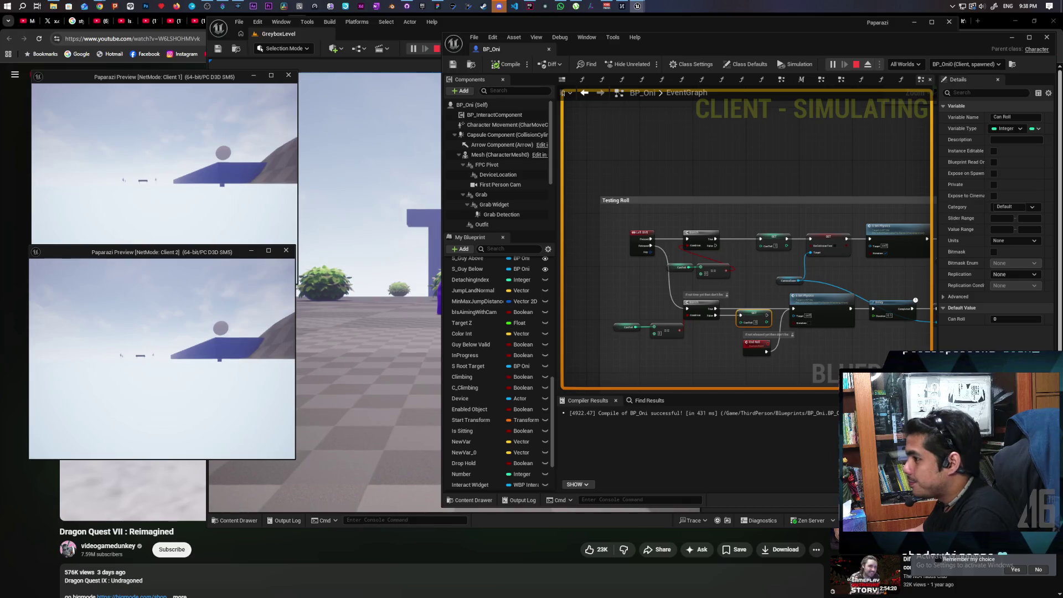
In the Client 1 window, walk the character with W, D, W, A, then press Shift to roll.
key(alt+Tab)
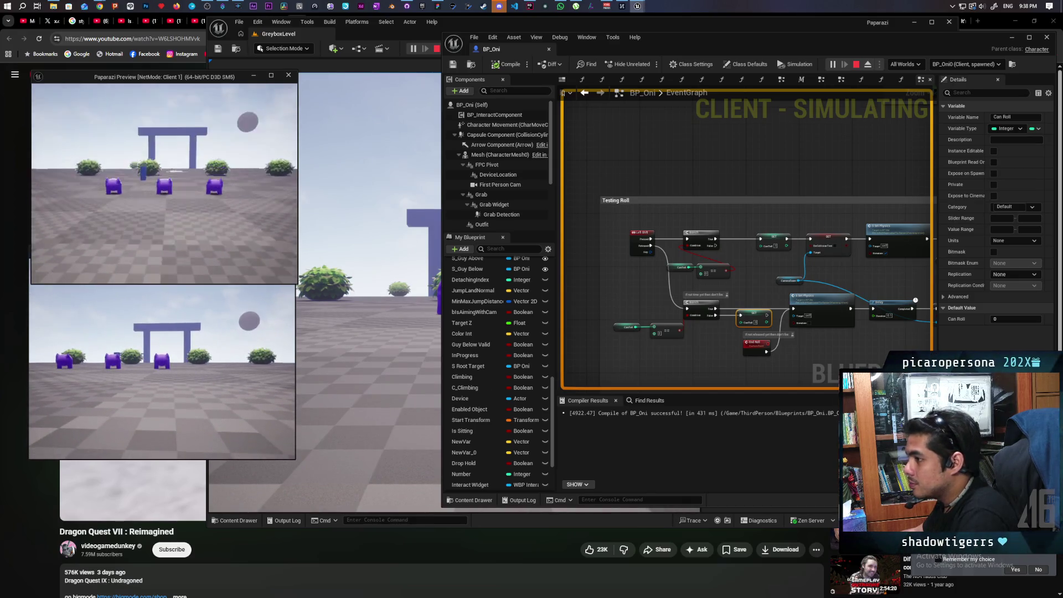
key(w)
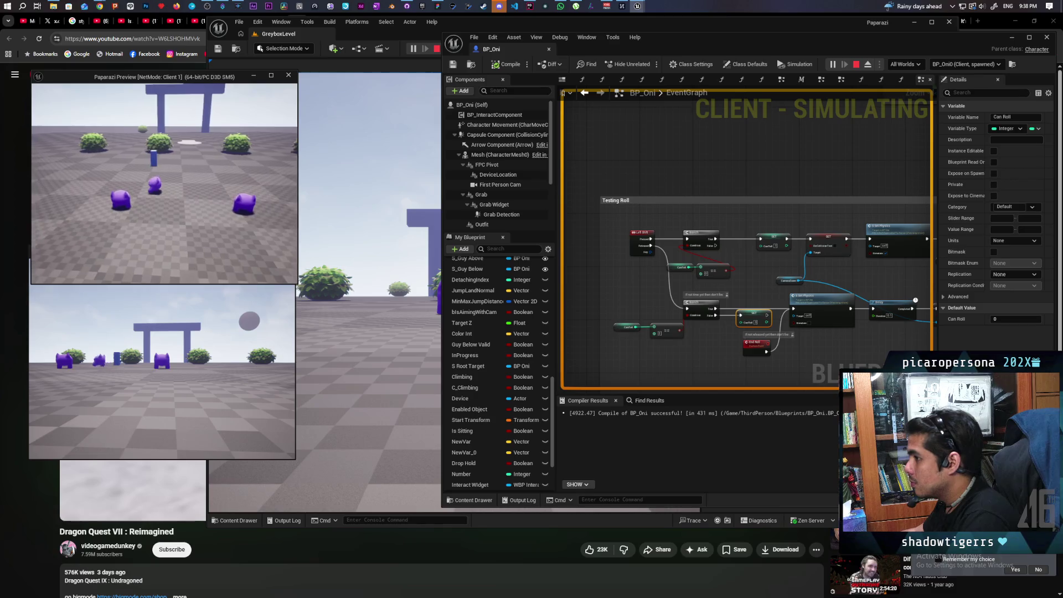
key(d)
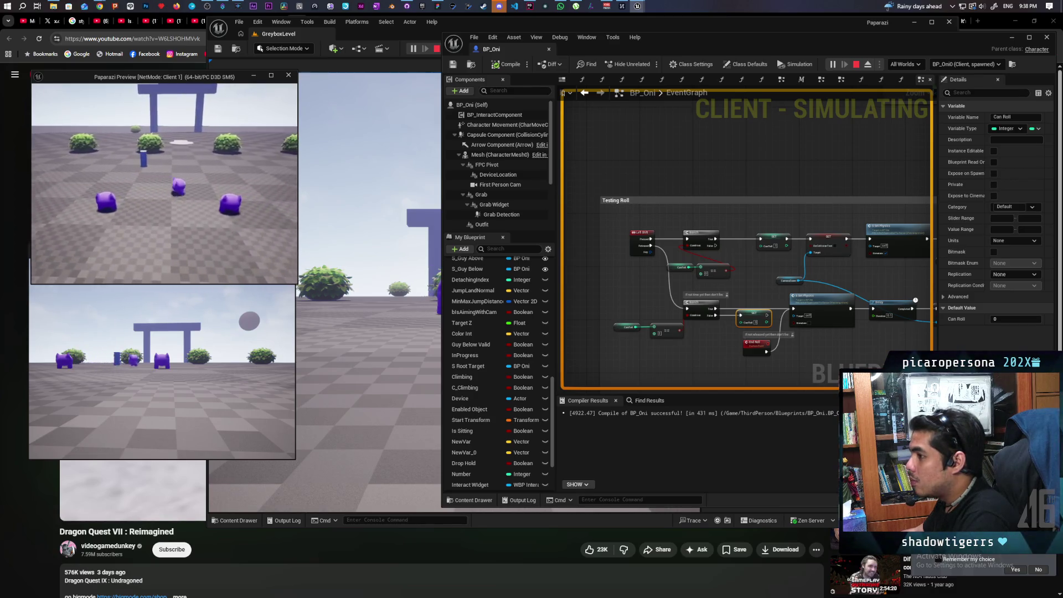
key(w)
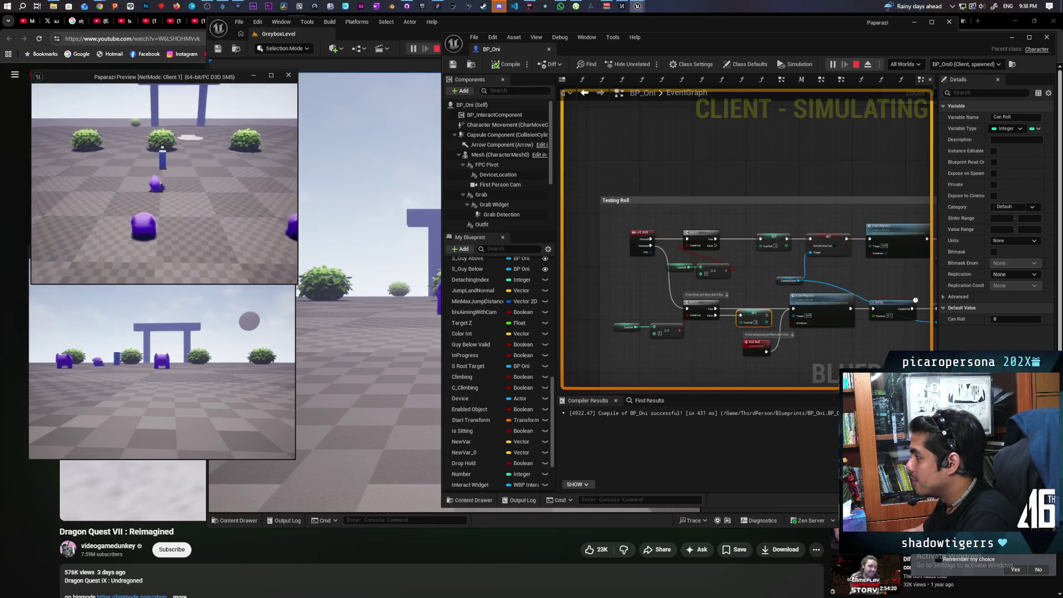
key(a)
key(shift)
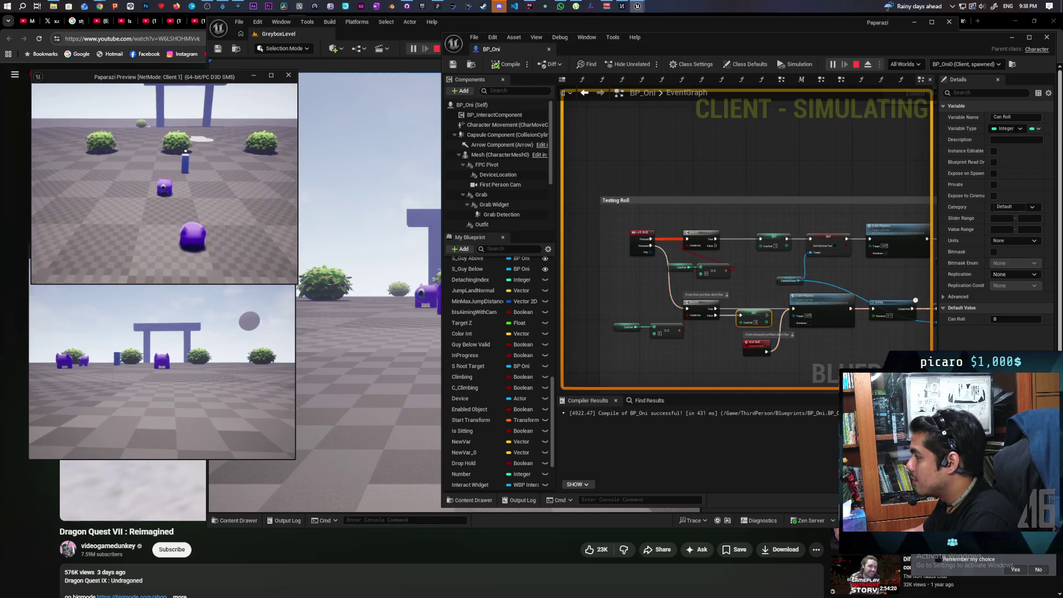
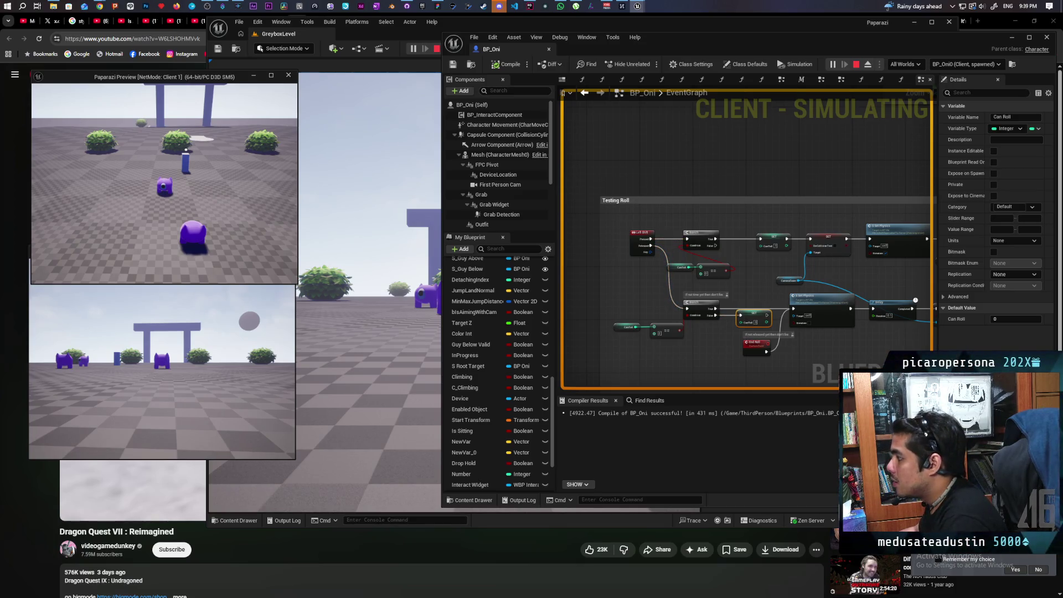
Restart the play-in-editor session with two clients and bring Client 1's window forward.
key(Escape)
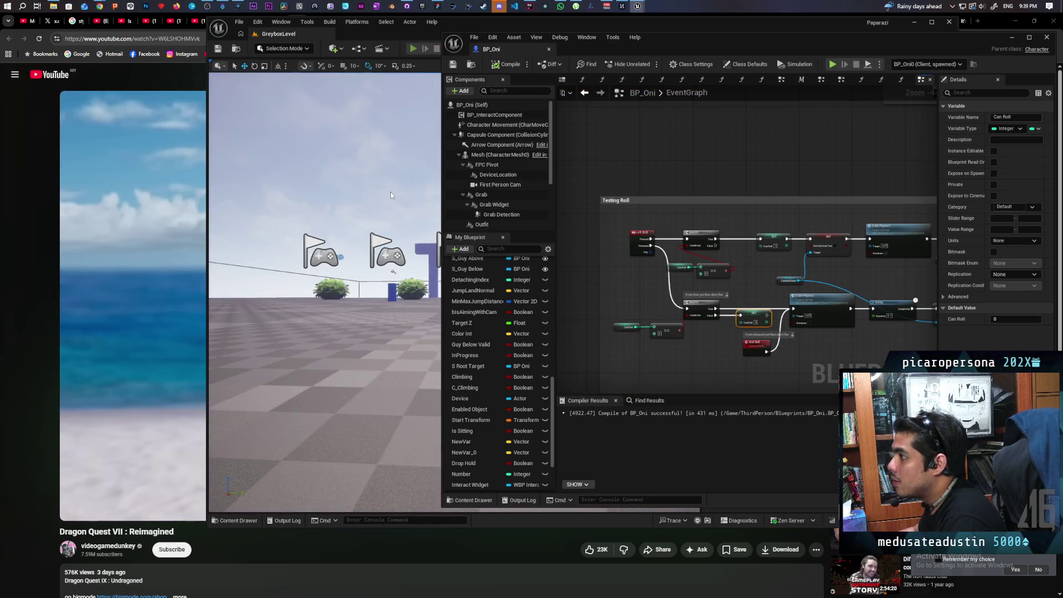
key(alt+p)
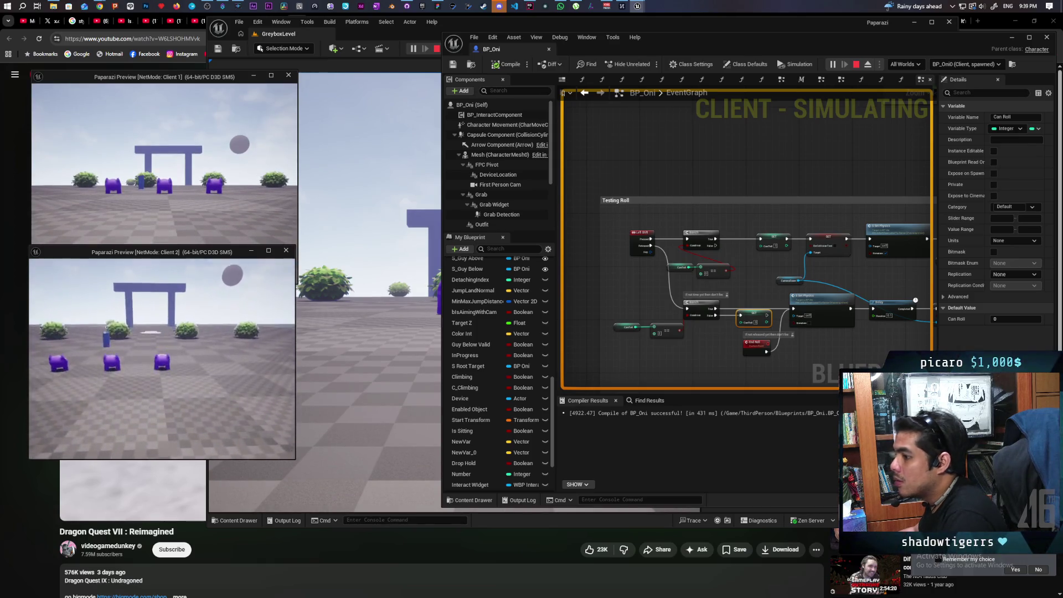
key(alt+Tab)
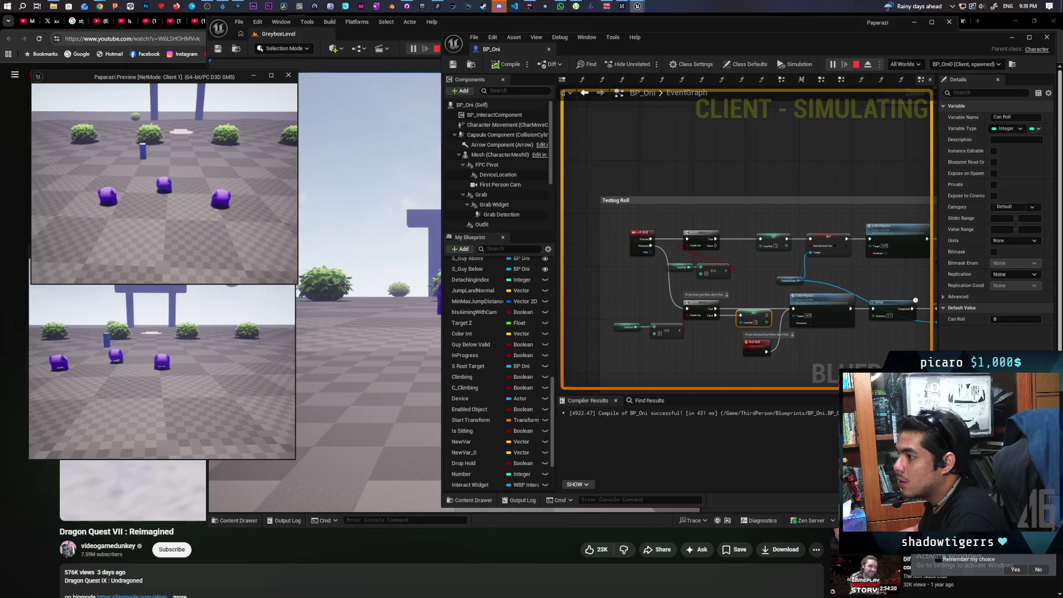
Move the Client 1 Oni with D and A and roll with Left Shift several times.
key(d)
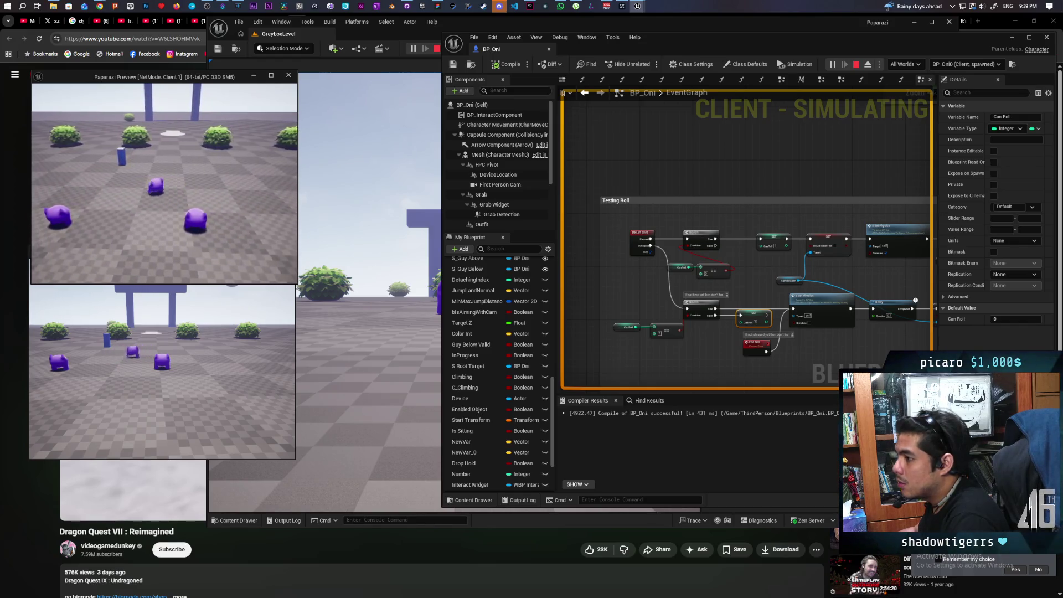
key(a)
key(shift)
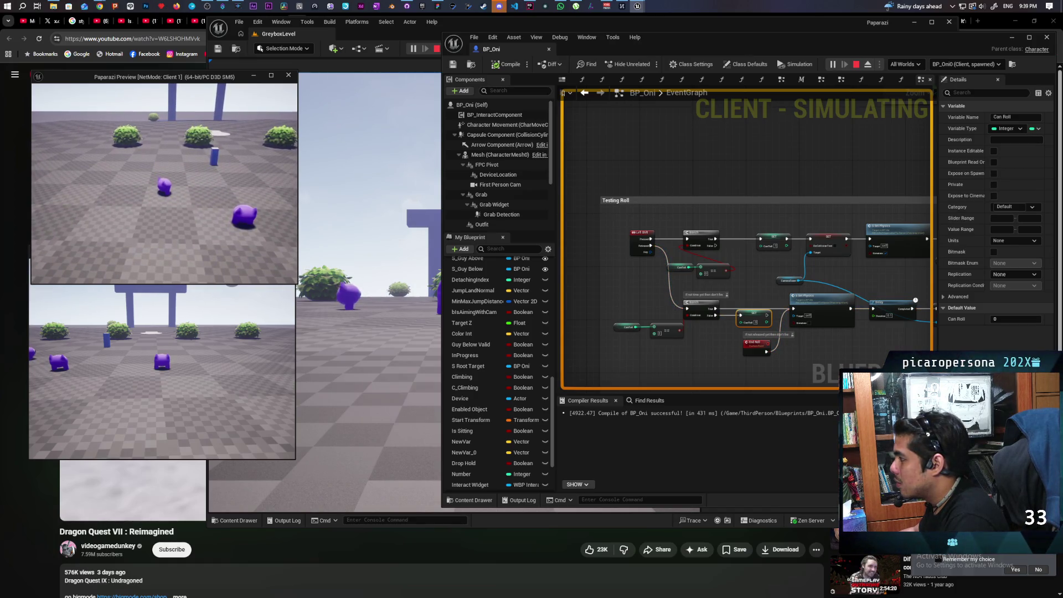
key(shift)
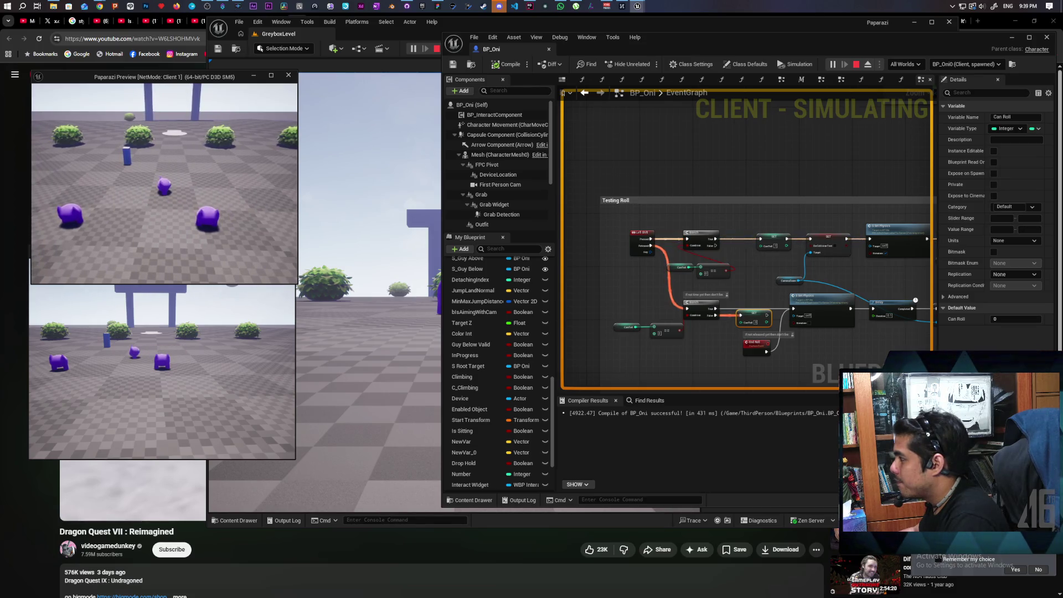
key(shift)
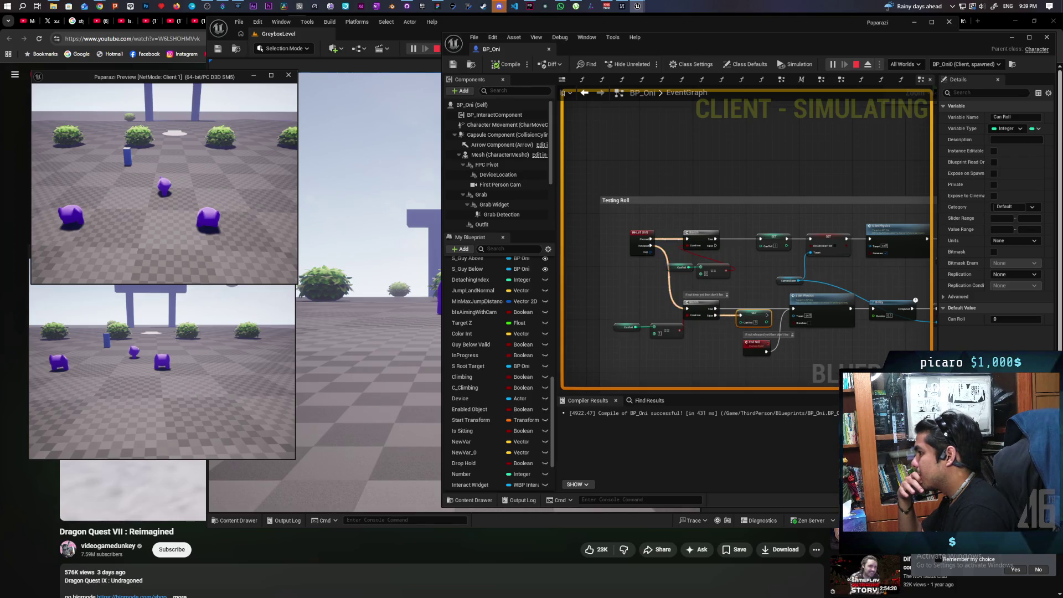
click(745, 217)
Add a Print String on the Branch False output that prints the Can Roll value.
key(ctrl+v)
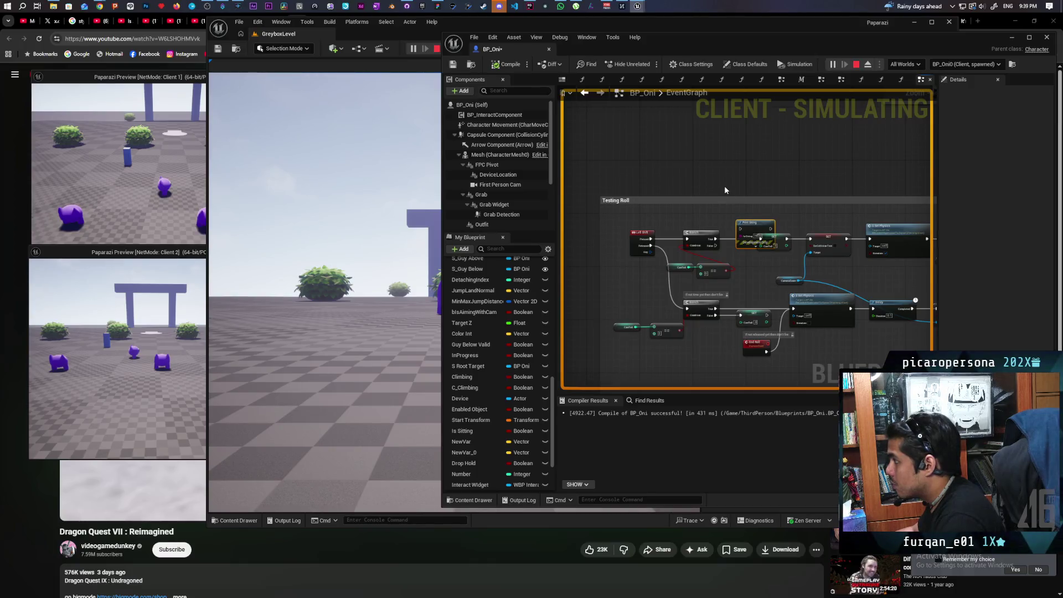
click(856, 65)
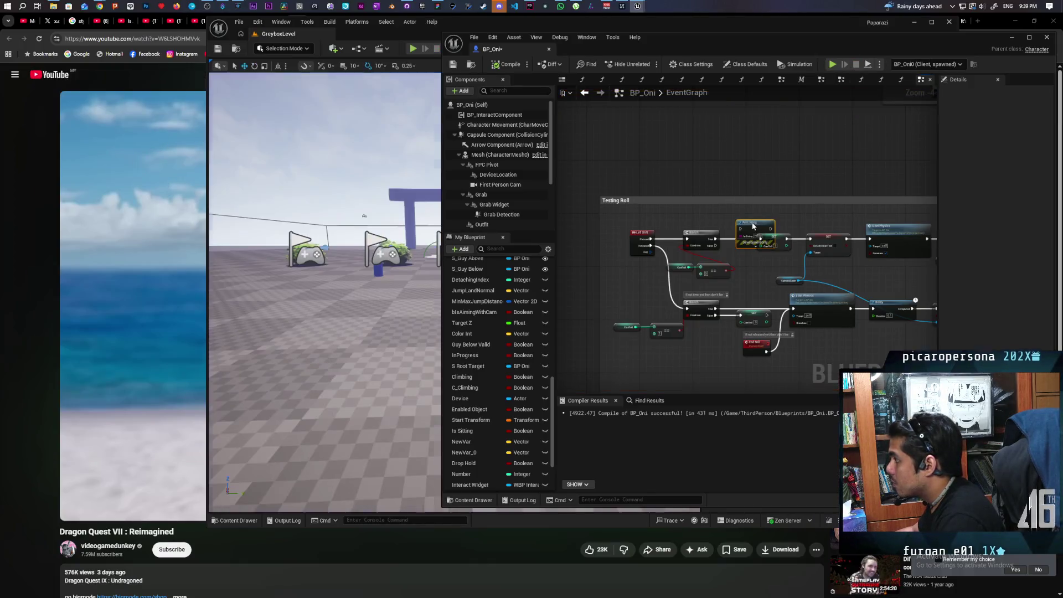
drag(751, 224, 741, 177)
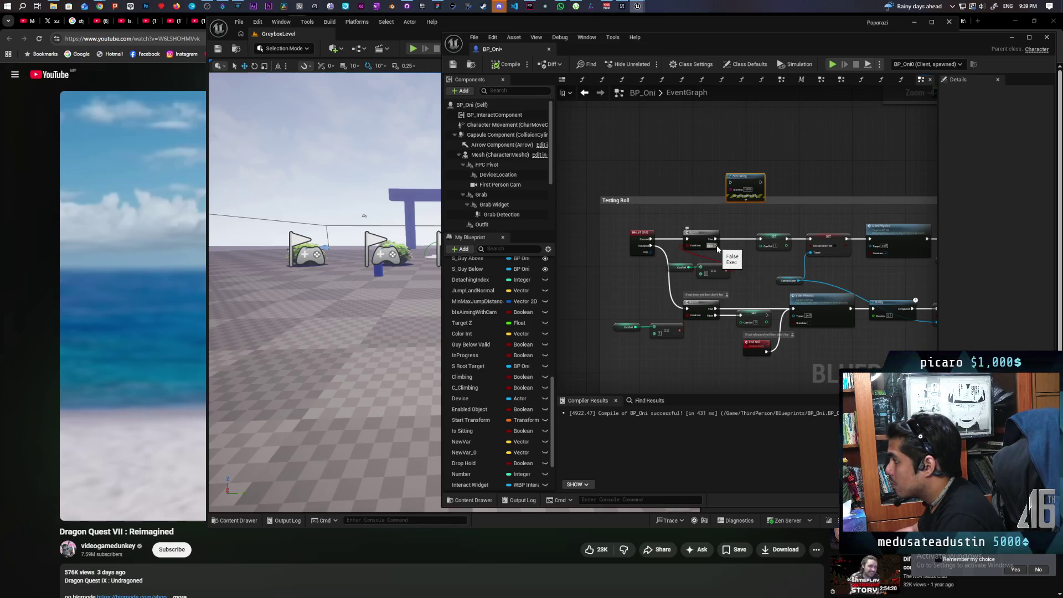
drag(718, 247, 732, 185)
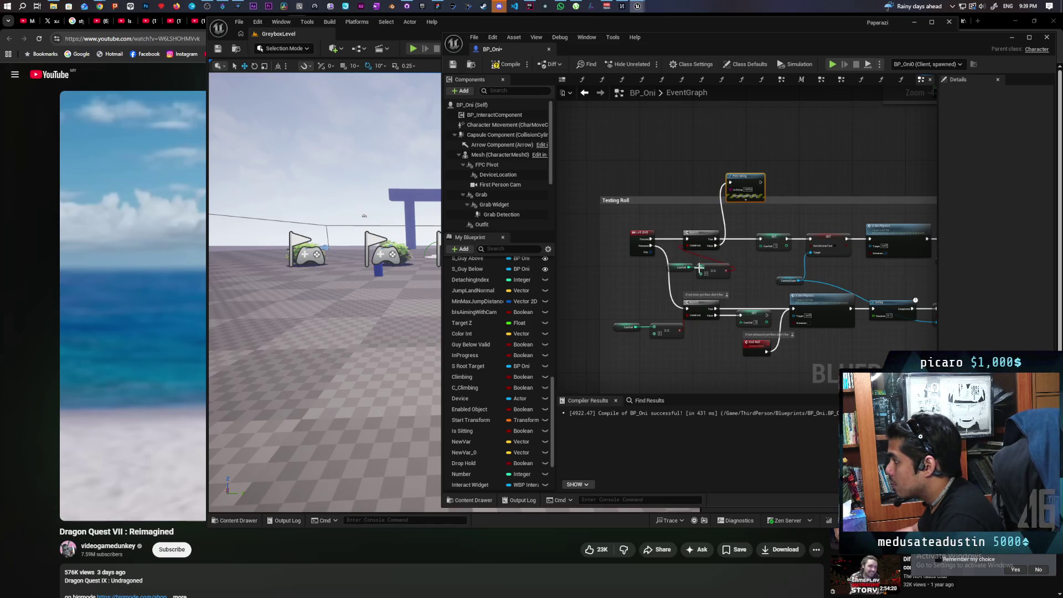
drag(701, 266, 731, 190)
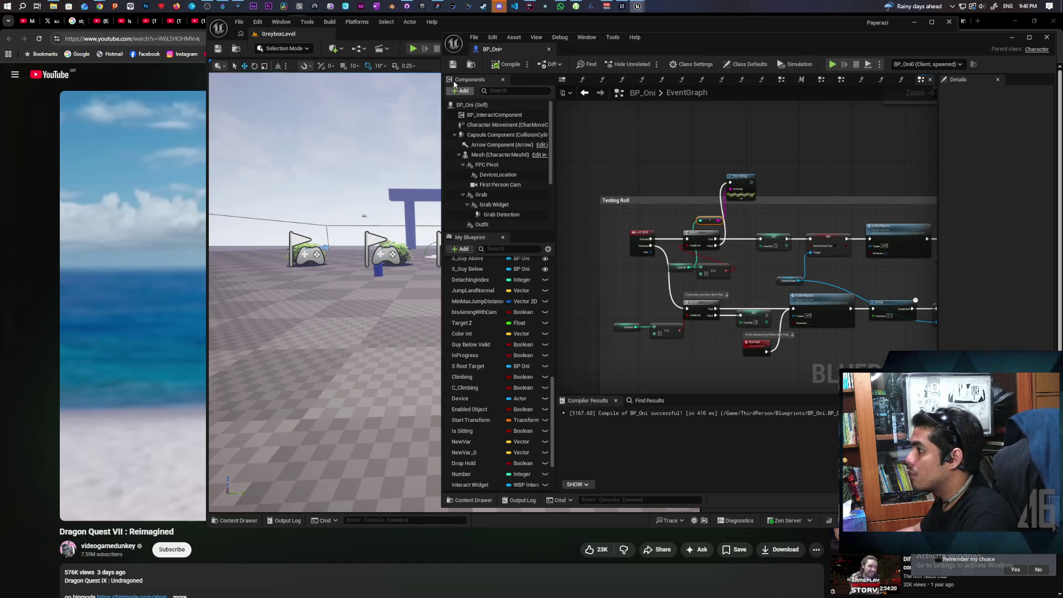
Compile and save BP_Oni, then roll in a two-client play test to read the printed values.
key(ctrl+s)
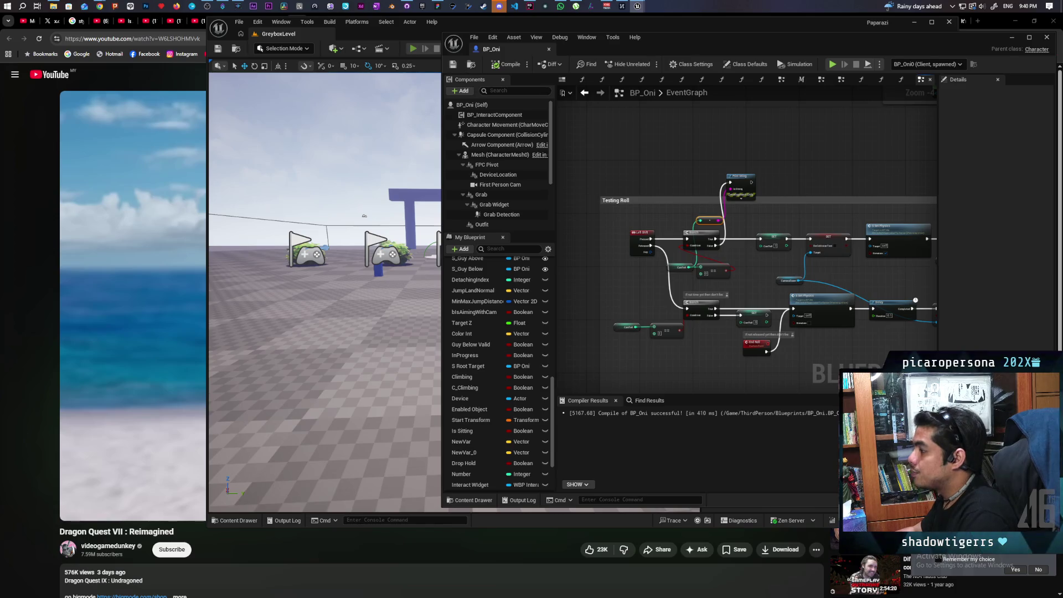
click(413, 48)
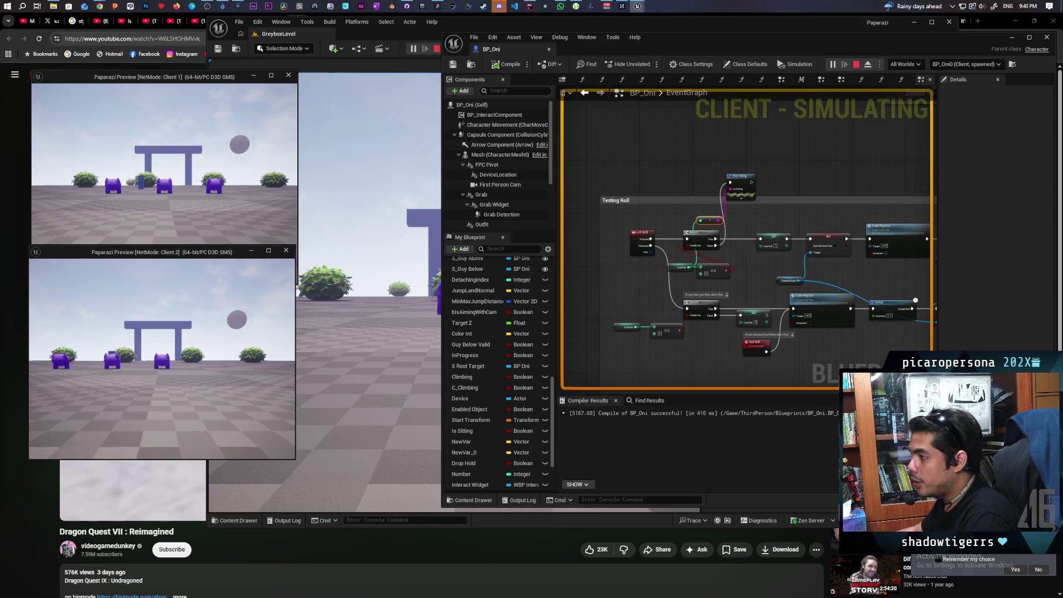
key(w)
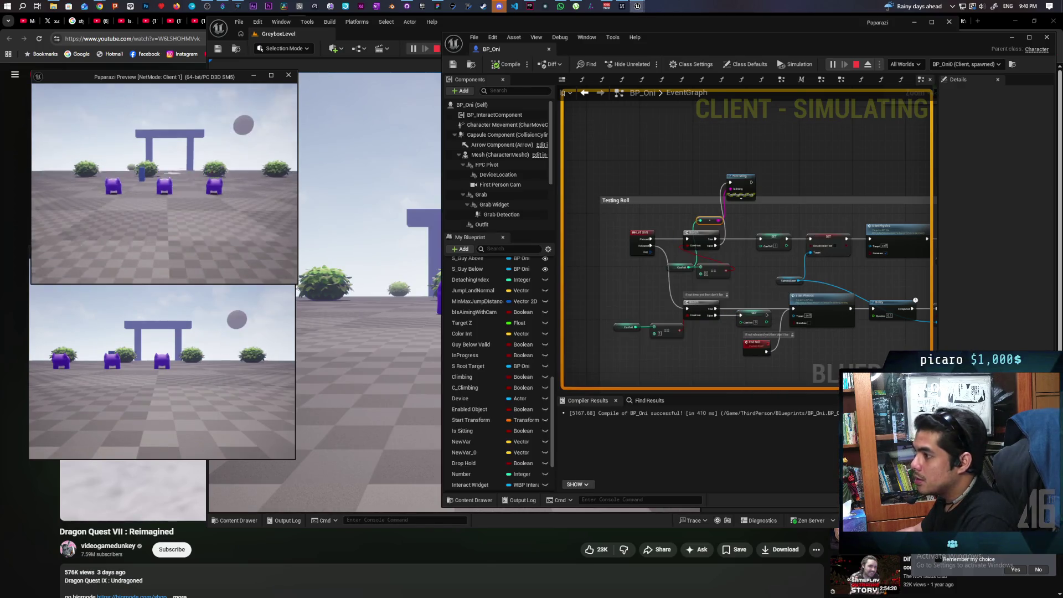
key(shift)
key(shift)
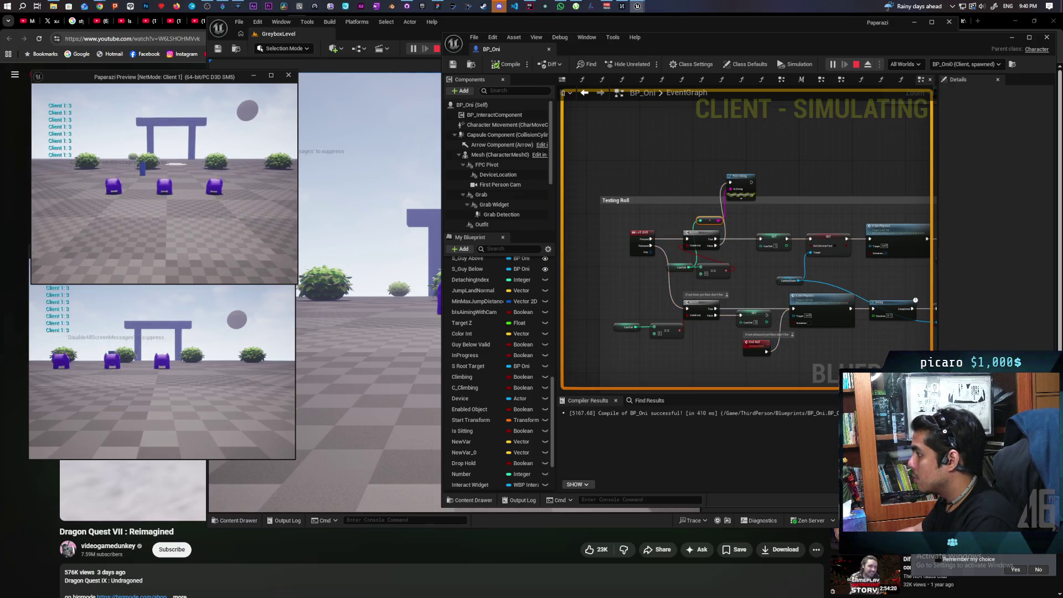
key(Escape)
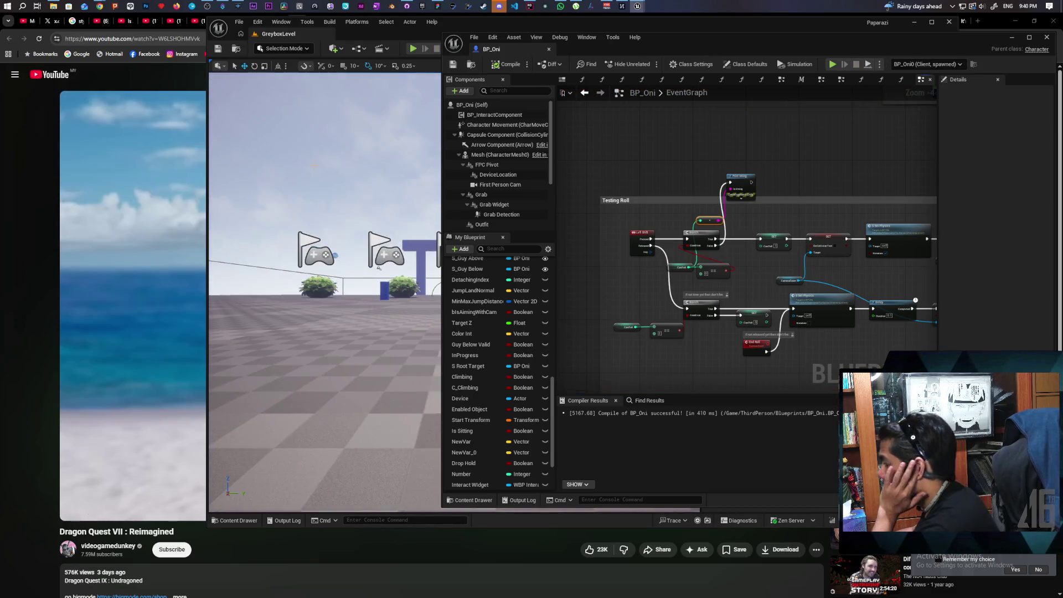
drag(626, 270, 560, 277)
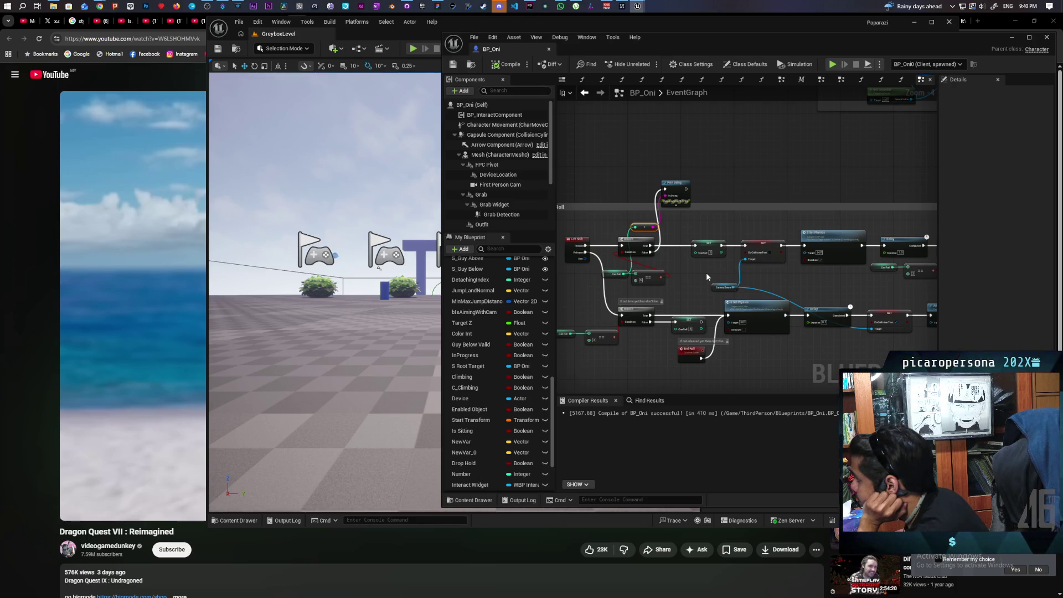
mouse_move(760, 273)
mouse_down()
mouse_move(643, 262)
mouse_move(674, 262)
mouse_up()
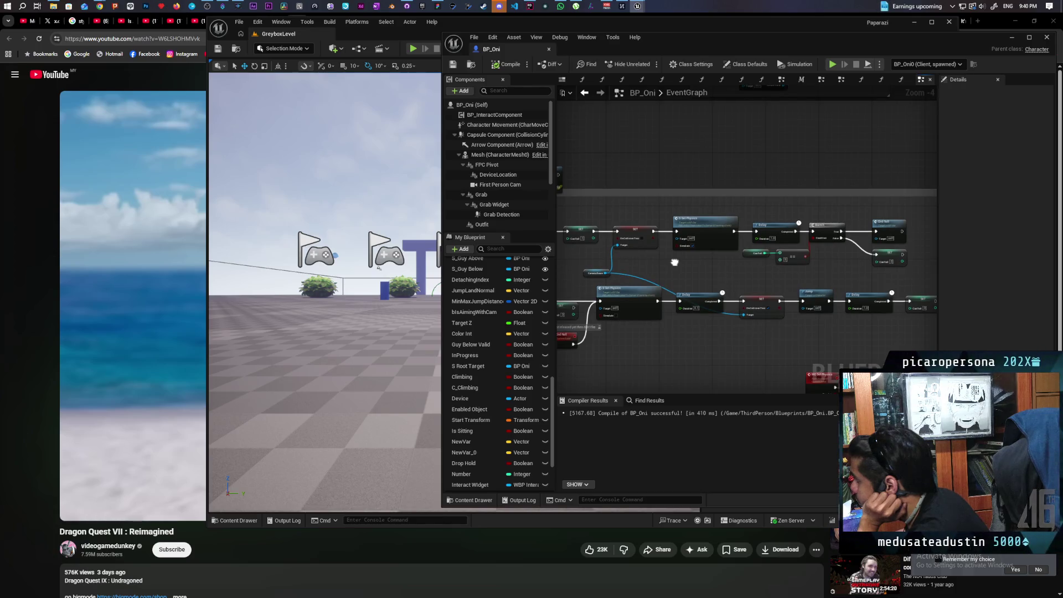
mouse_move(675, 262)
mouse_down()
mouse_move(808, 262)
mouse_move(670, 244)
mouse_move(859, 246)
mouse_move(760, 230)
mouse_move(715, 245)
mouse_move(772, 242)
mouse_move(707, 240)
mouse_move(777, 253)
mouse_move(738, 242)
mouse_up()
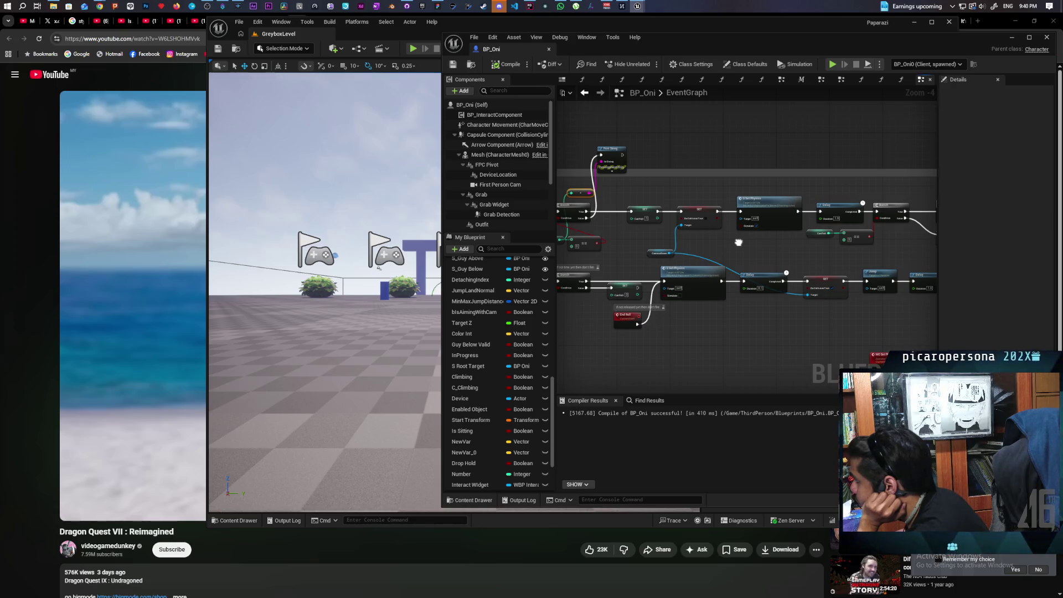
drag(738, 242, 703, 248)
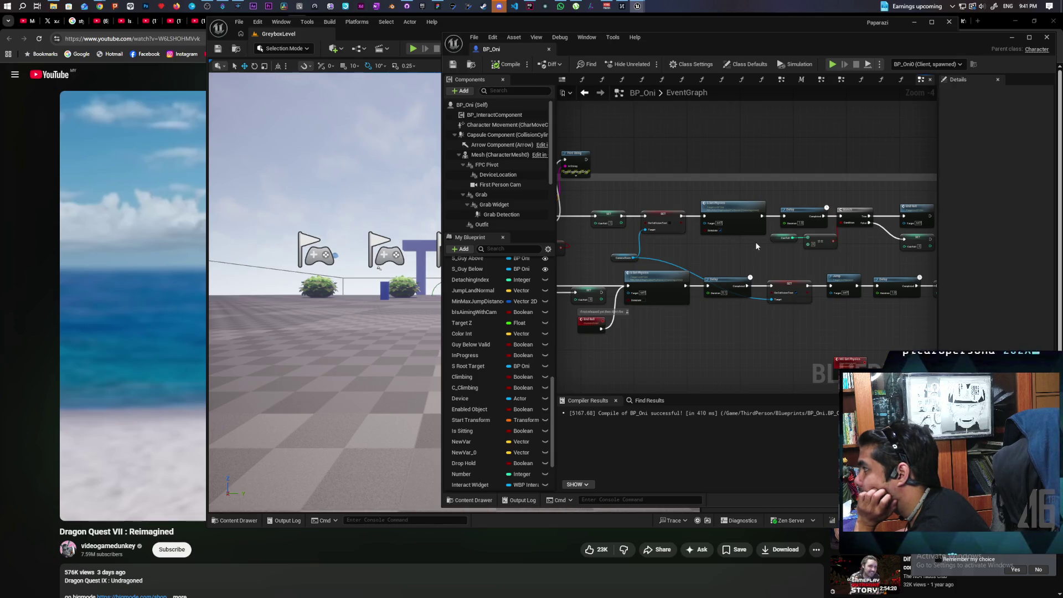
mouse_move(755, 242)
mouse_down()
mouse_move(709, 240)
mouse_move(928, 242)
mouse_move(680, 236)
mouse_up()
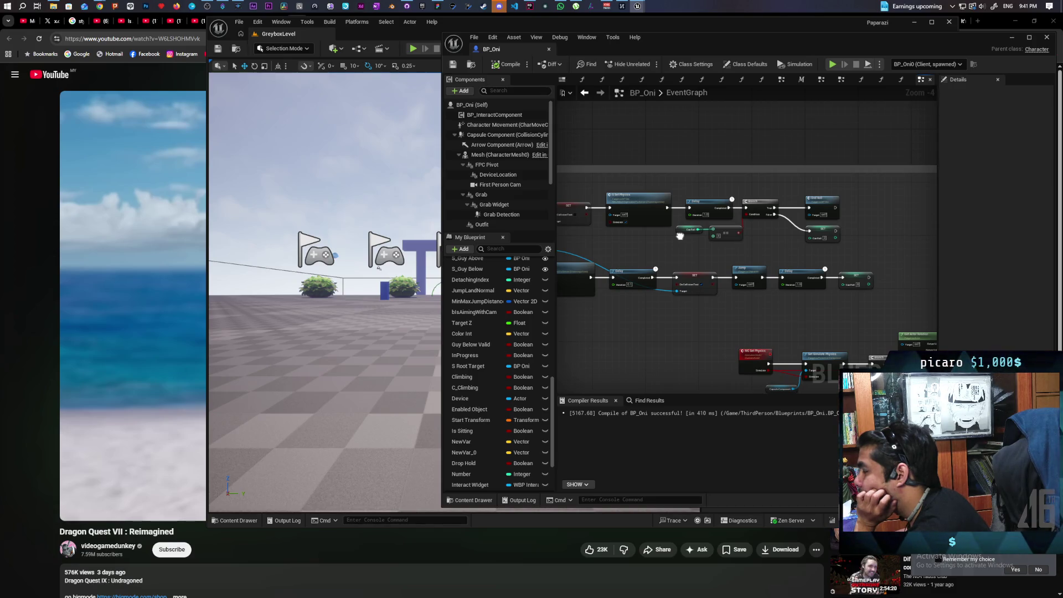
drag(680, 236, 878, 243)
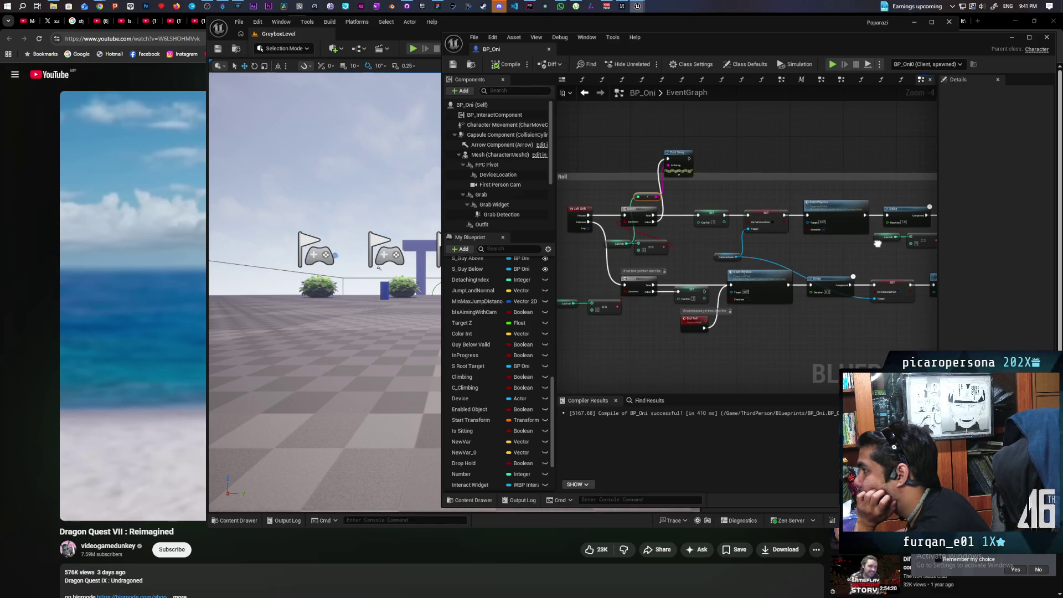
drag(877, 244, 750, 242)
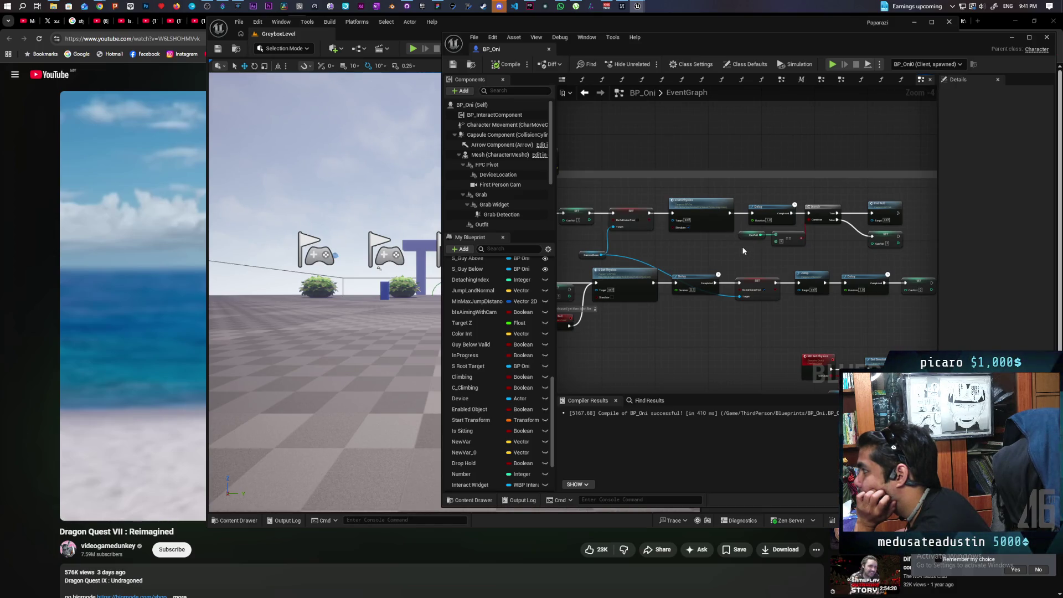
scroll(744, 251, down, 1)
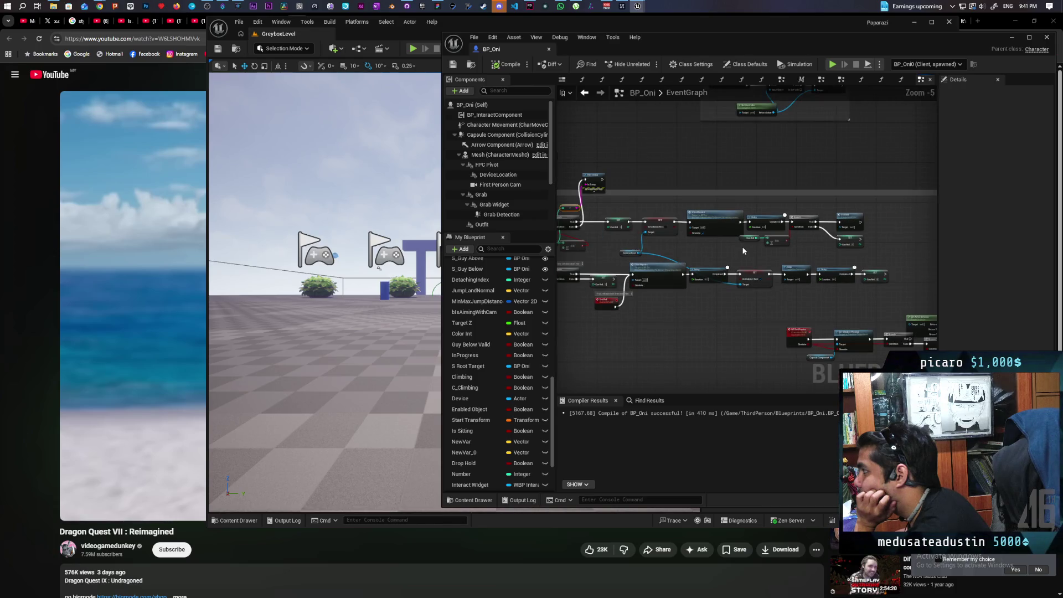
drag(743, 250, 816, 249)
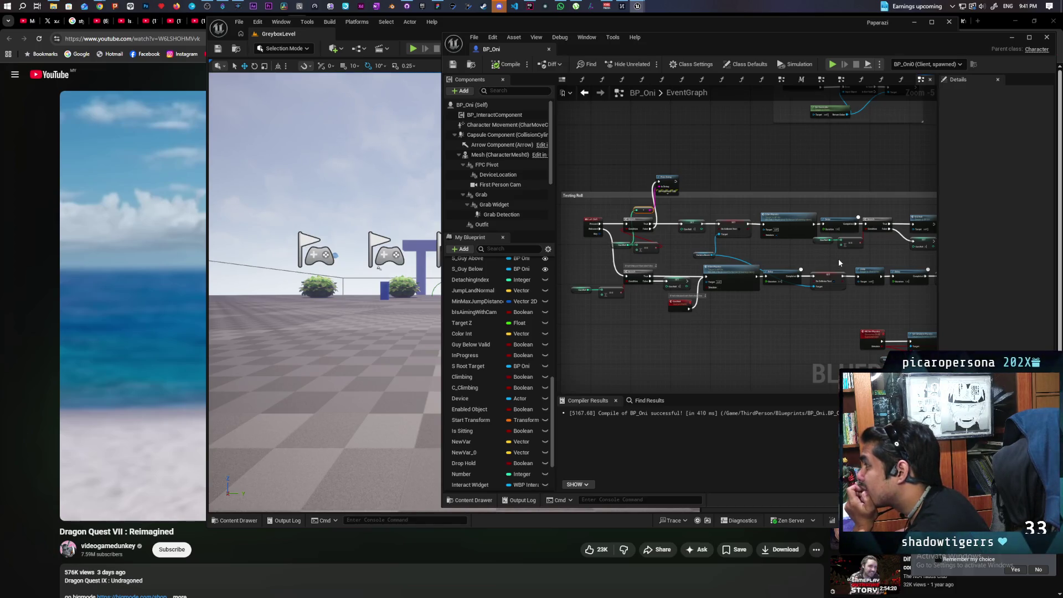
scroll(840, 261, up, 1)
scroll(839, 262, down, 1)
scroll(840, 261, up, 1)
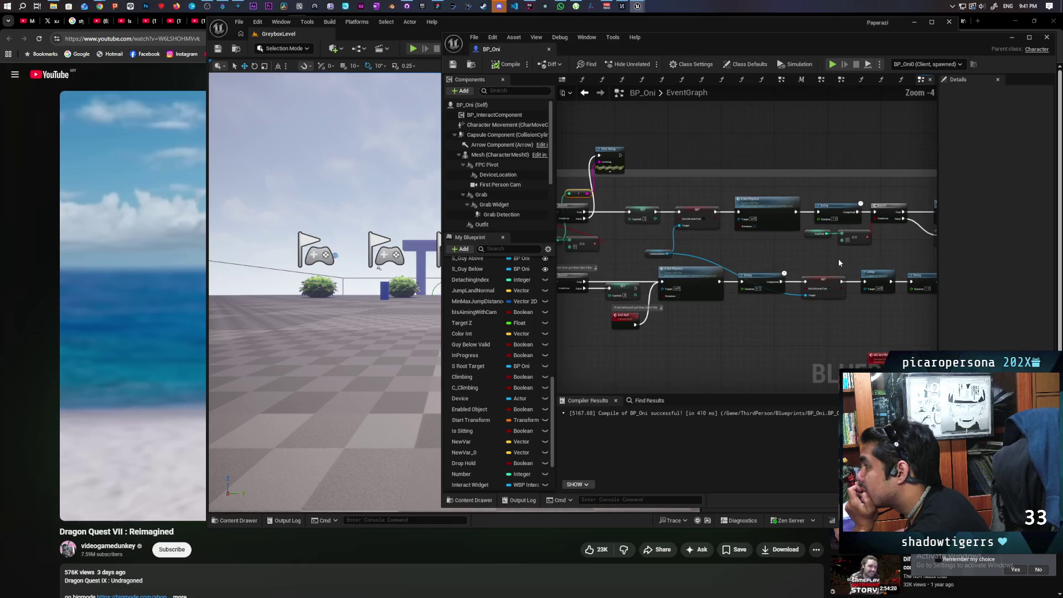
mouse_move(851, 263)
mouse_down()
mouse_move(810, 261)
mouse_move(914, 253)
mouse_move(816, 252)
mouse_up()
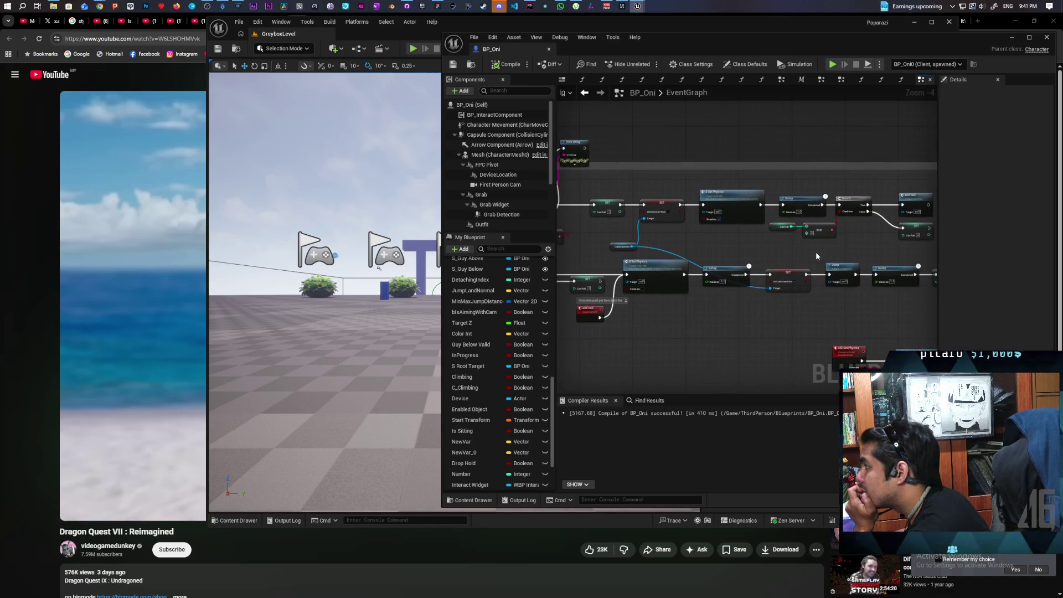
Maximize the BP_Oni editor and shift the lower Branch and == nodes to the left.
double_click(696, 42)
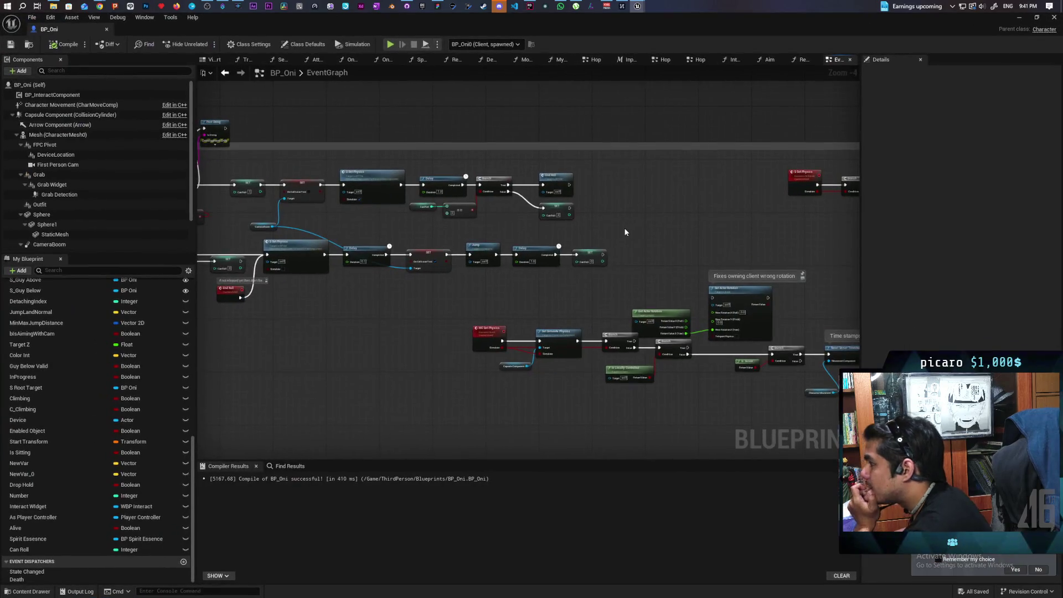
scroll(524, 259, down, 2)
scroll(606, 258, up, 2)
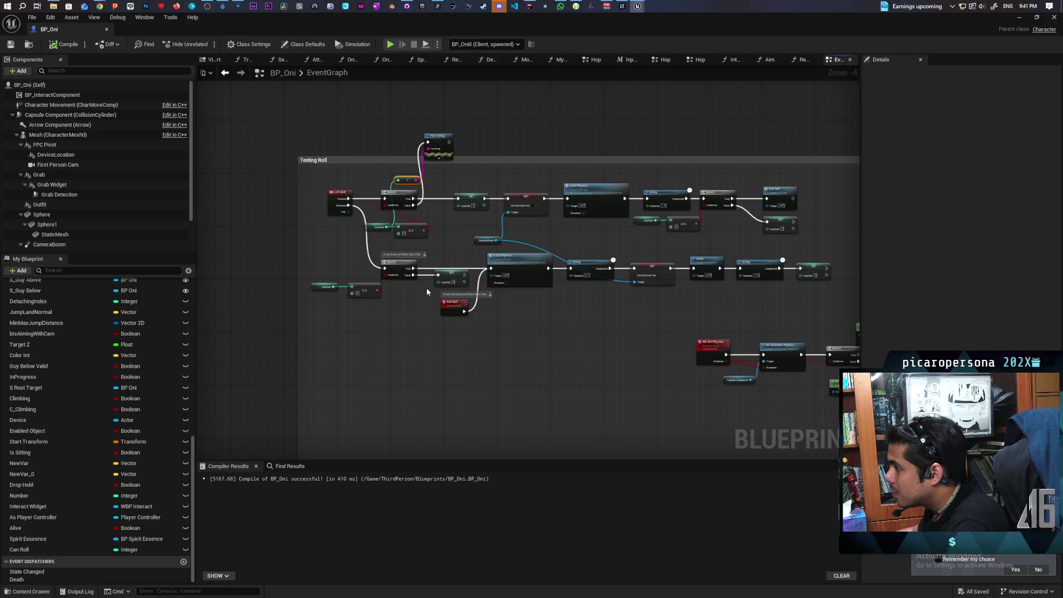
click(366, 289)
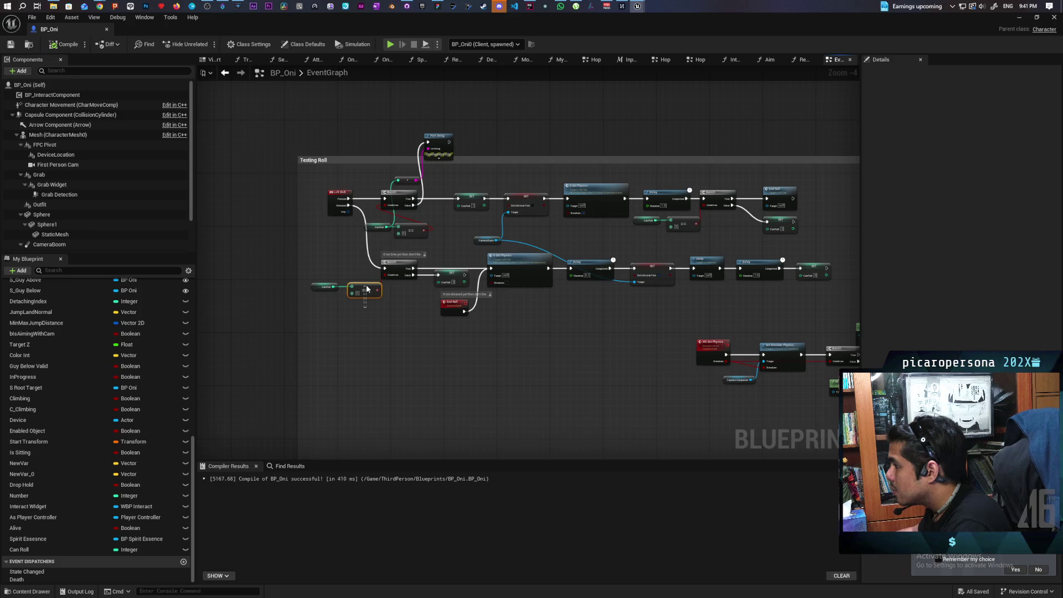
drag(367, 322, 496, 340)
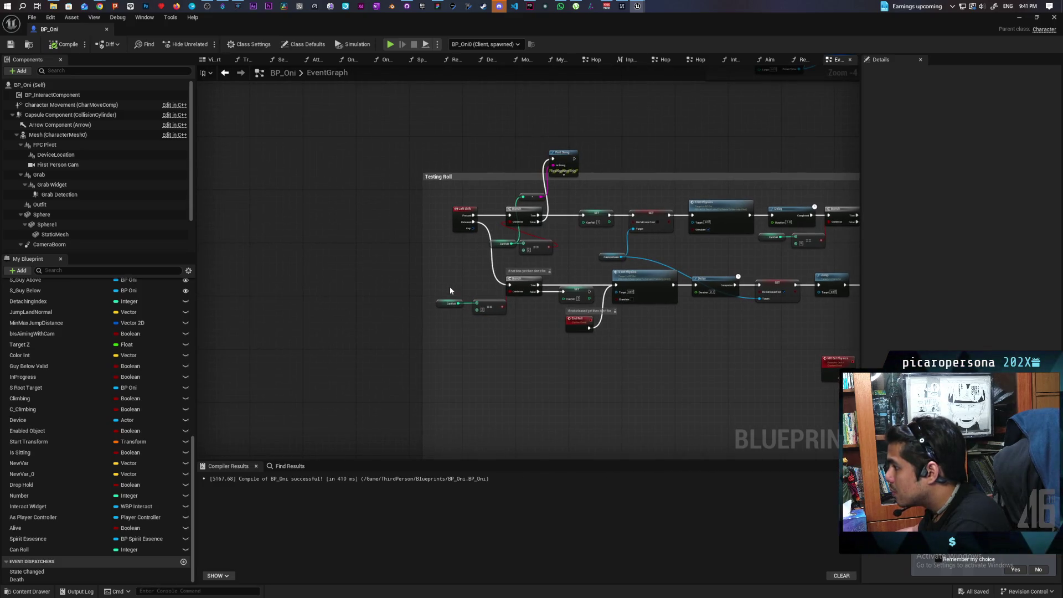
mouse_move(446, 285)
mouse_down()
mouse_move(517, 322)
mouse_move(490, 291)
mouse_move(471, 291)
mouse_up()
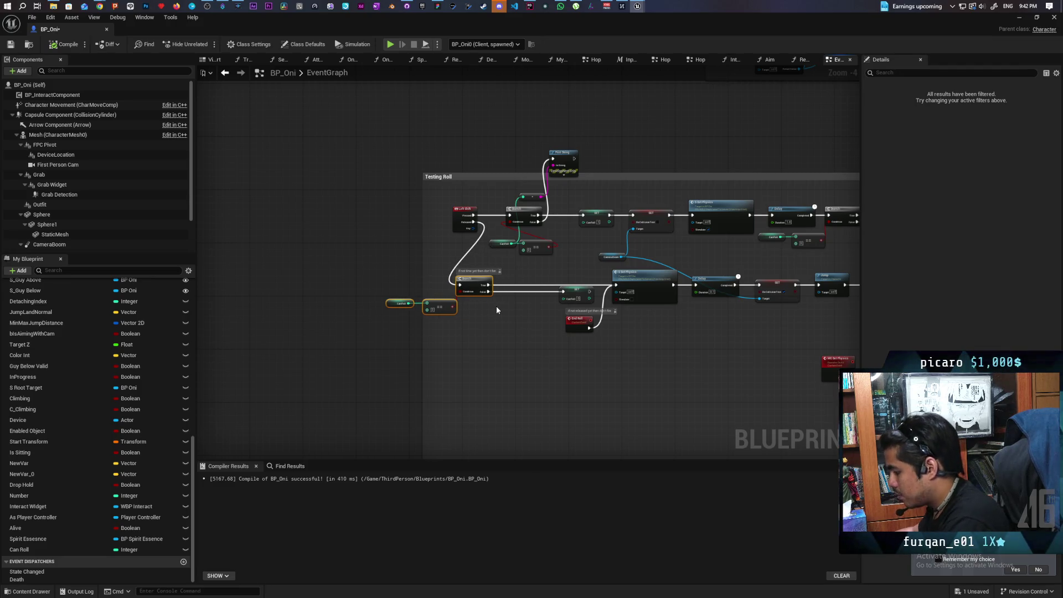
Paste a Print String between the lower Branch and SET Can Roll, fed by Can Roll.
key(ctrl+v)
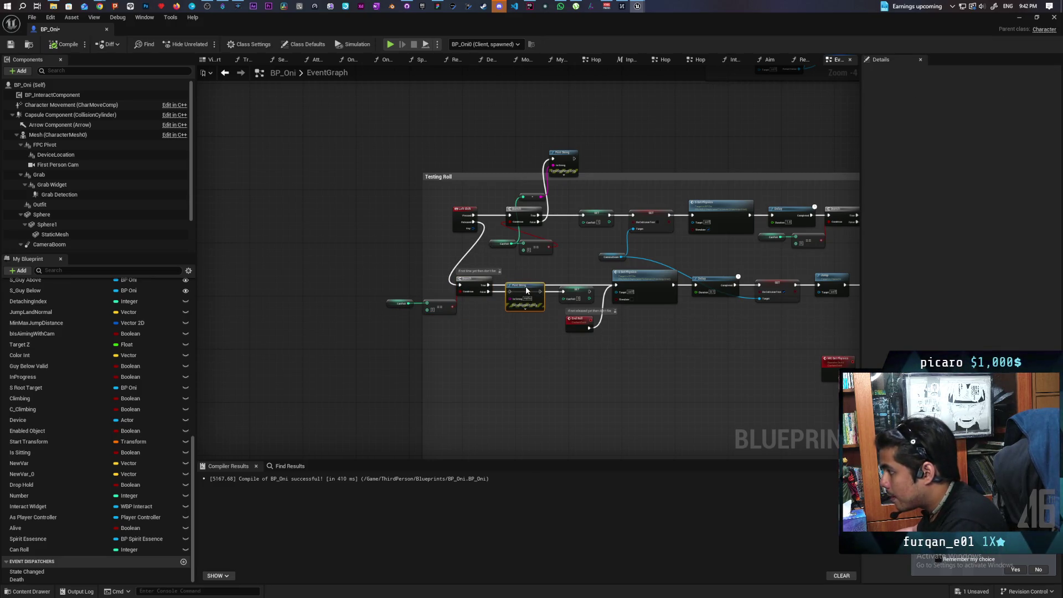
drag(526, 291, 562, 292)
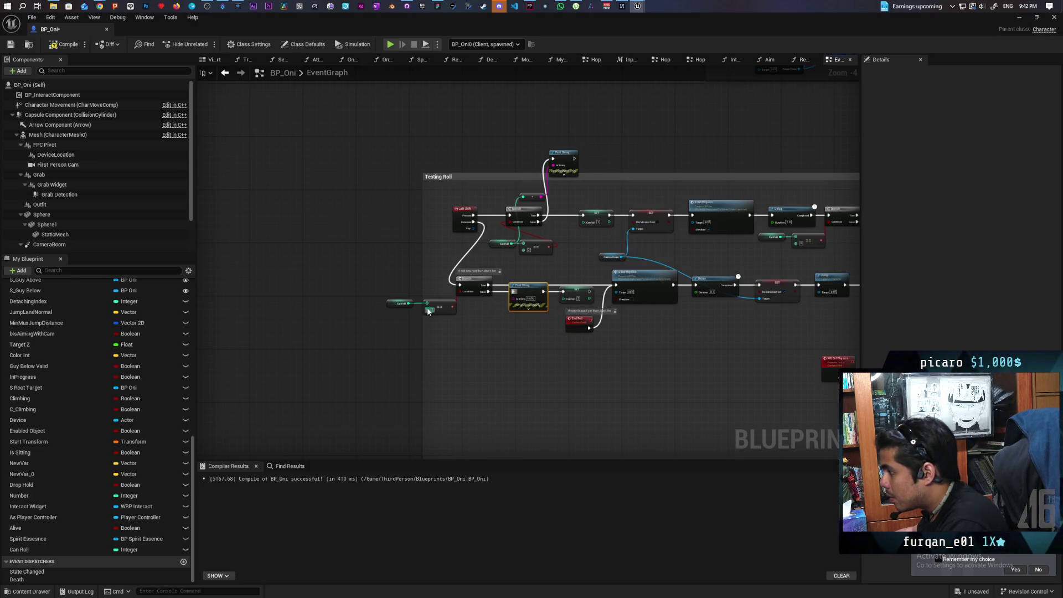
mouse_move(408, 303)
mouse_down()
mouse_move(483, 337)
mouse_move(515, 302)
mouse_move(451, 294)
mouse_move(485, 328)
mouse_up()
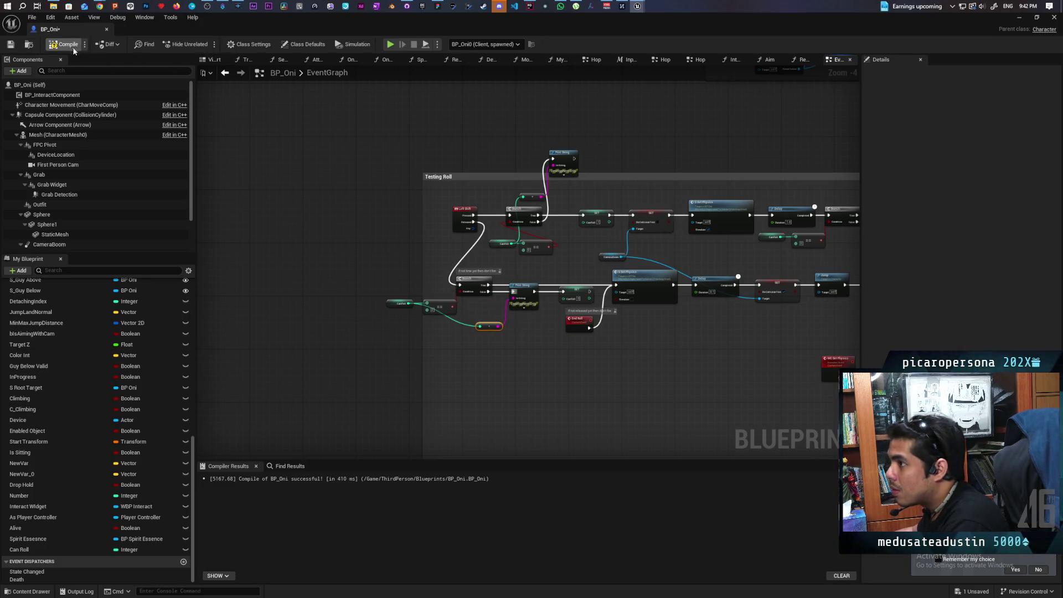
Compile and save BP_Oni with the Can Roll debug print.
key(F7)
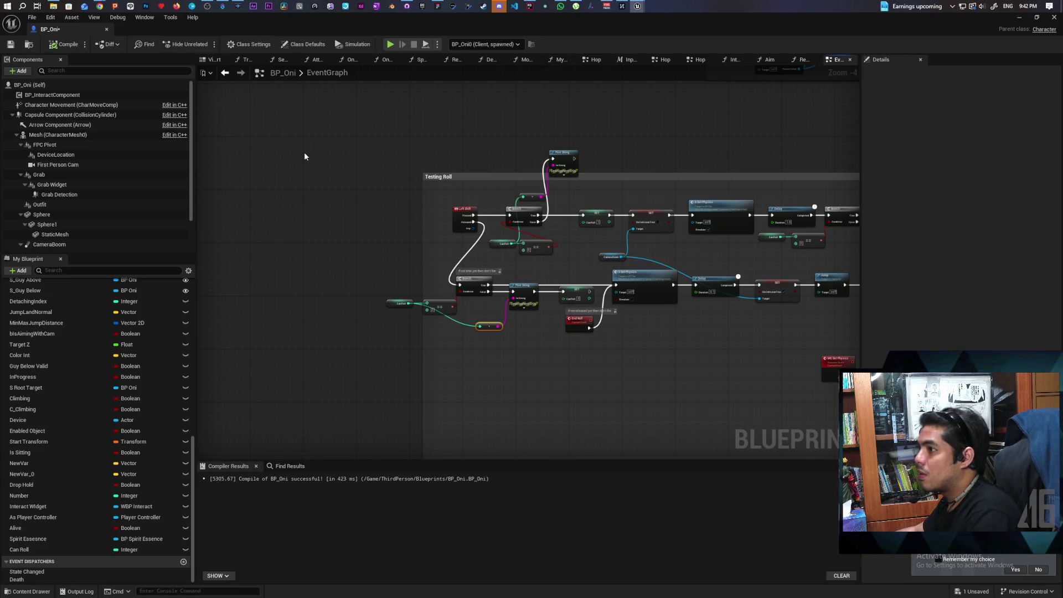
key(ctrl+s)
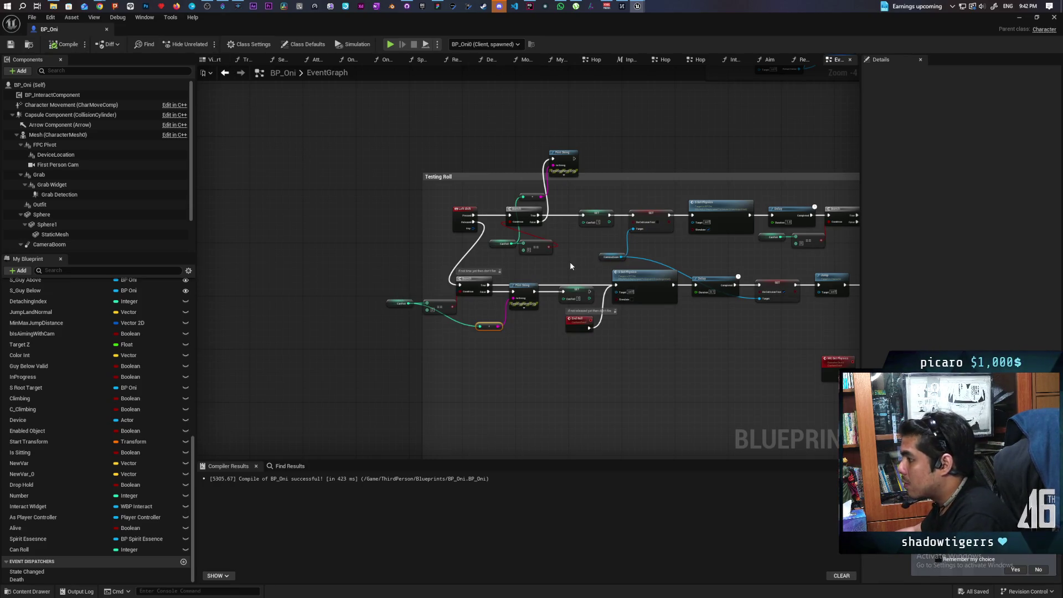
scroll(570, 263, up, 3)
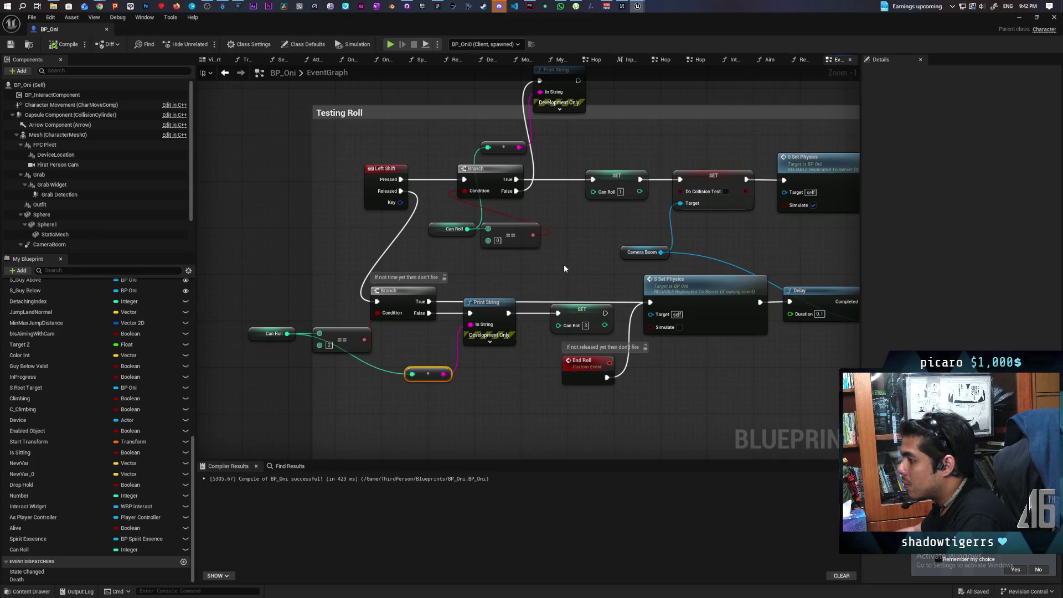
scroll(533, 251, down, 1)
Review the Testing Roll logic and place a new Branch node below the lower chain.
mouse_move(533, 252)
mouse_down()
mouse_move(496, 273)
mouse_move(434, 278)
mouse_move(499, 264)
mouse_move(476, 270)
mouse_up()
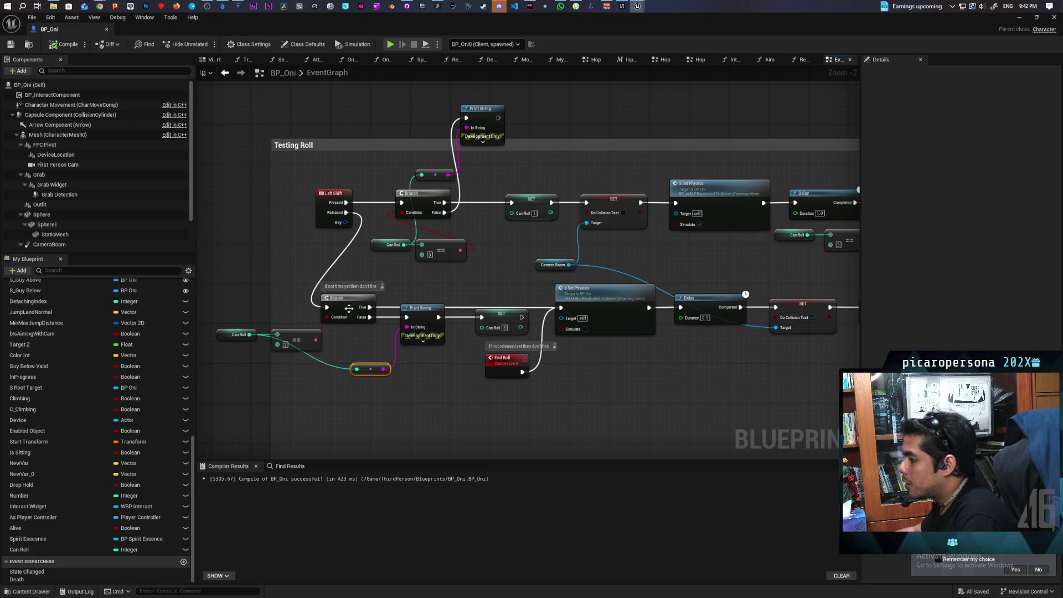
drag(516, 300, 321, 315)
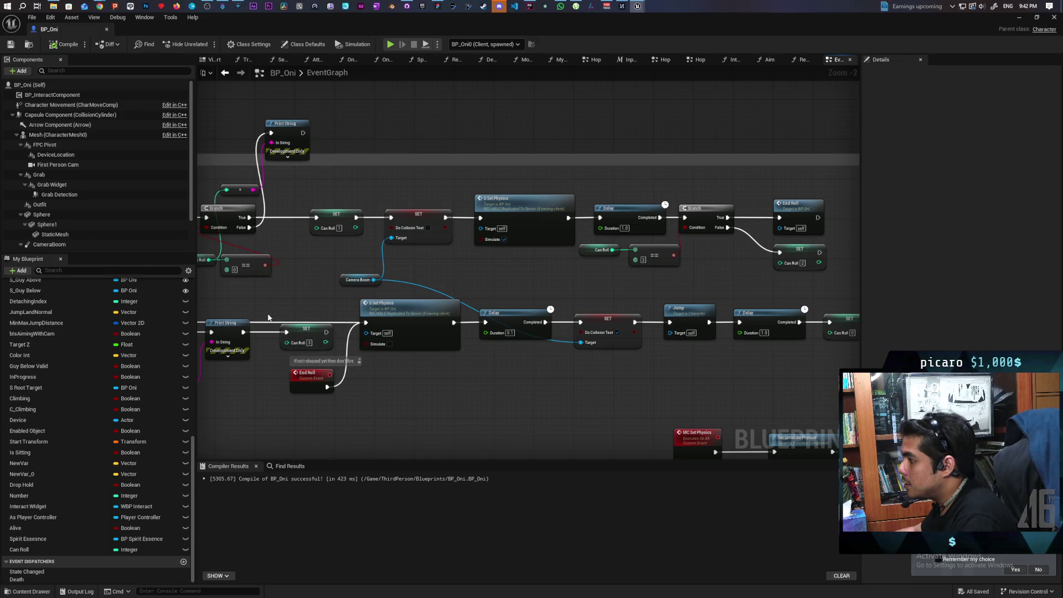
scroll(332, 280, down, 1)
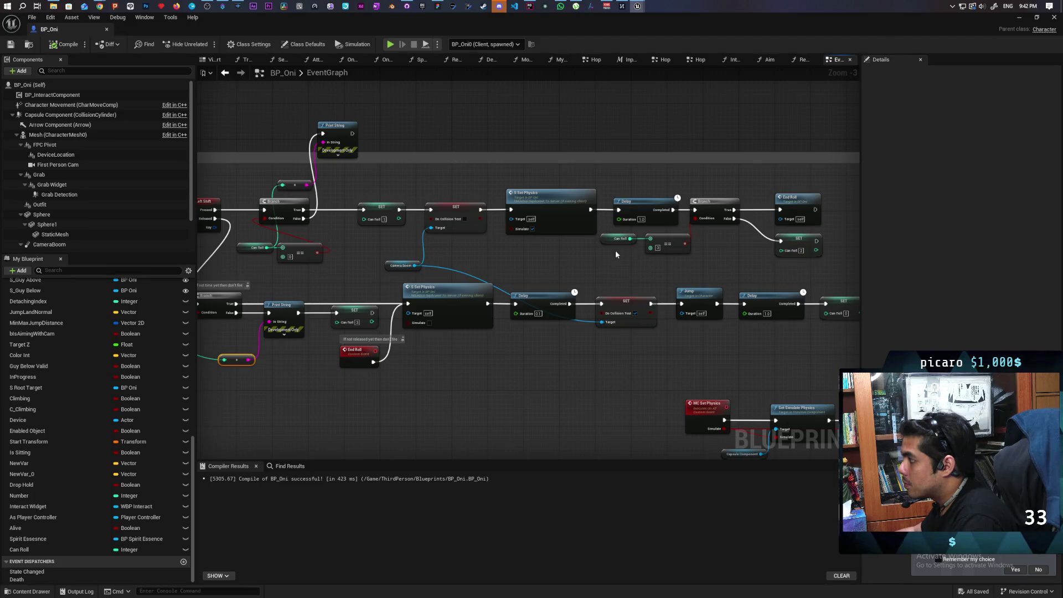
mouse_move(578, 257)
mouse_down()
mouse_move(646, 254)
mouse_move(609, 261)
mouse_up()
scroll(623, 250, down, 1)
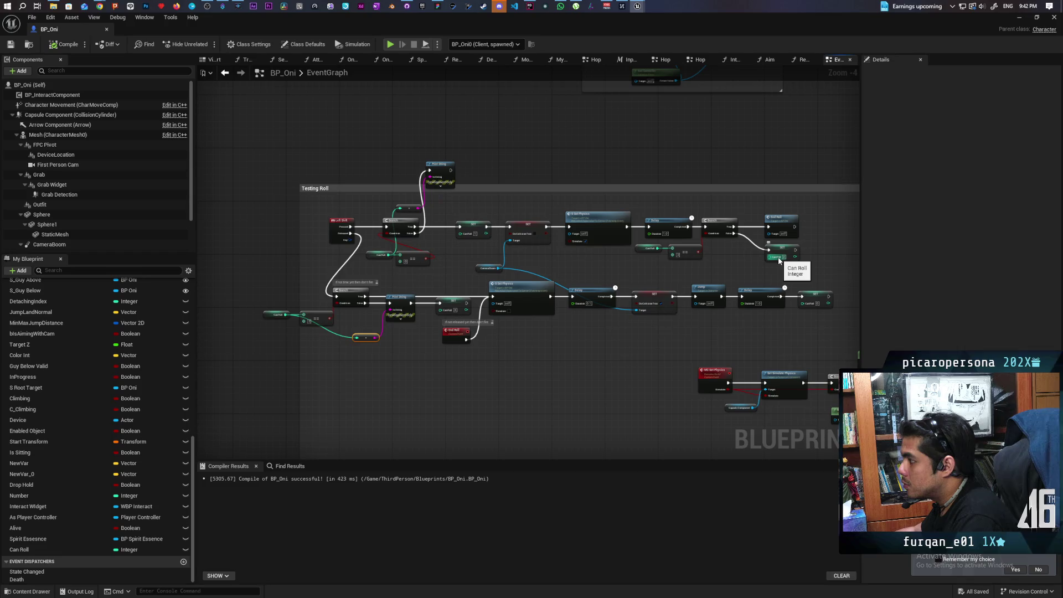
scroll(402, 322, up, 1)
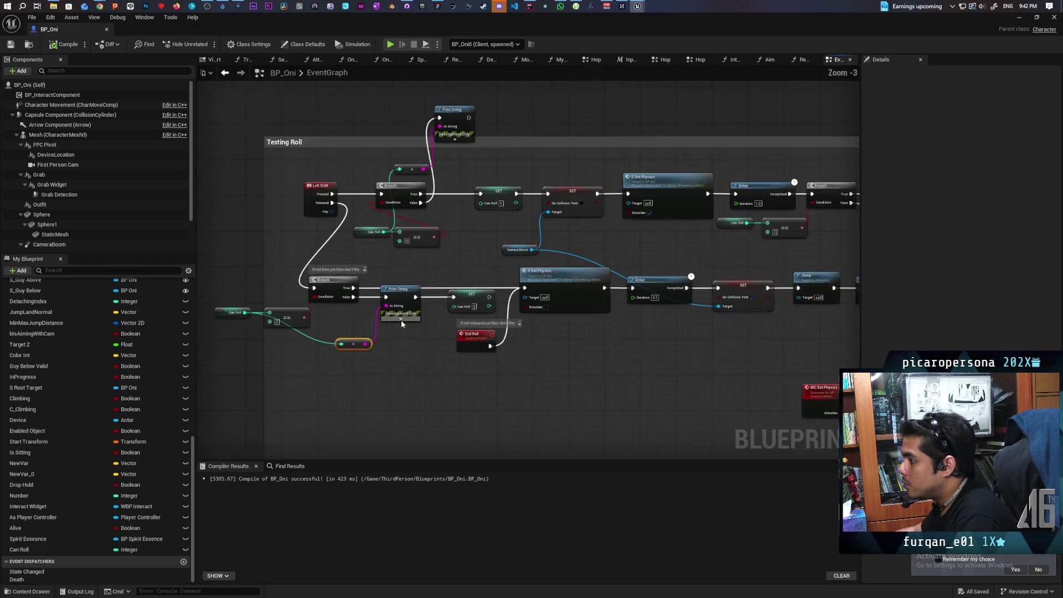
scroll(401, 320, up, 3)
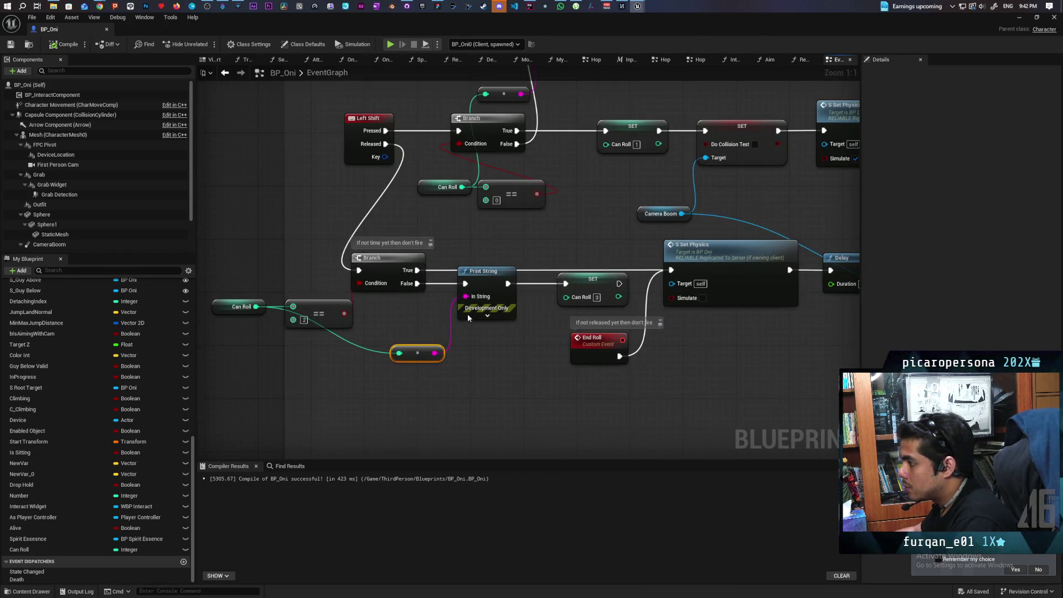
click(468, 364)
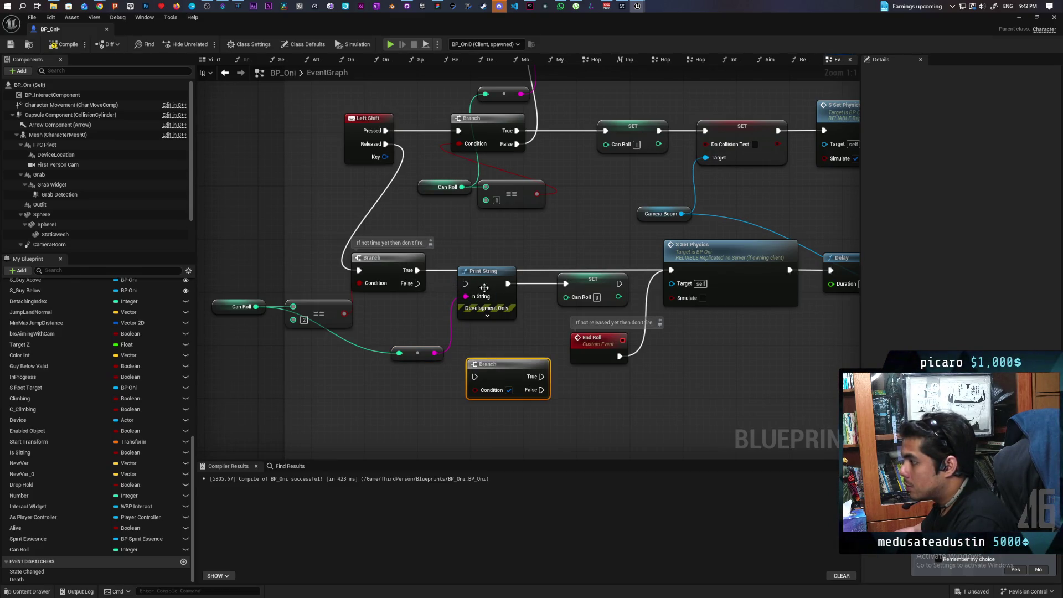
Swap the lower Print String for the new Branch, fed by the first Branch's False output.
mouse_move(487, 271)
mouse_down()
mouse_move(476, 303)
mouse_move(367, 378)
mouse_up()
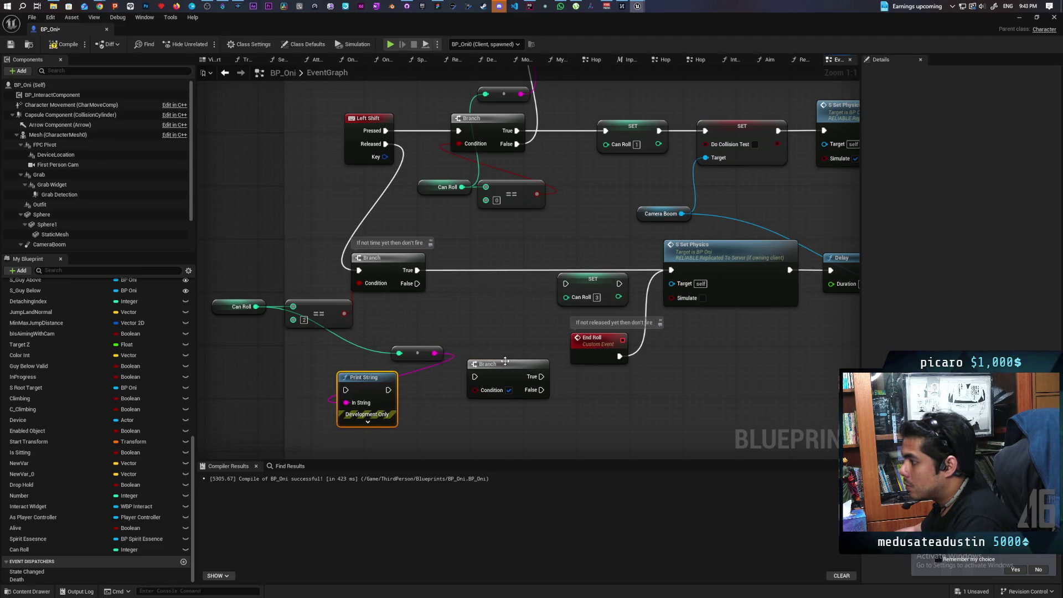
drag(497, 364, 481, 271)
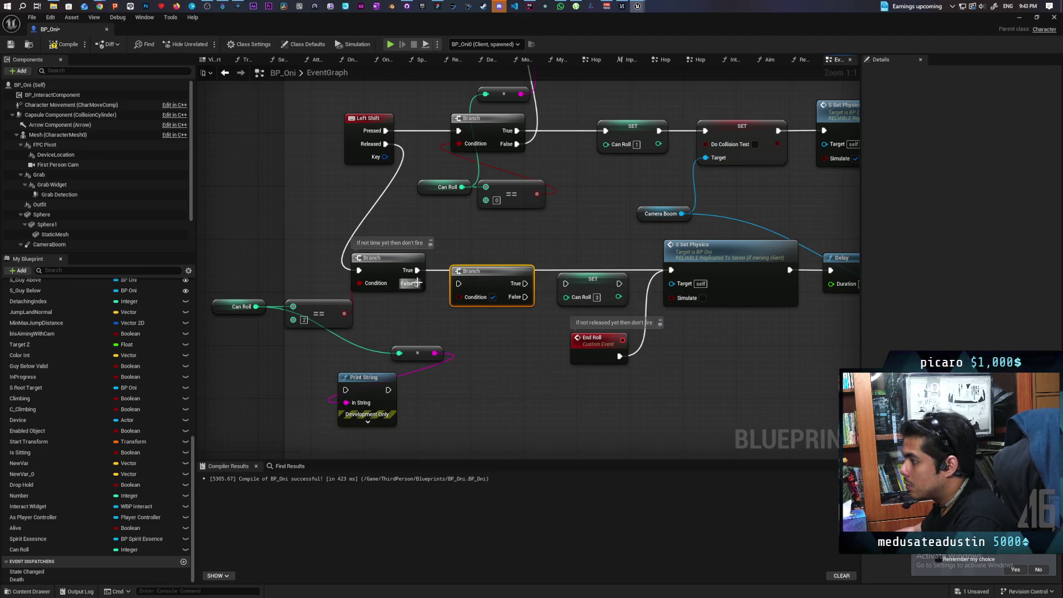
drag(417, 284, 459, 283)
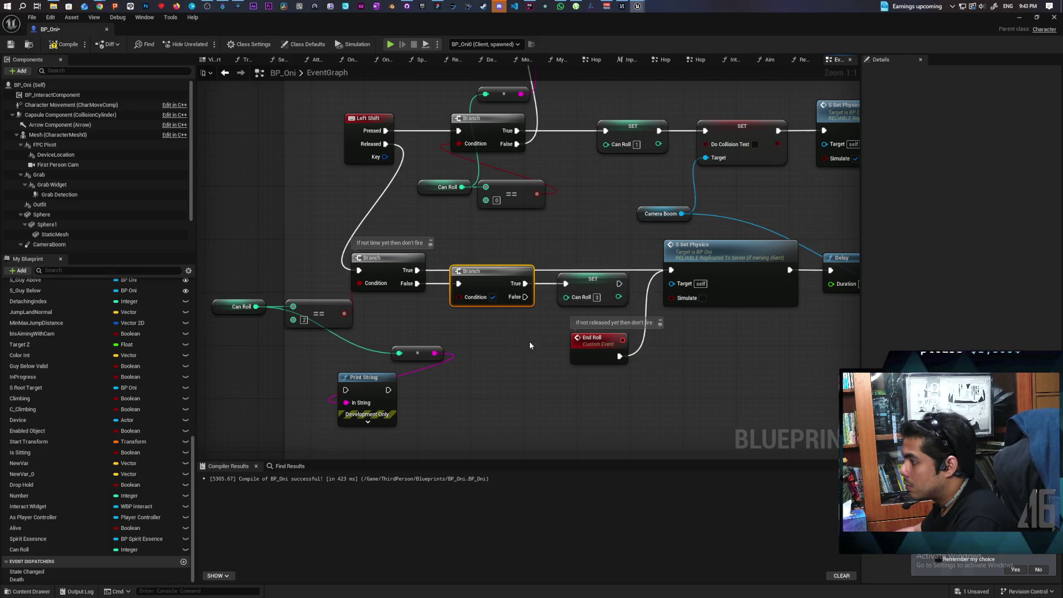
Frame the whole Testing Roll group and select the Can Roll check nodes after the Delay.
drag(530, 341, 596, 299)
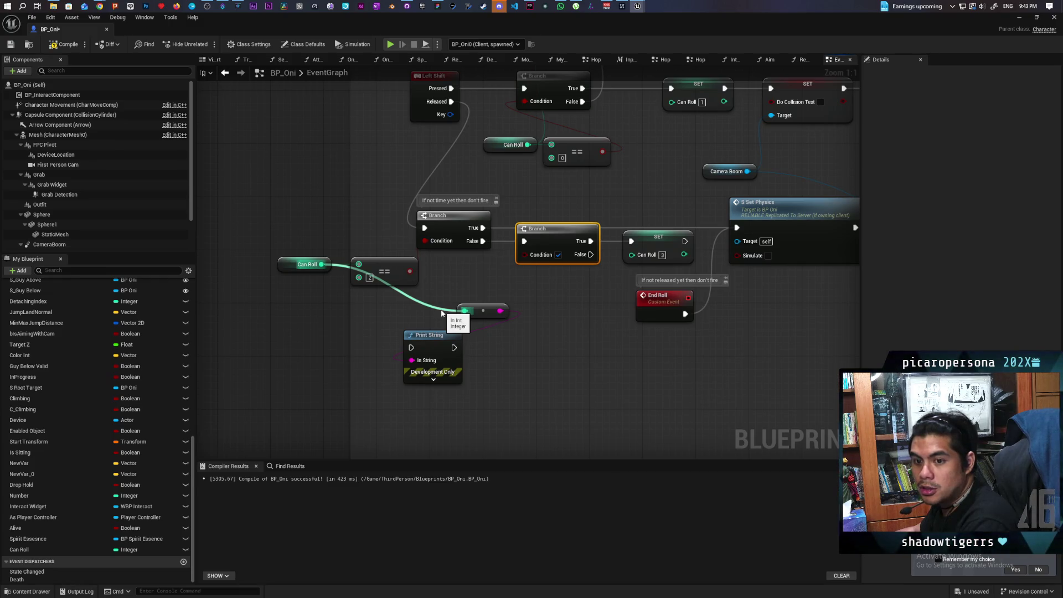
scroll(441, 314, down, 2)
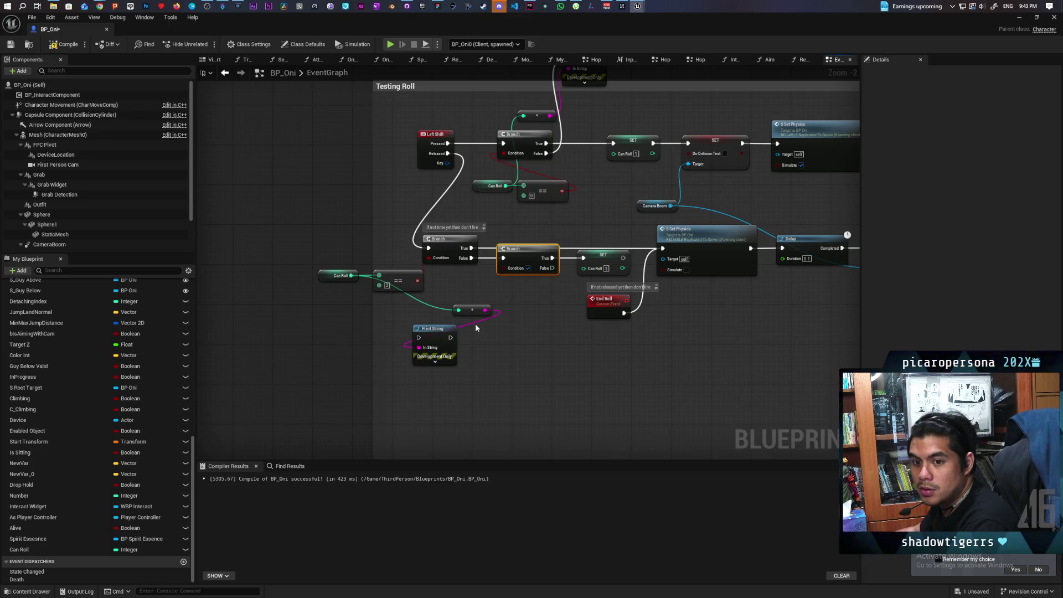
scroll(560, 317, down, 1)
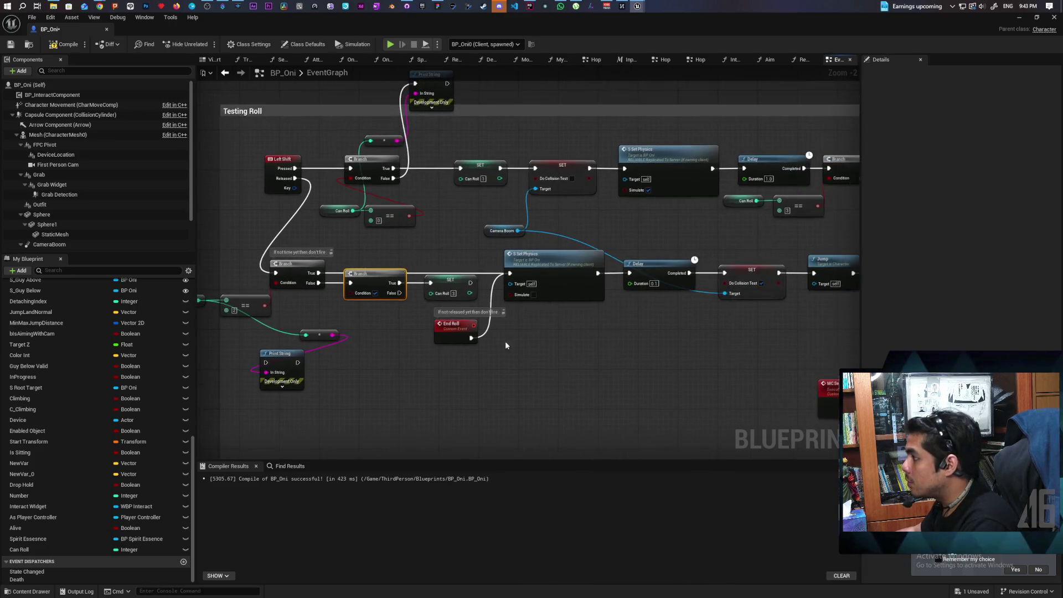
mouse_move(505, 341)
mouse_down()
mouse_move(589, 354)
mouse_move(756, 281)
mouse_move(698, 287)
mouse_up()
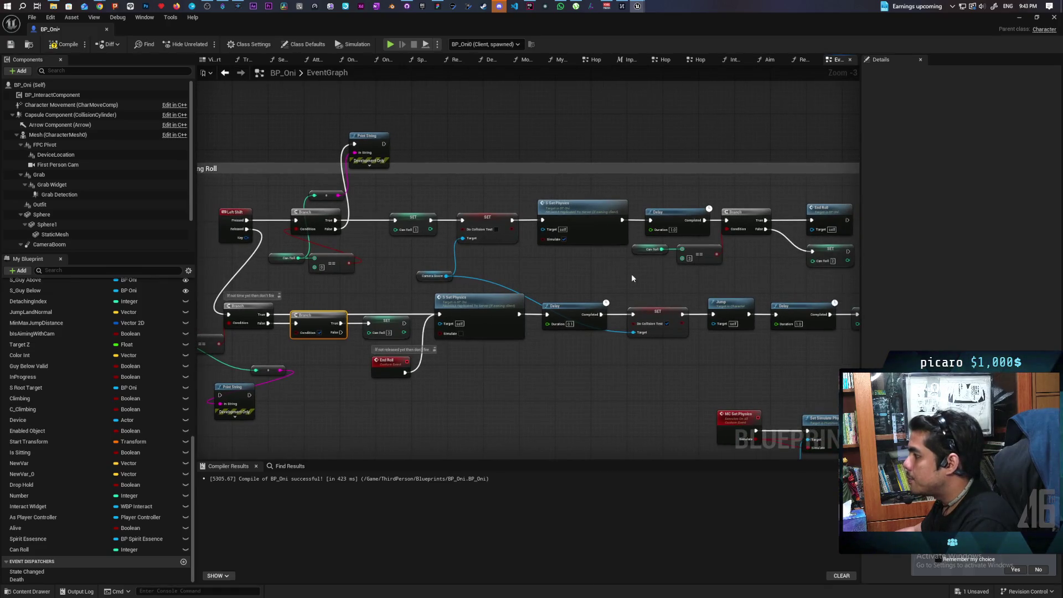
mouse_move(632, 273)
mouse_down()
mouse_move(714, 253)
mouse_move(641, 230)
mouse_move(682, 244)
mouse_move(660, 261)
mouse_up()
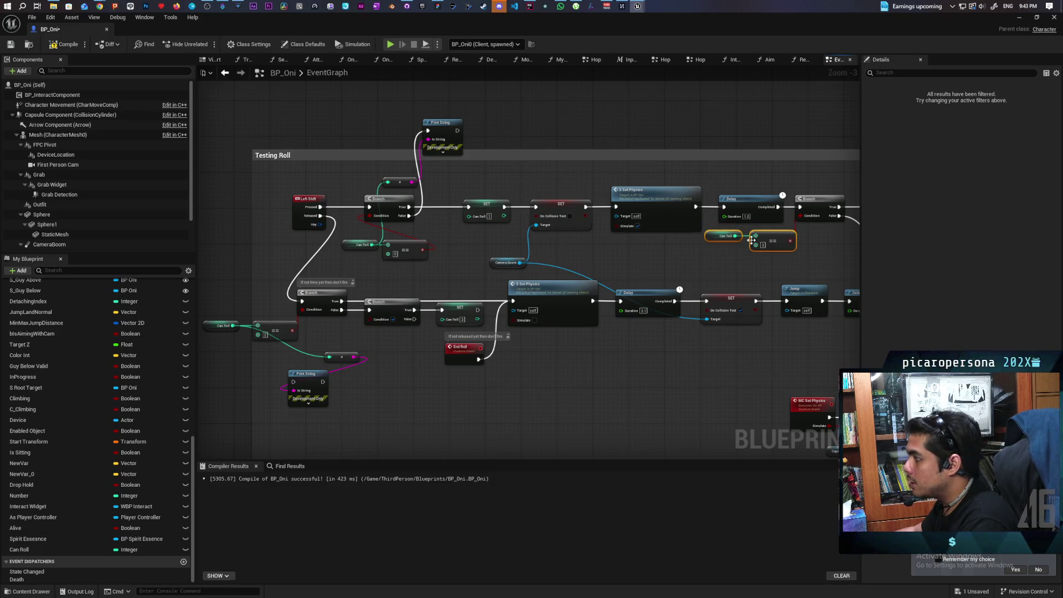
drag(751, 239, 619, 269)
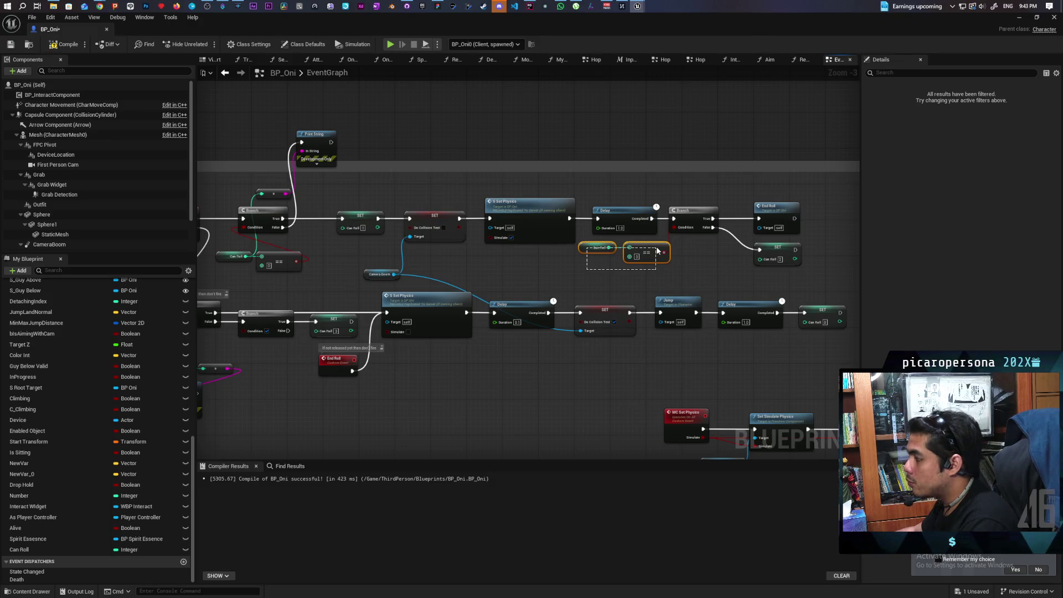
scroll(613, 271, down, 2)
scroll(610, 269, up, 1)
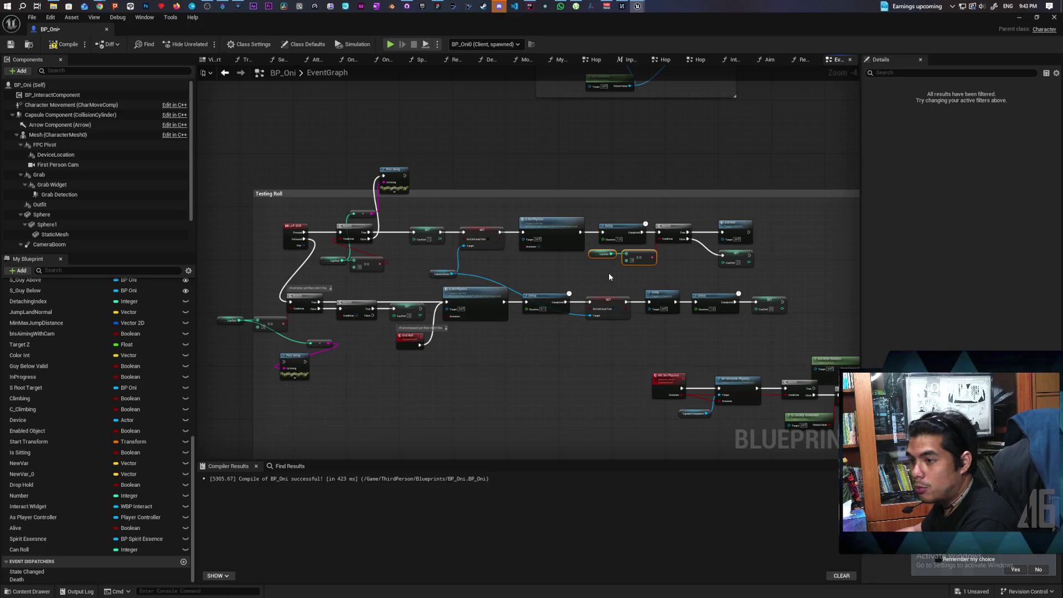
scroll(499, 255, up, 1)
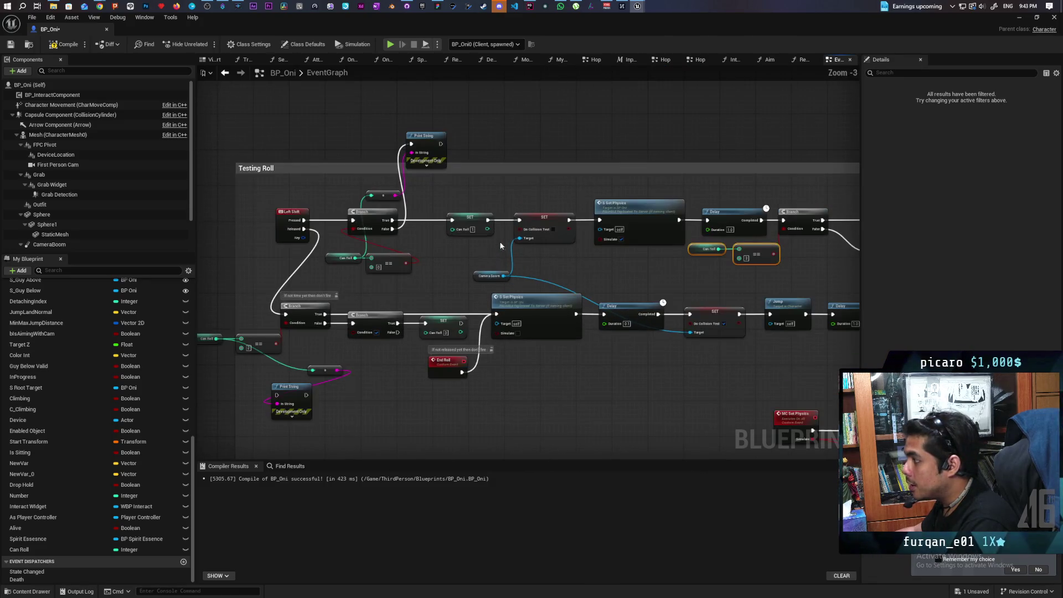
drag(462, 247, 481, 211)
click(458, 252)
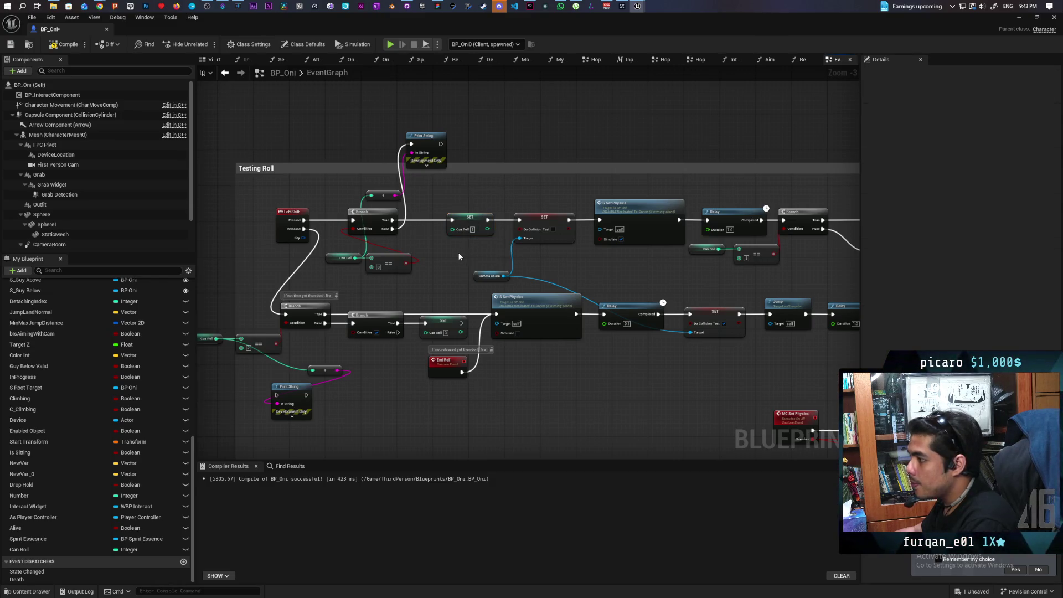
drag(459, 256, 481, 213)
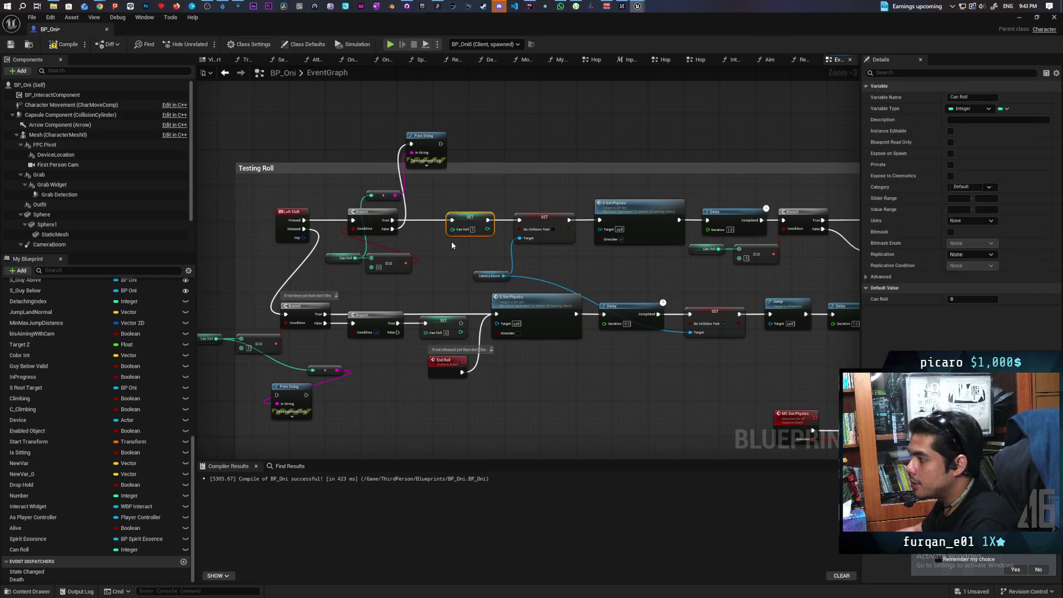
click(393, 258)
click(392, 251)
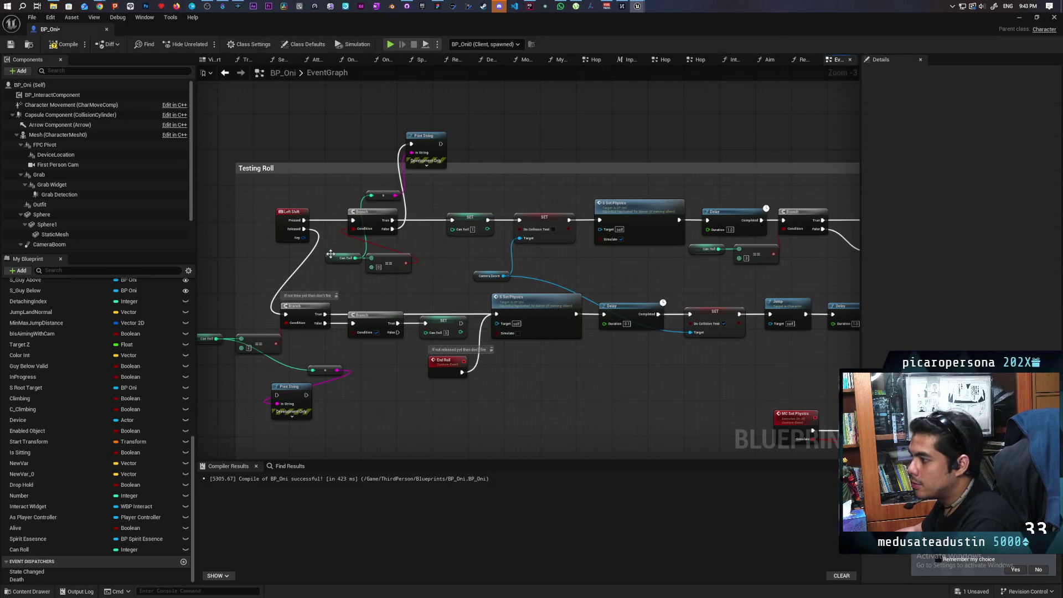
scroll(466, 239, down, 2)
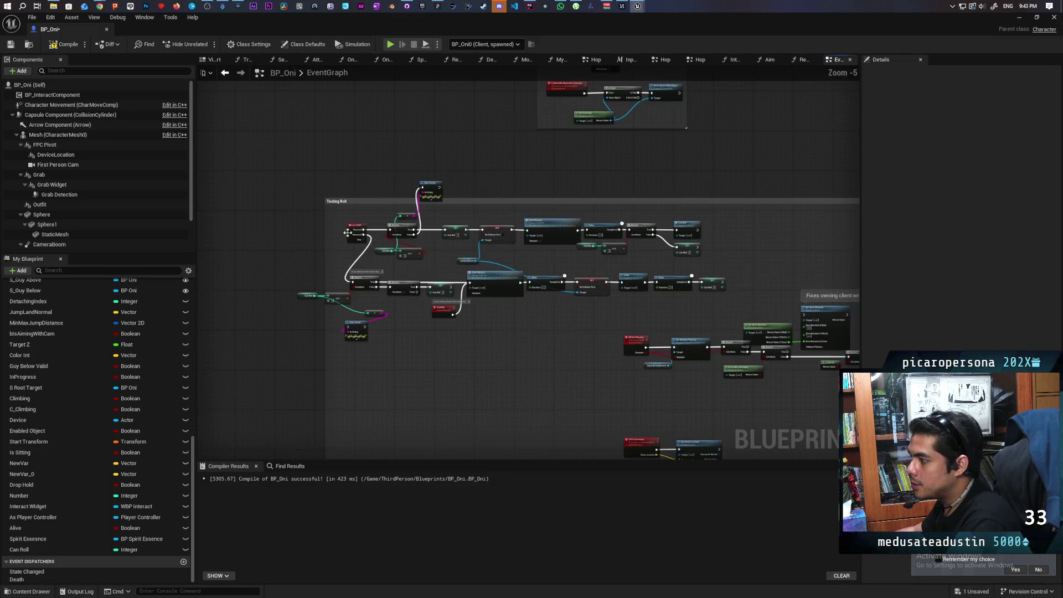
scroll(712, 300, up, 2)
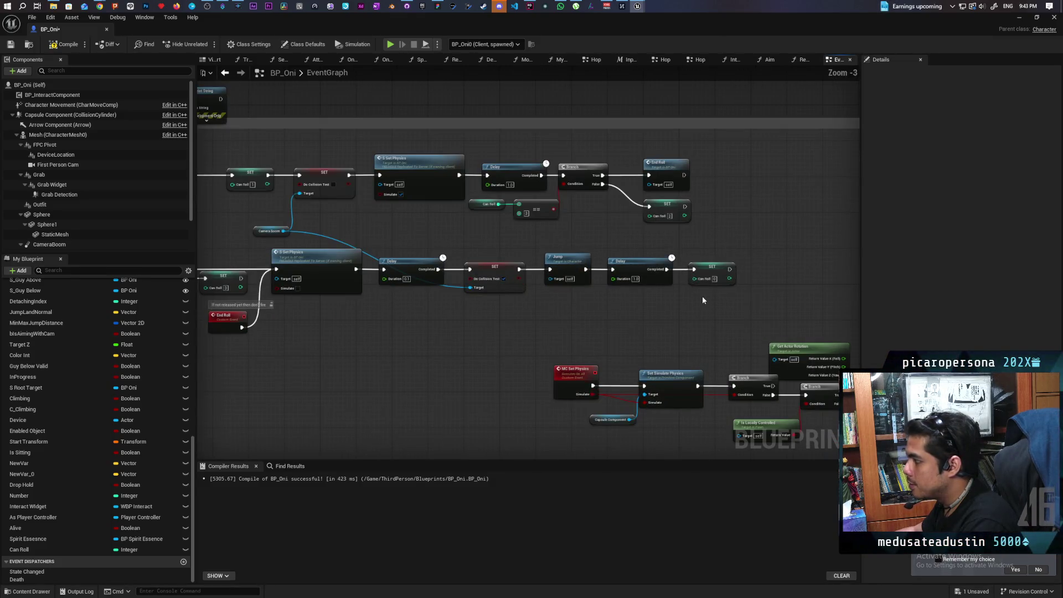
click(712, 277)
drag(531, 280, 722, 292)
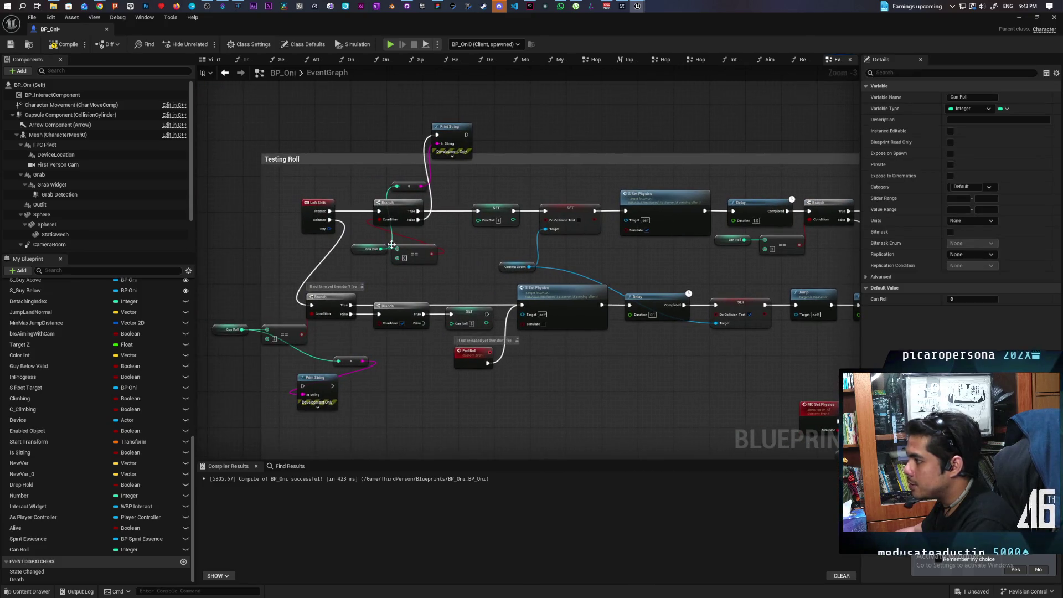
drag(372, 228, 402, 204)
click(454, 236)
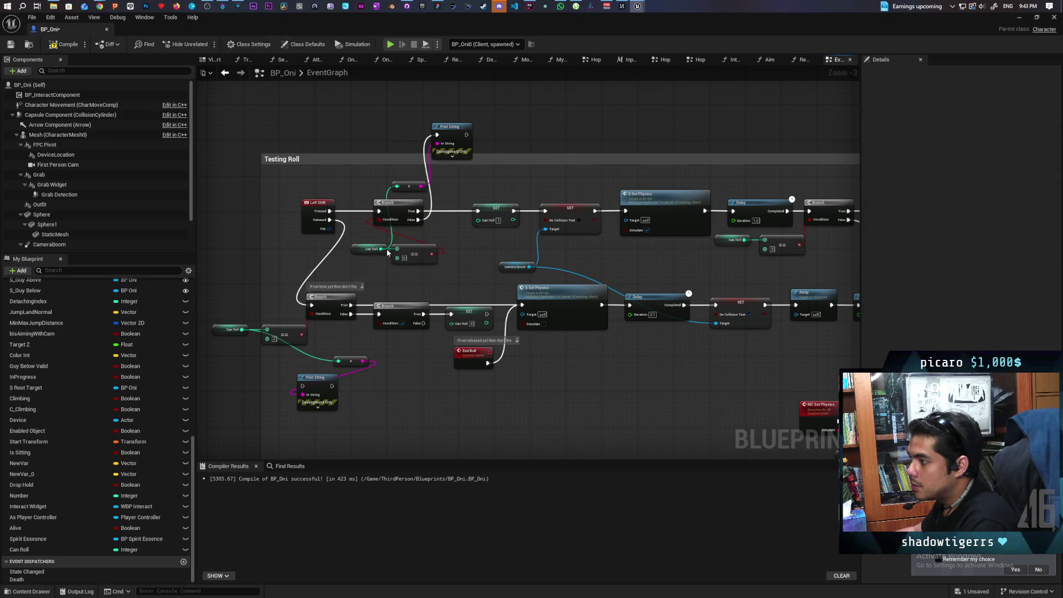
drag(483, 232, 493, 197)
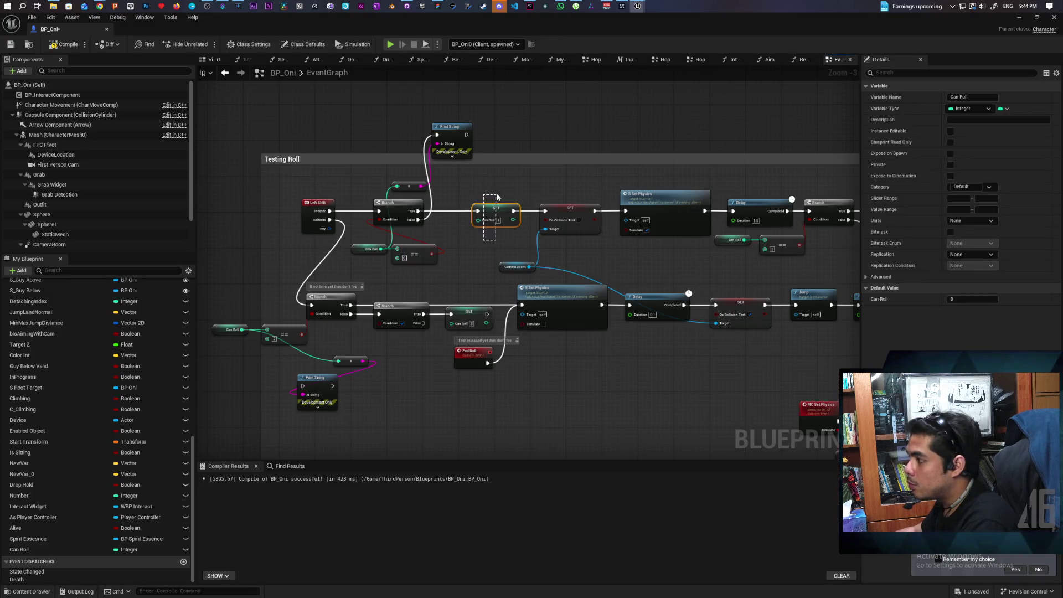
mouse_move(519, 198)
mouse_down()
mouse_move(466, 172)
mouse_move(366, 179)
mouse_up()
drag(564, 191, 589, 222)
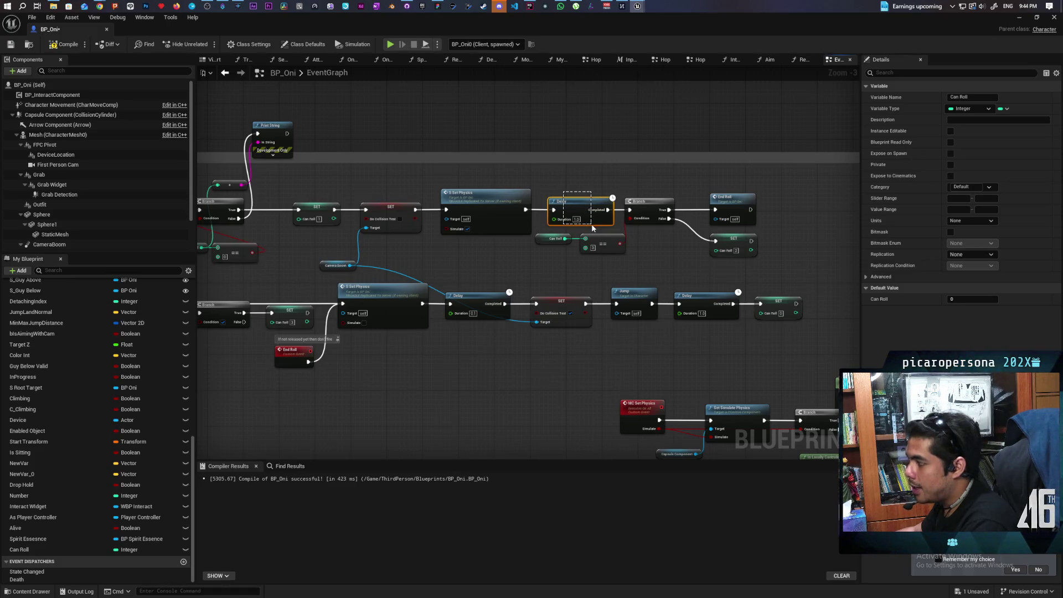
drag(550, 274, 629, 233)
drag(352, 289, 530, 266)
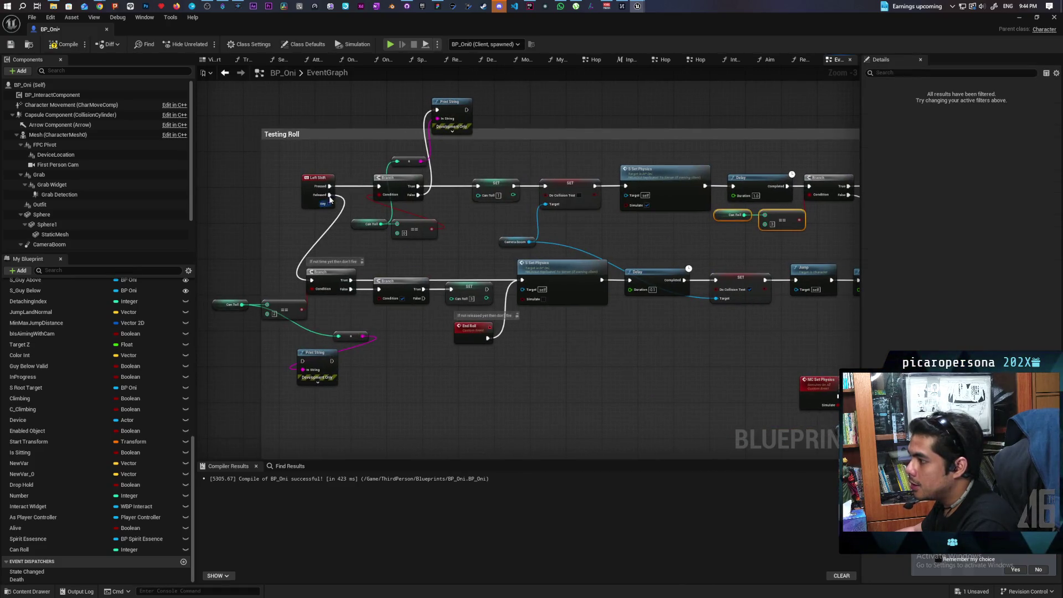
click(325, 276)
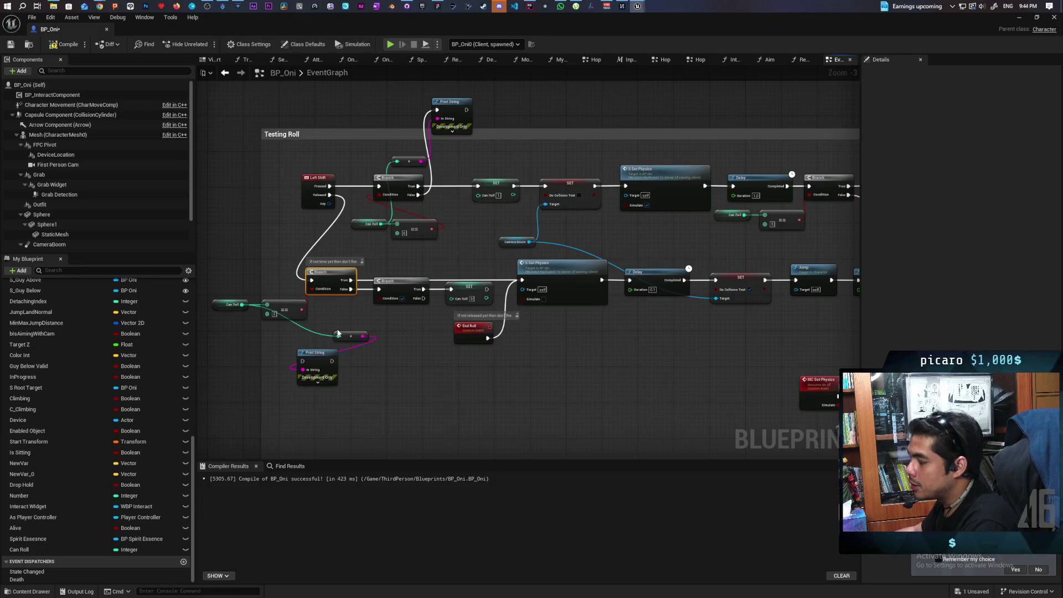
drag(712, 245, 659, 233)
drag(672, 188, 687, 206)
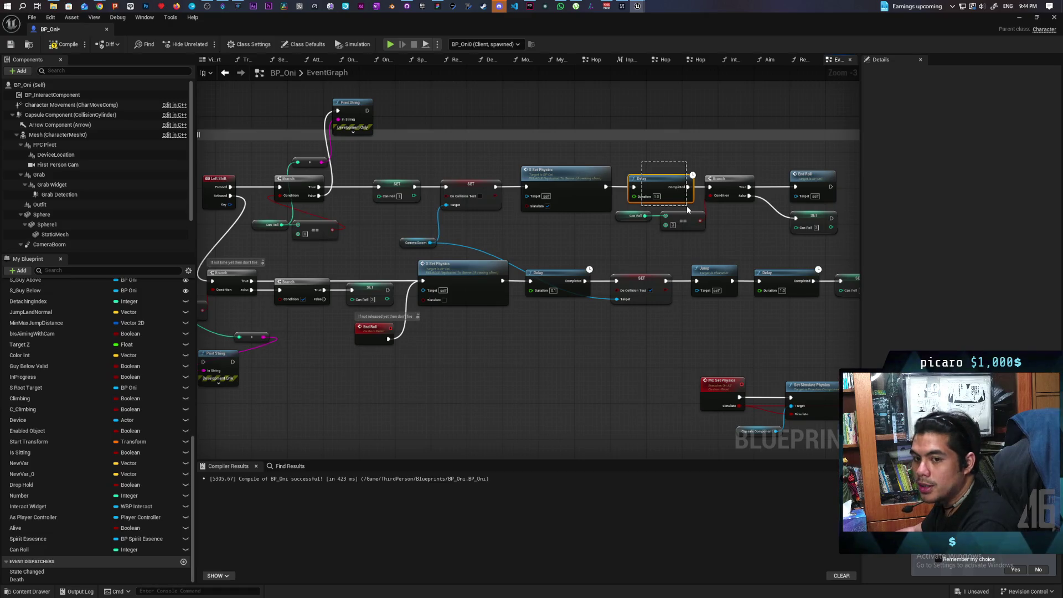
drag(519, 260, 621, 244)
drag(549, 268, 377, 224)
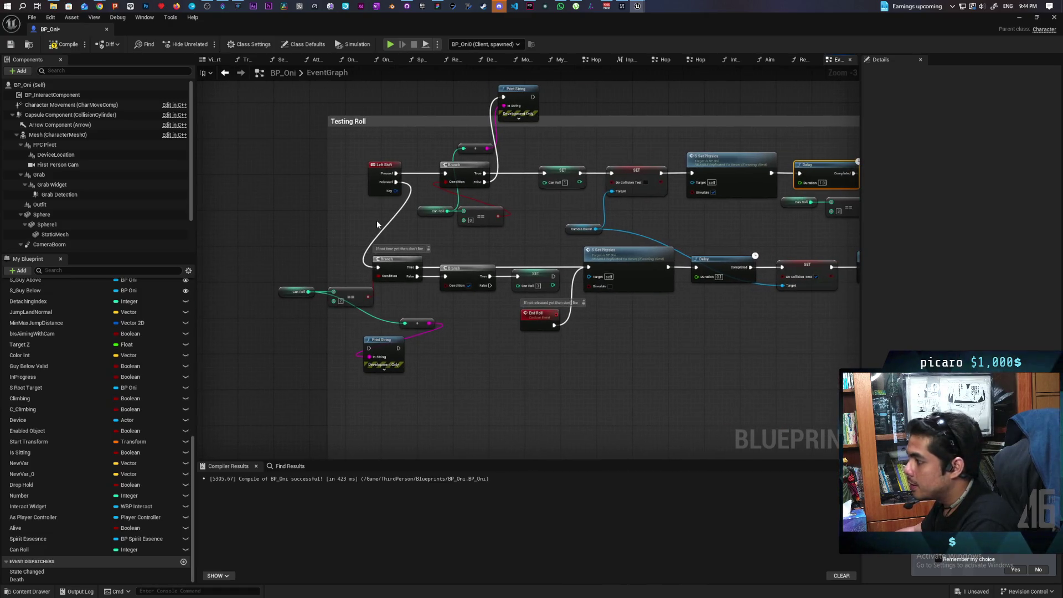
click(530, 276)
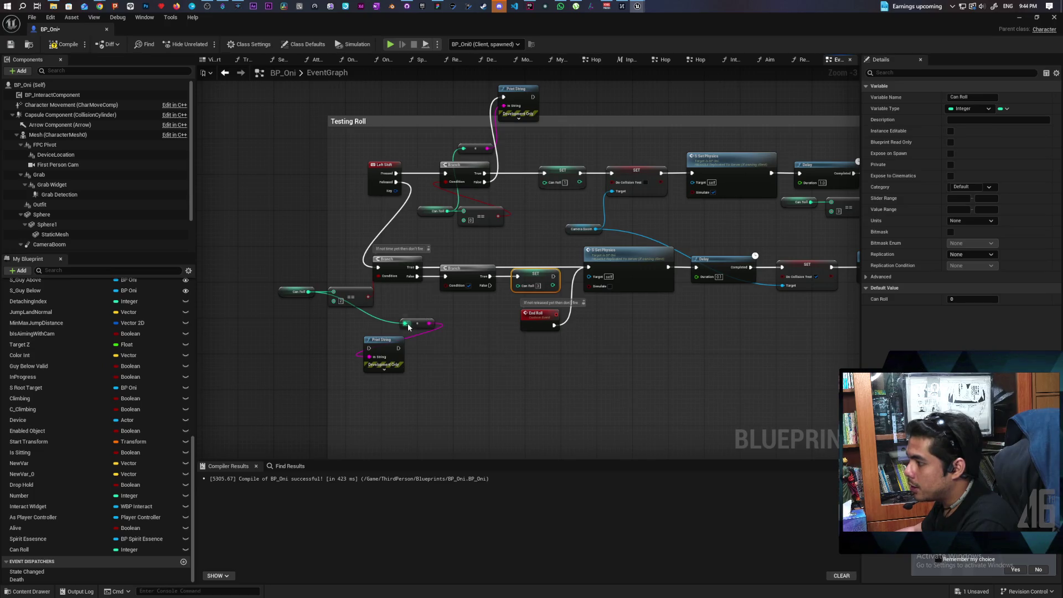
click(402, 340)
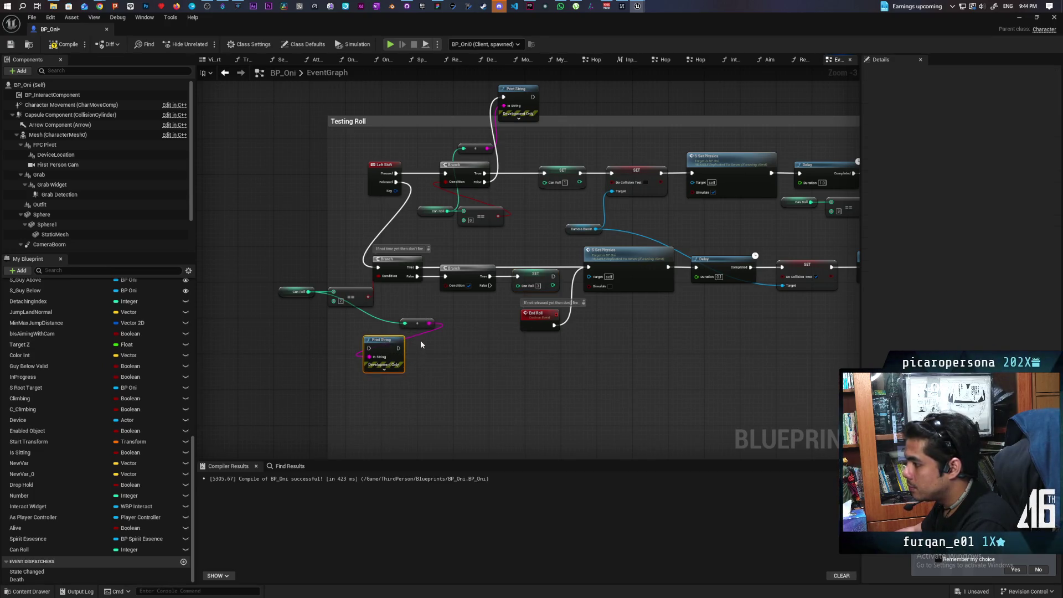
mouse_move(417, 327)
mouse_down()
mouse_move(380, 327)
mouse_move(388, 390)
mouse_up()
Drive the roll Branch condition with an integer == node checking Can Roll equals 1.
drag(309, 294, 410, 314)
text(==)
key(Return)
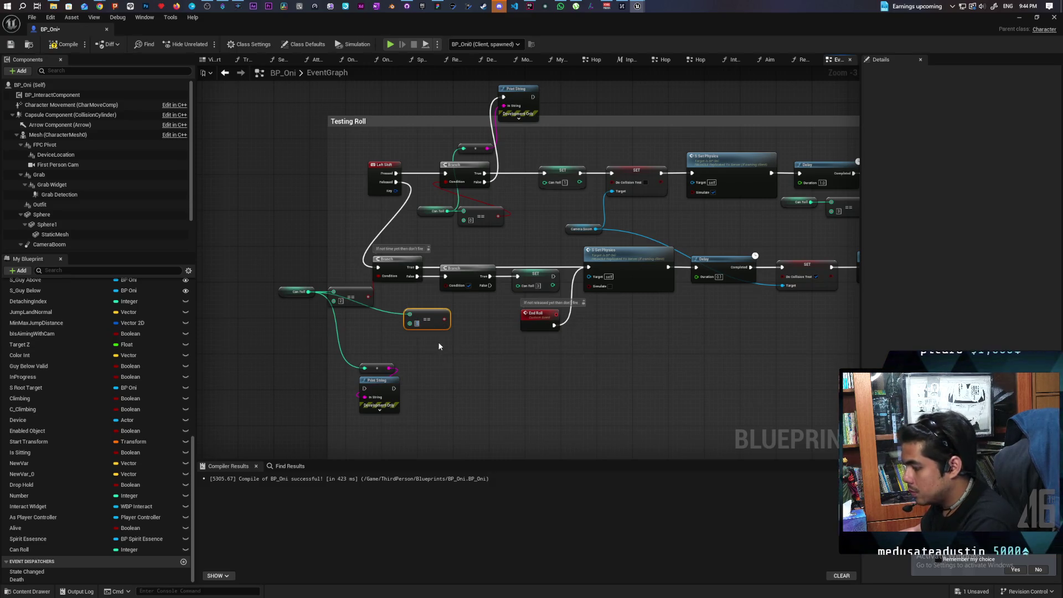
text(1)
mouse_move(445, 319)
mouse_down()
mouse_move(460, 317)
mouse_move(445, 285)
mouse_move(415, 299)
mouse_up()
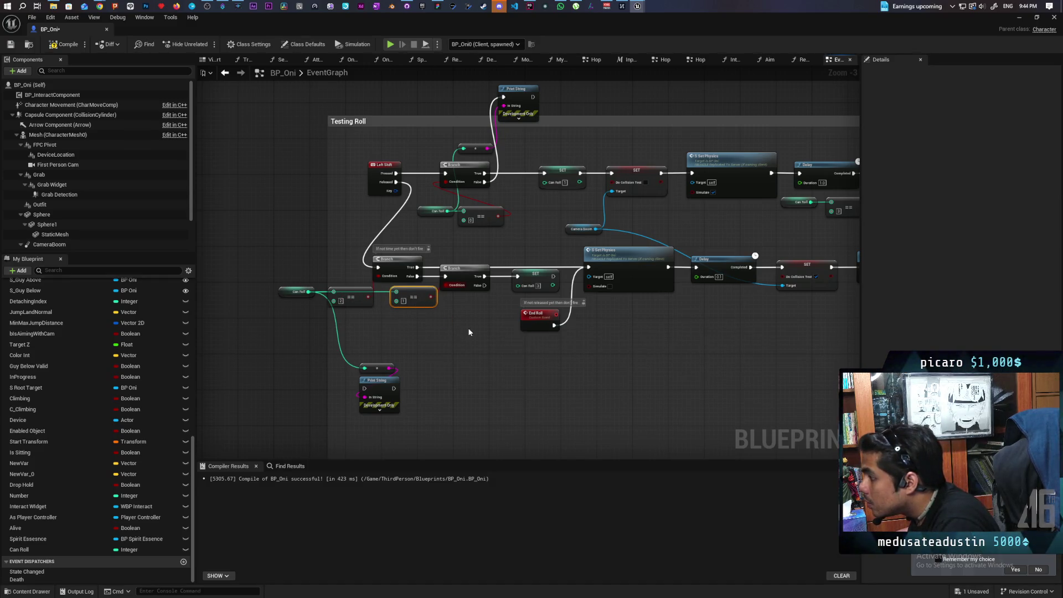
Run Print String from the Branch False output and launch a two-client play session.
mouse_move(485, 285)
mouse_down()
mouse_move(503, 299)
mouse_move(365, 389)
mouse_up()
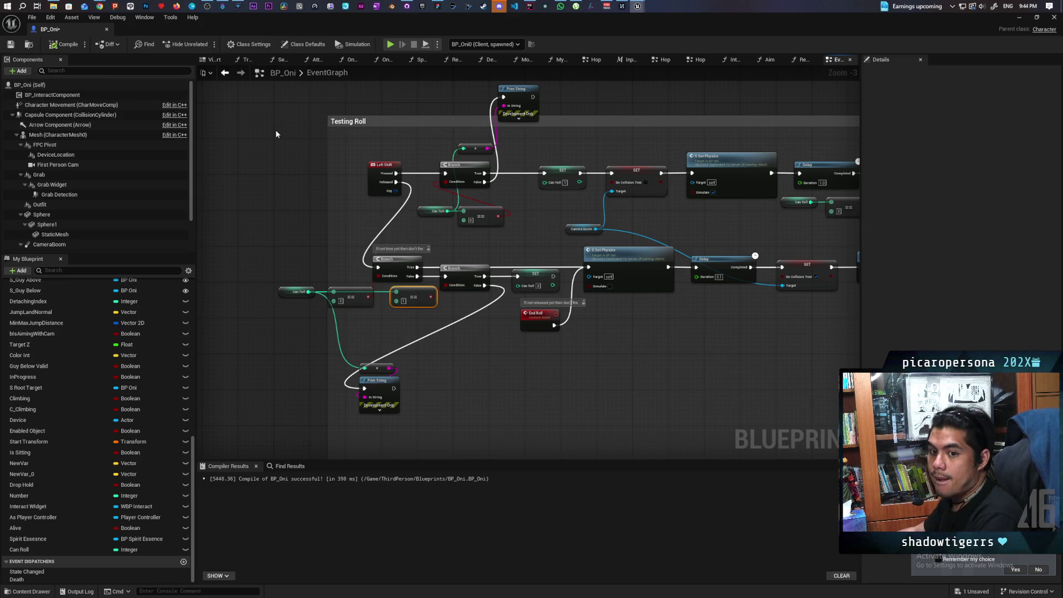
mouse_move(233, 26)
mouse_down()
mouse_move(626, 30)
mouse_move(683, 49)
mouse_move(574, 55)
mouse_up()
key(alt+p)
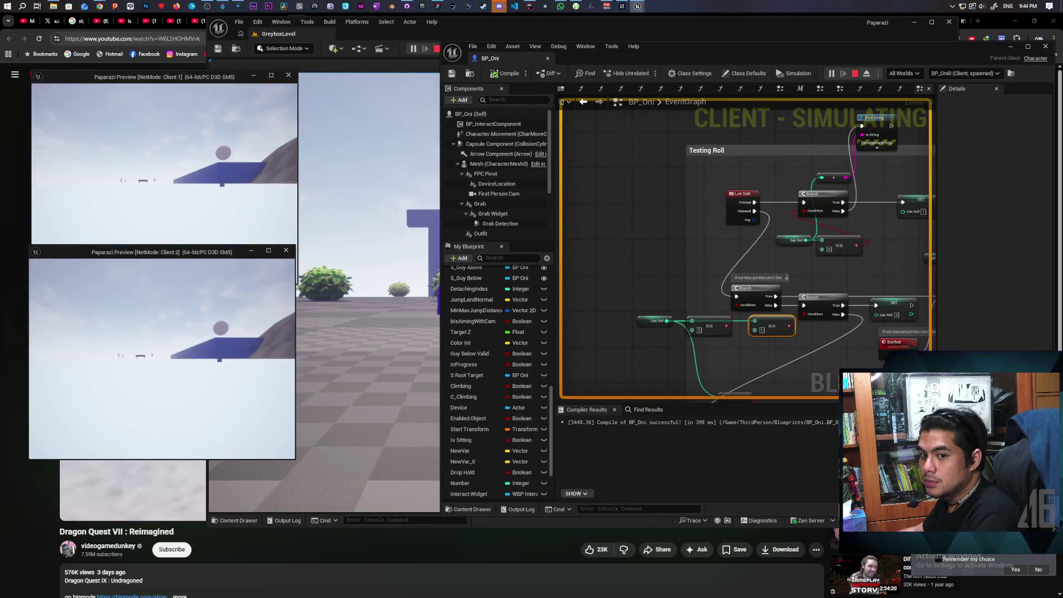
key(alt+Tab)
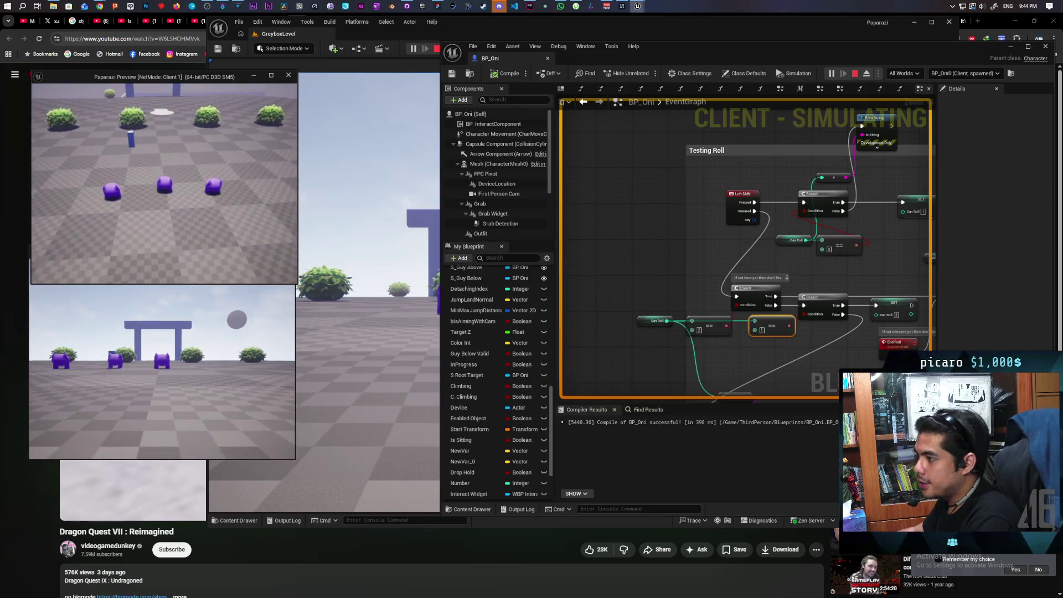
key(w)
key(shift)
key(shift)
key(shift)
key(shift)
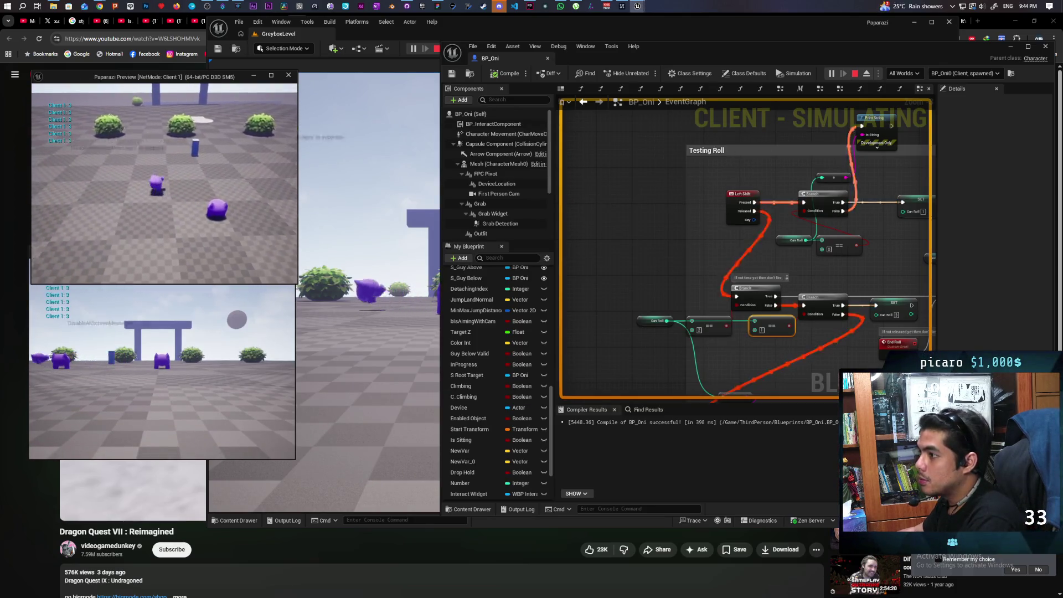
key(shift)
key(shift)
key(shift)
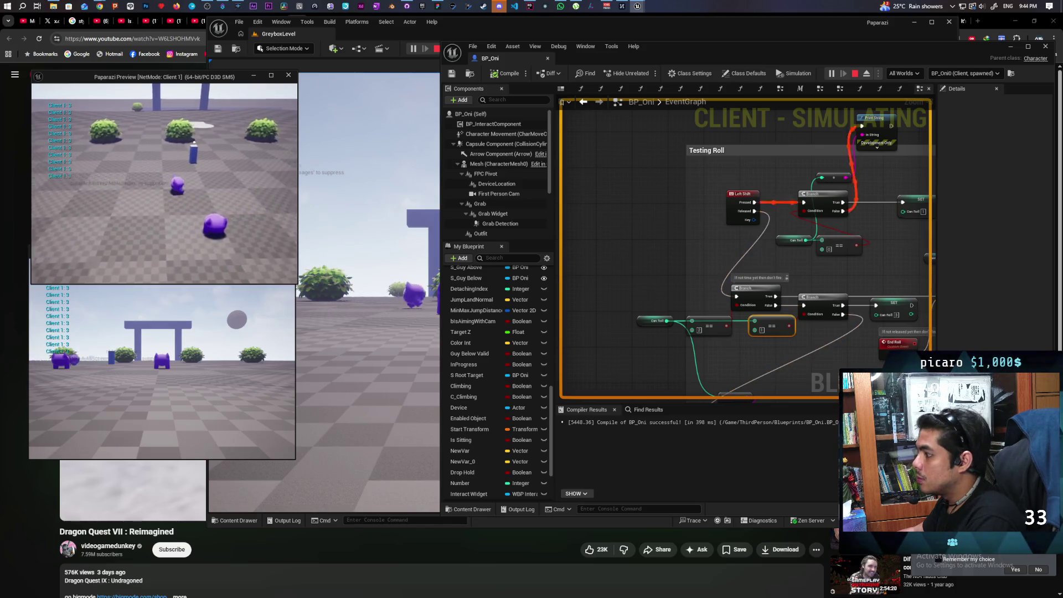
key(shift)
key(shift)
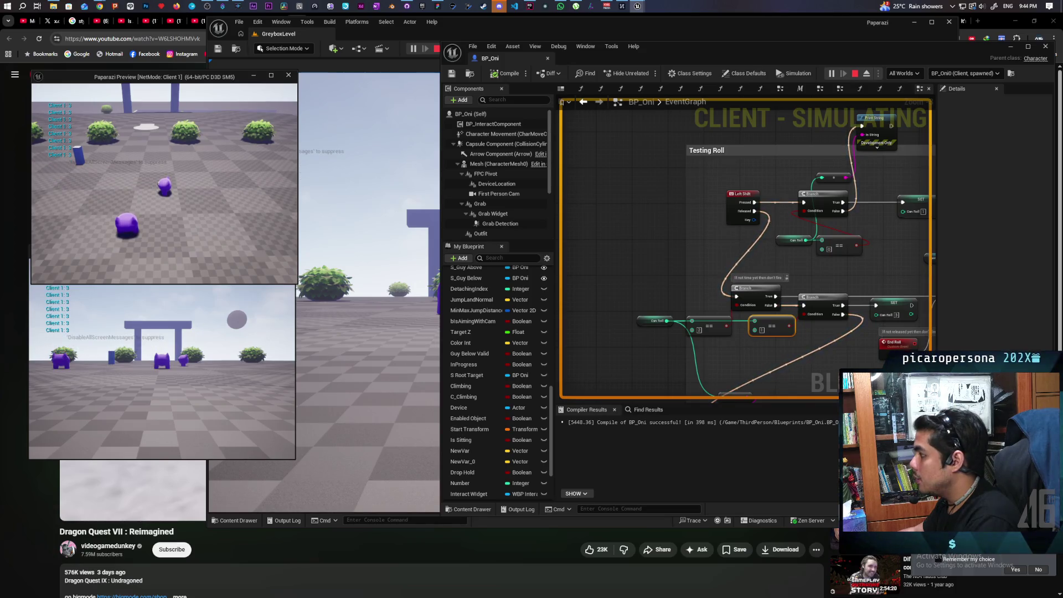
key(shift)
key(shift)
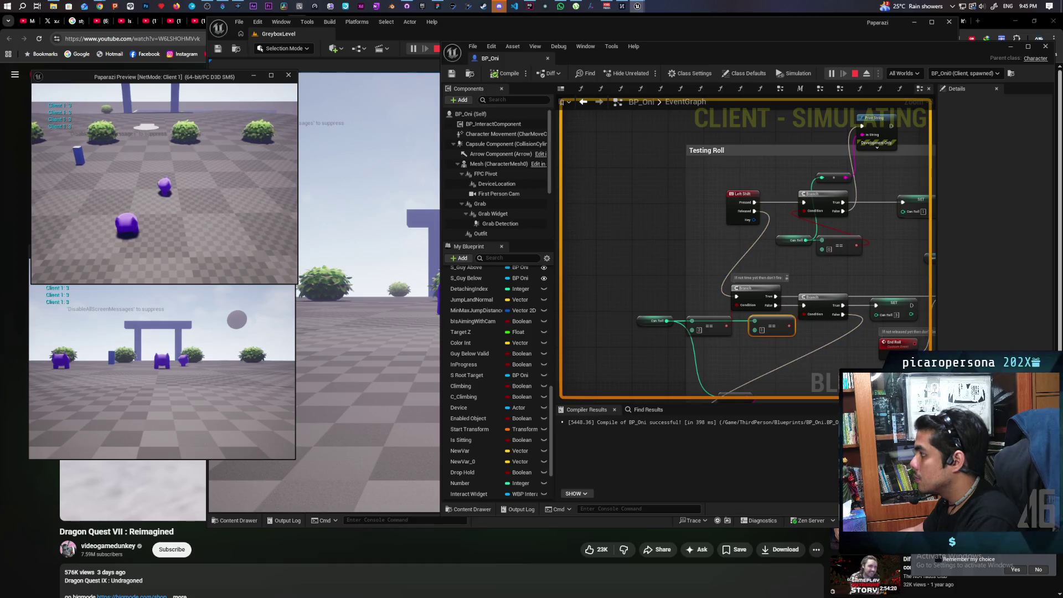
key(shift)
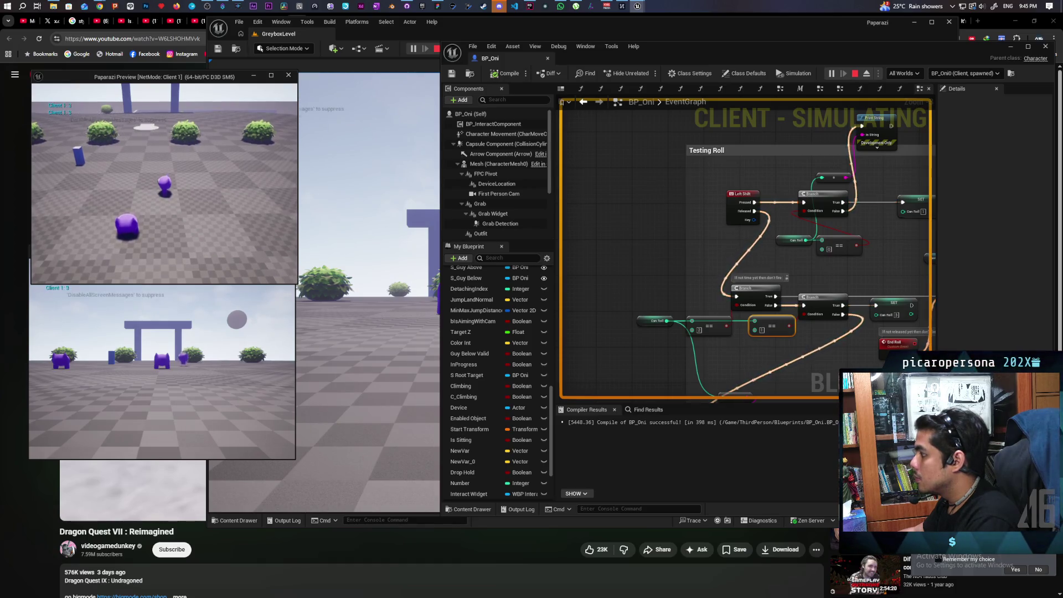
key(shift)
key(shift)
key(shift)
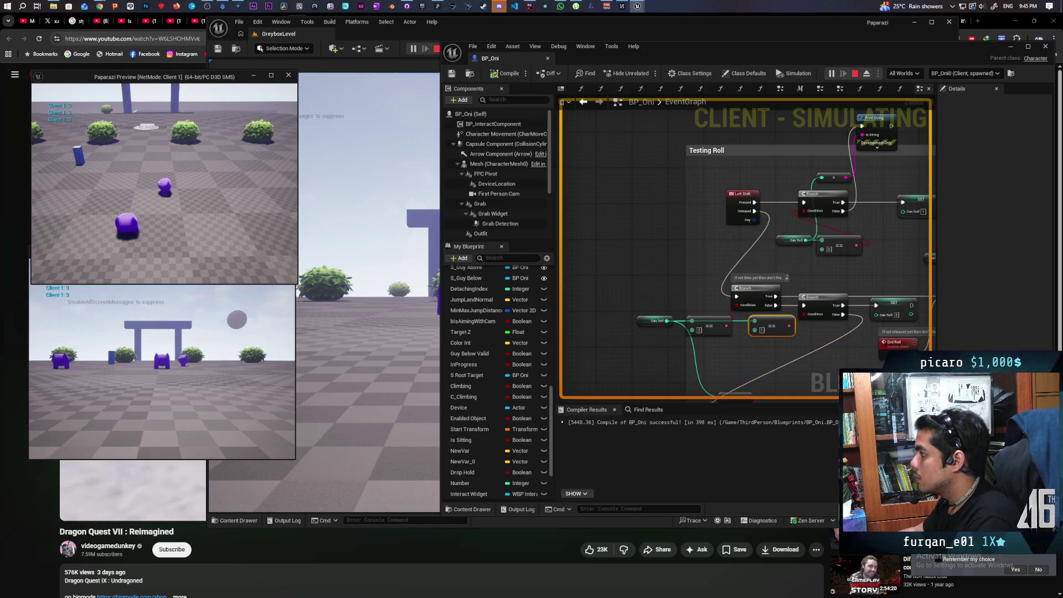
key(shift)
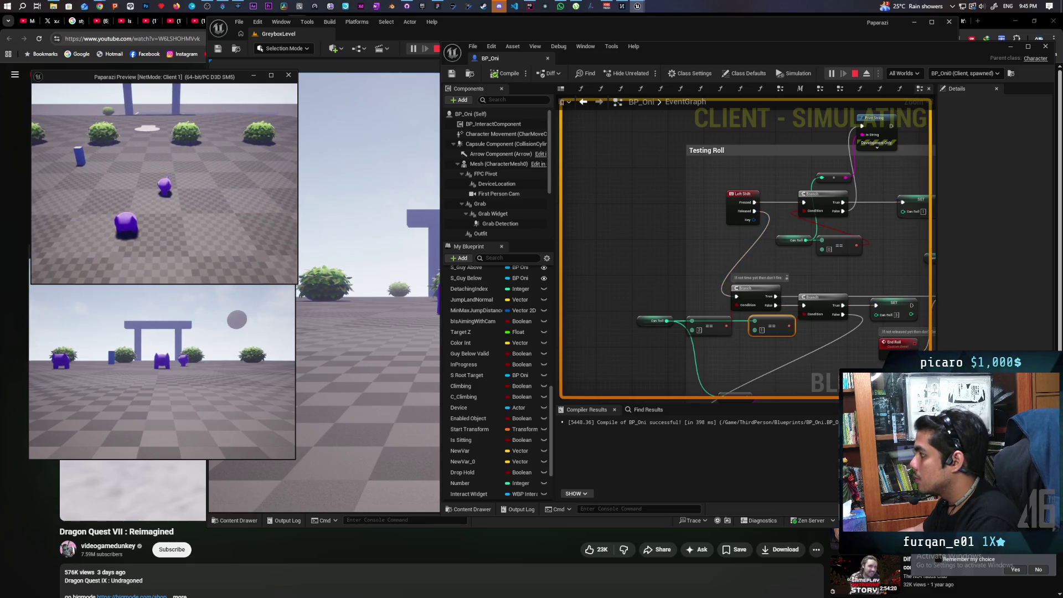
key(shift)
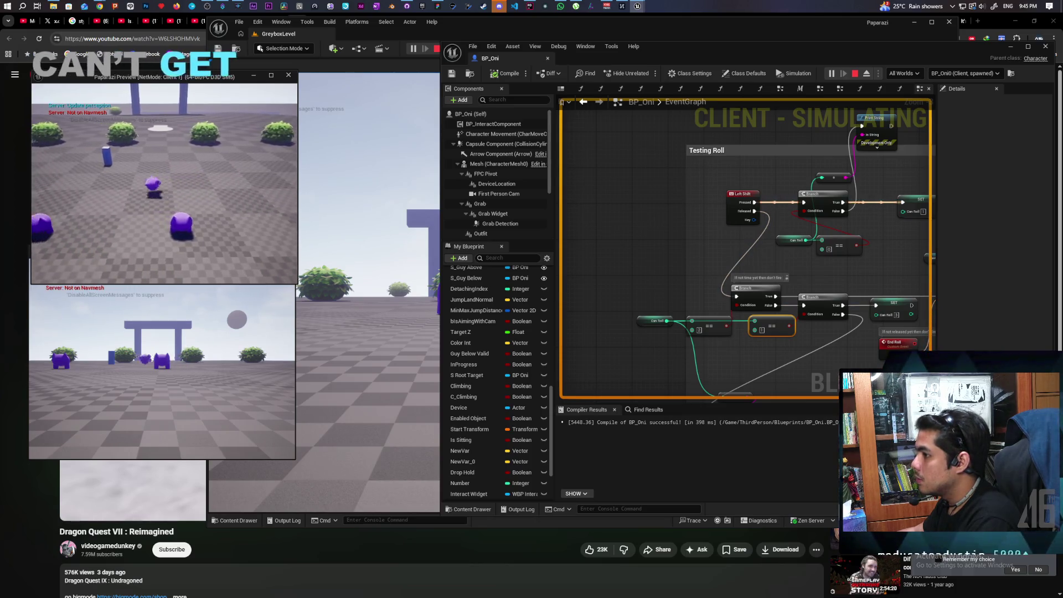
key(shift)
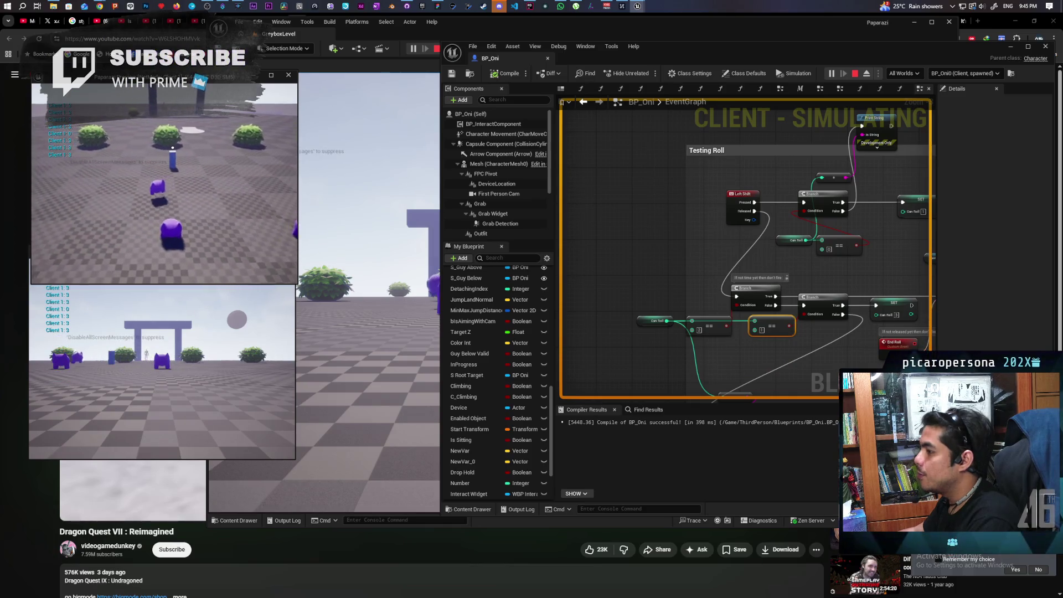
key(Escape)
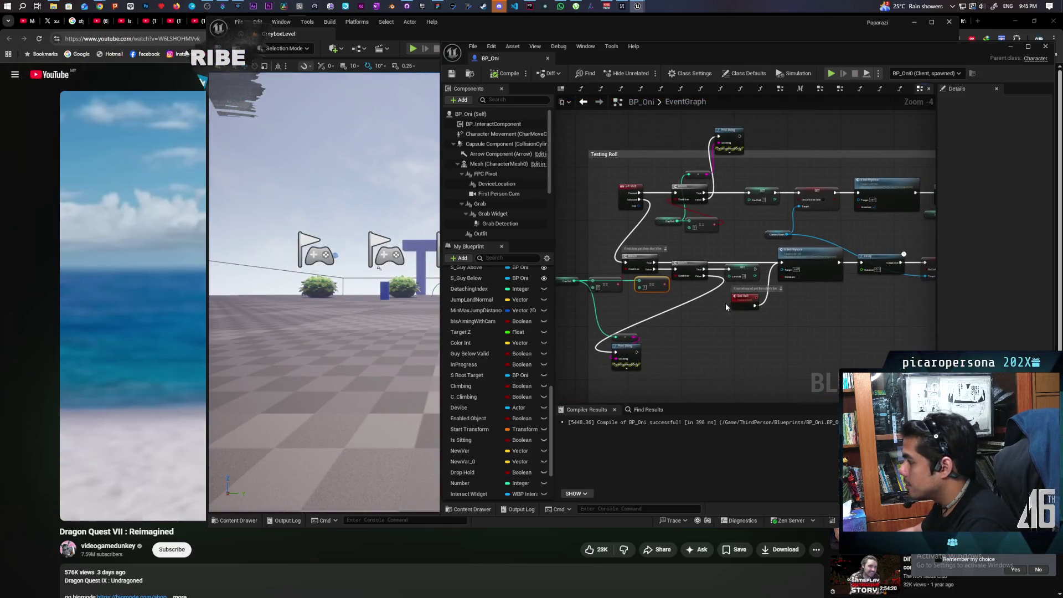
Delete the Print String node and its knot beside the == node.
scroll(727, 307, up, 2)
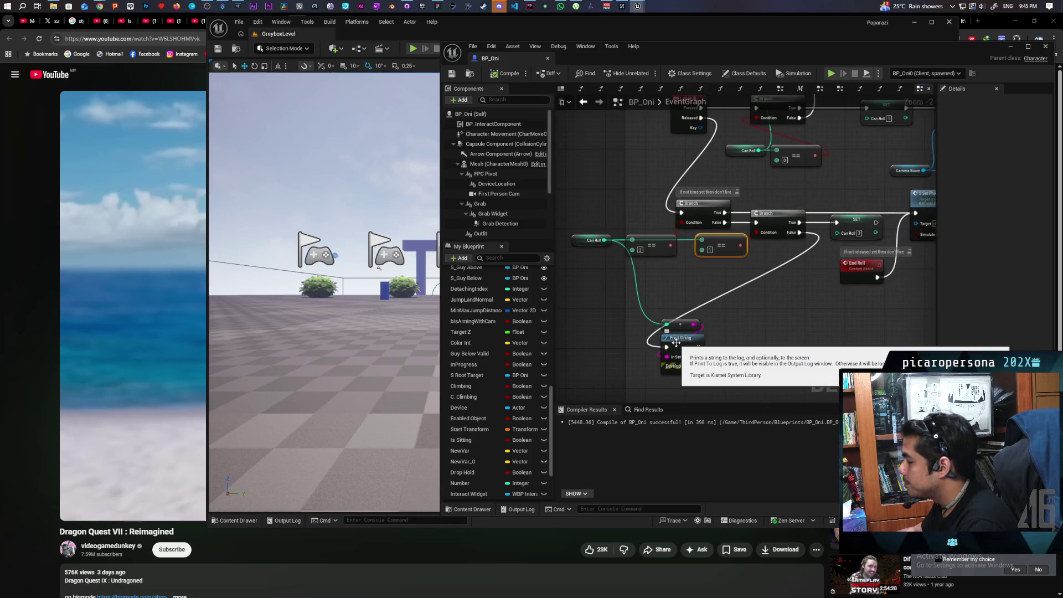
mouse_move(676, 343)
mouse_down()
mouse_move(749, 326)
mouse_move(777, 276)
mouse_move(785, 293)
mouse_move(794, 287)
mouse_move(689, 317)
mouse_move(700, 309)
mouse_move(815, 338)
mouse_up()
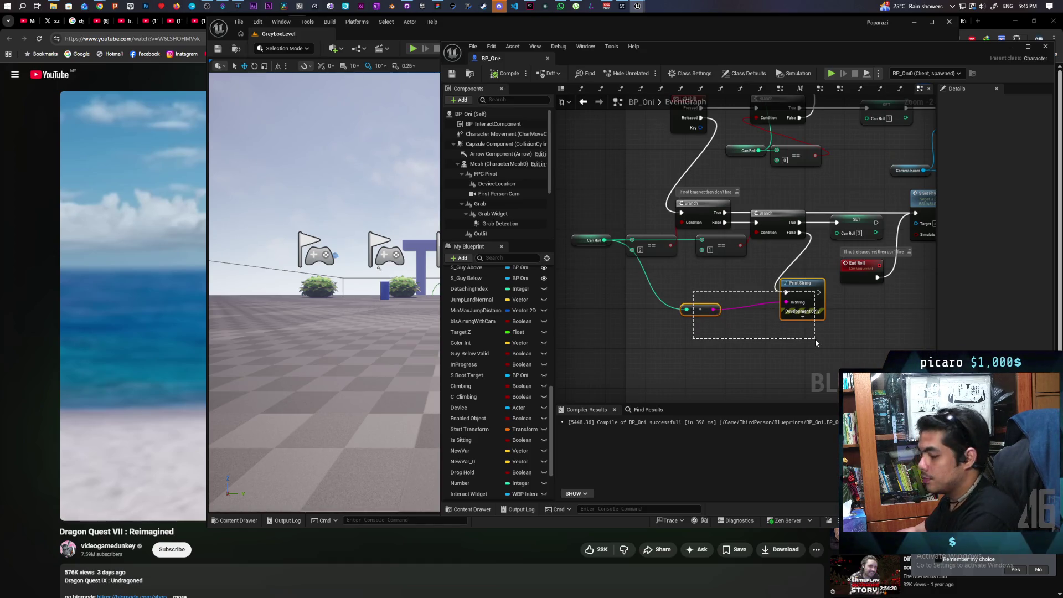
mouse_move(803, 299)
mouse_down()
mouse_move(737, 238)
mouse_move(670, 141)
mouse_up()
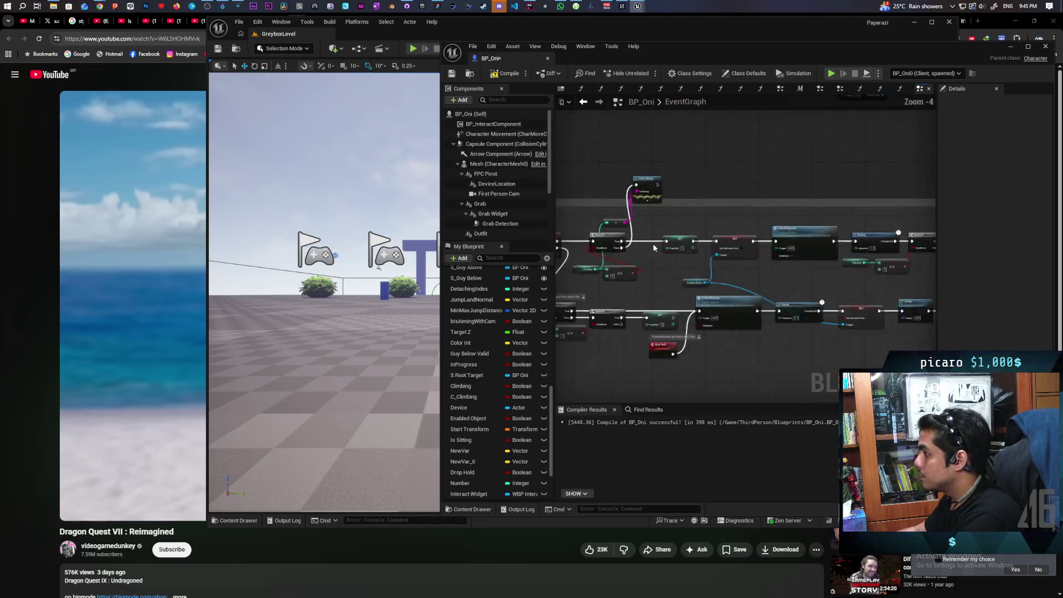
scroll(671, 141, down, 1)
key(Delete)
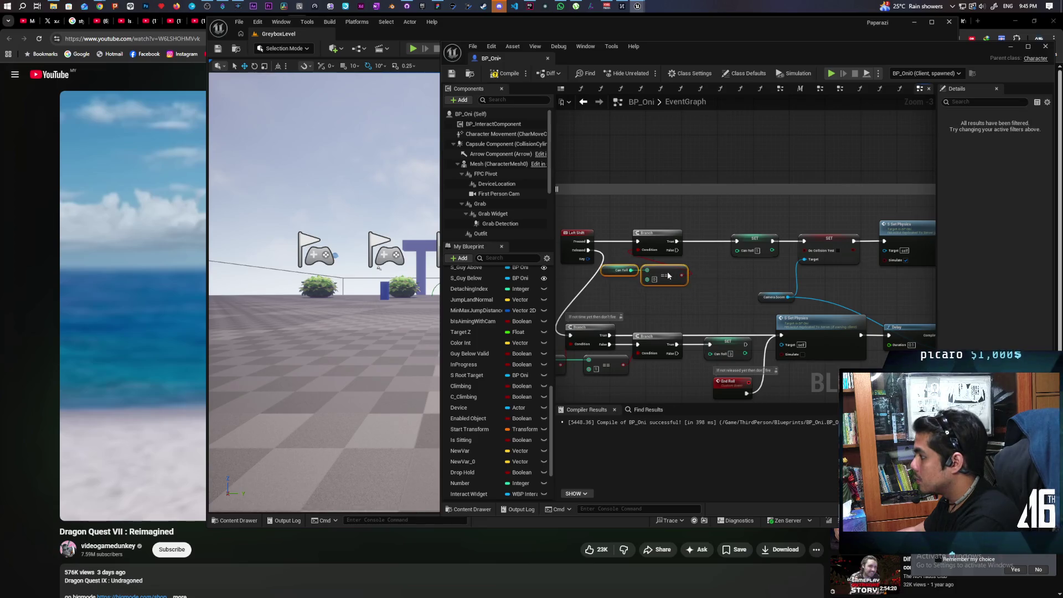
Widen the Testing Roll comment box to enclose the roll nodes.
drag(645, 300, 512, 301)
scroll(512, 300, down, 1)
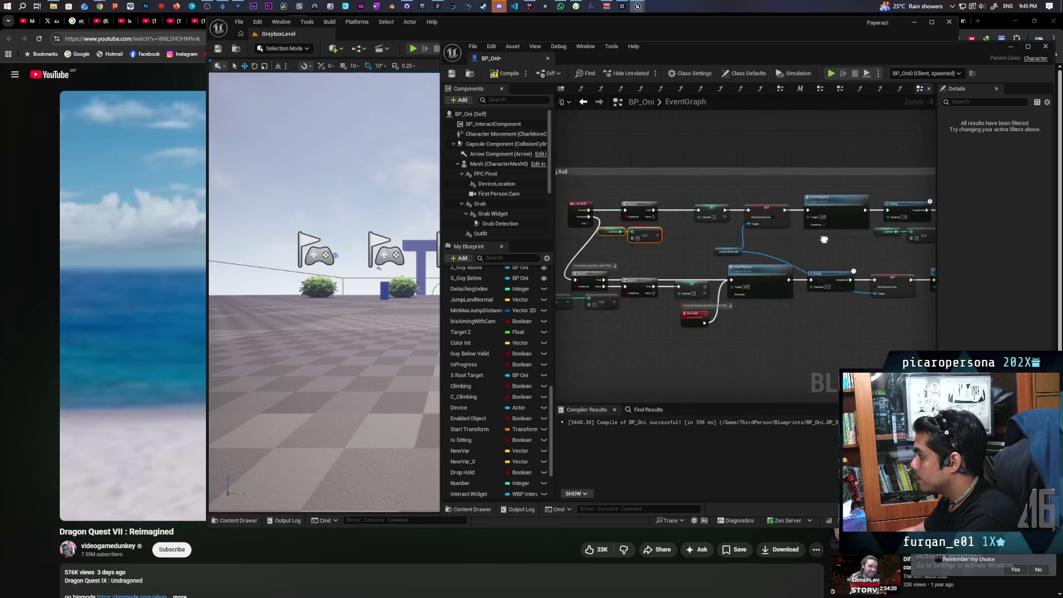
scroll(751, 237, down, 2)
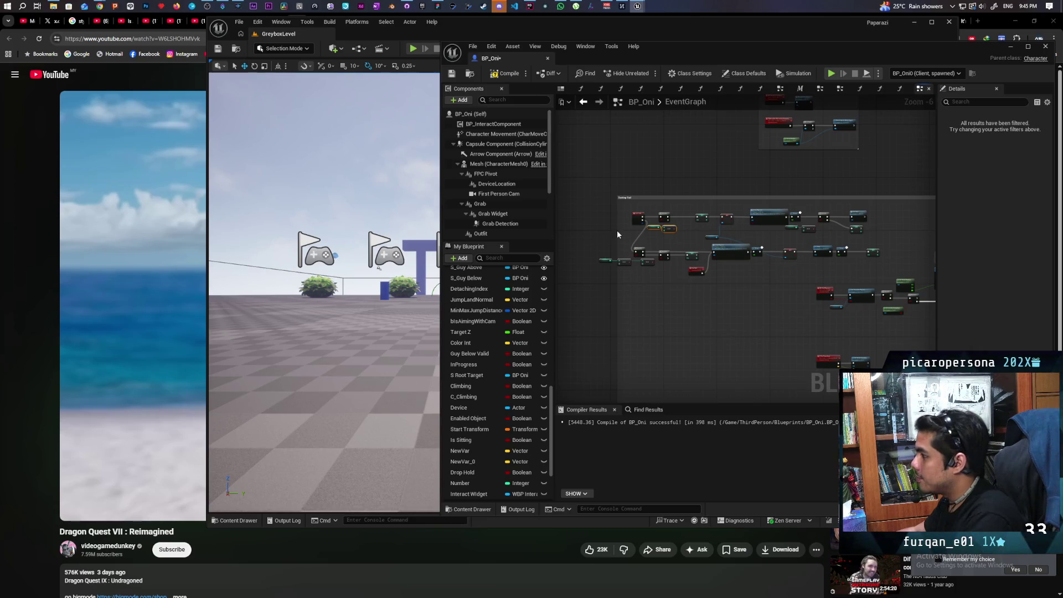
drag(619, 231, 590, 223)
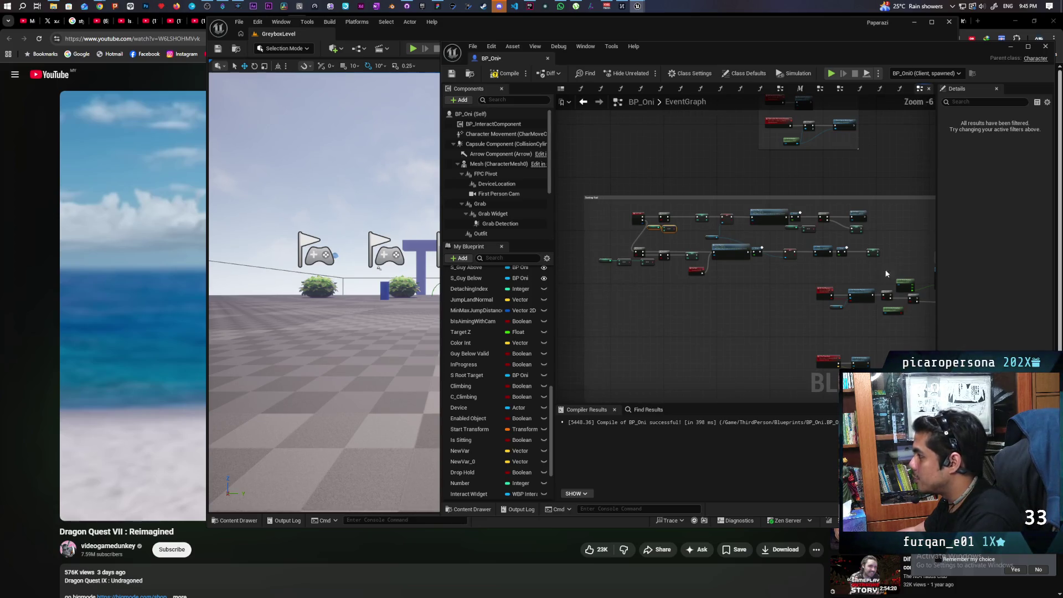
scroll(887, 274, up, 3)
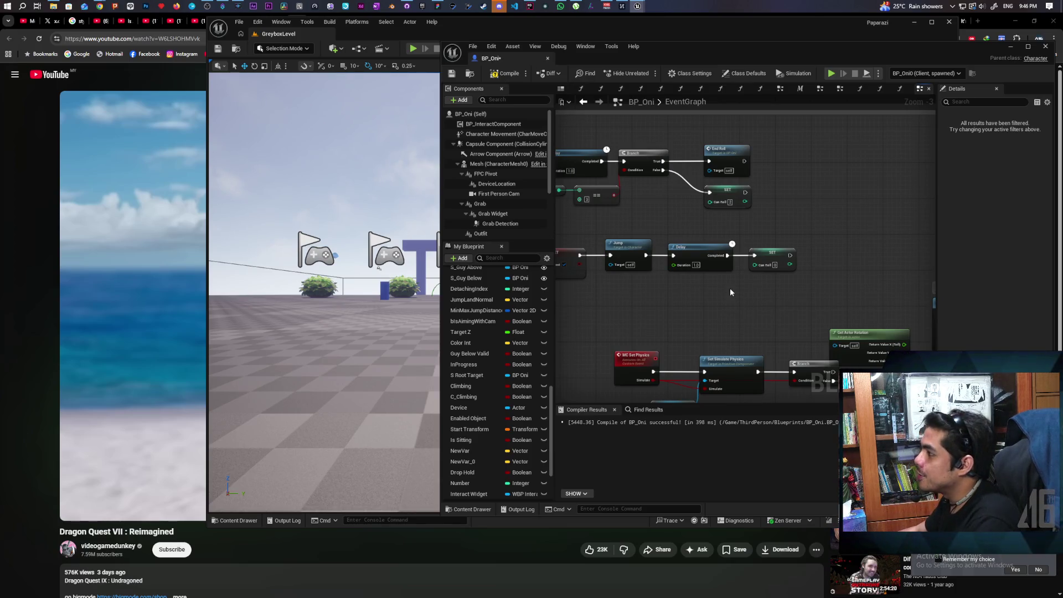
Compile and save BP_Oni, then select a group of nodes in the graph.
click(508, 74)
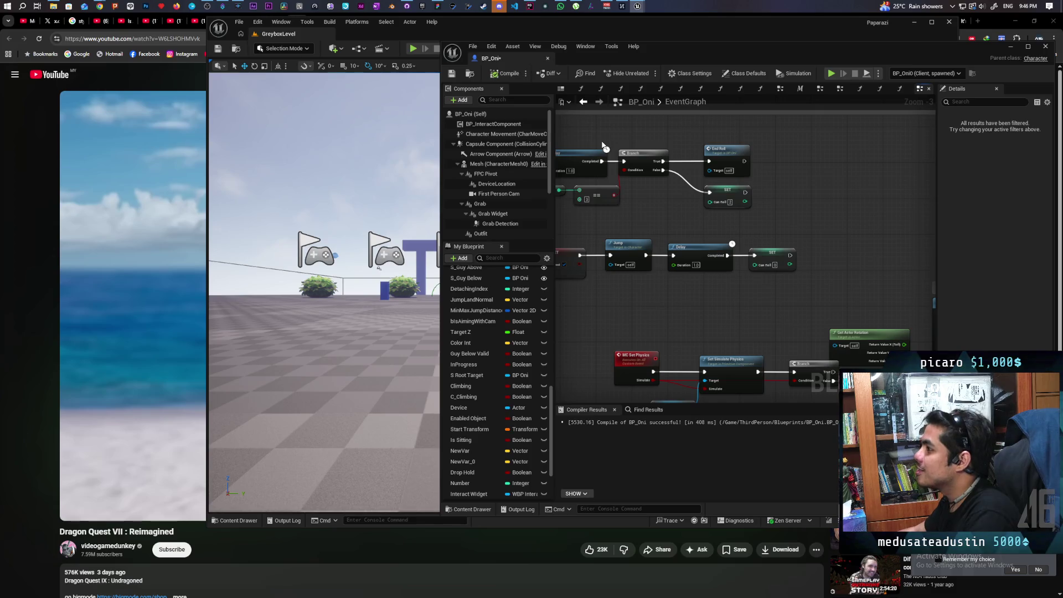
key(ctrl+s)
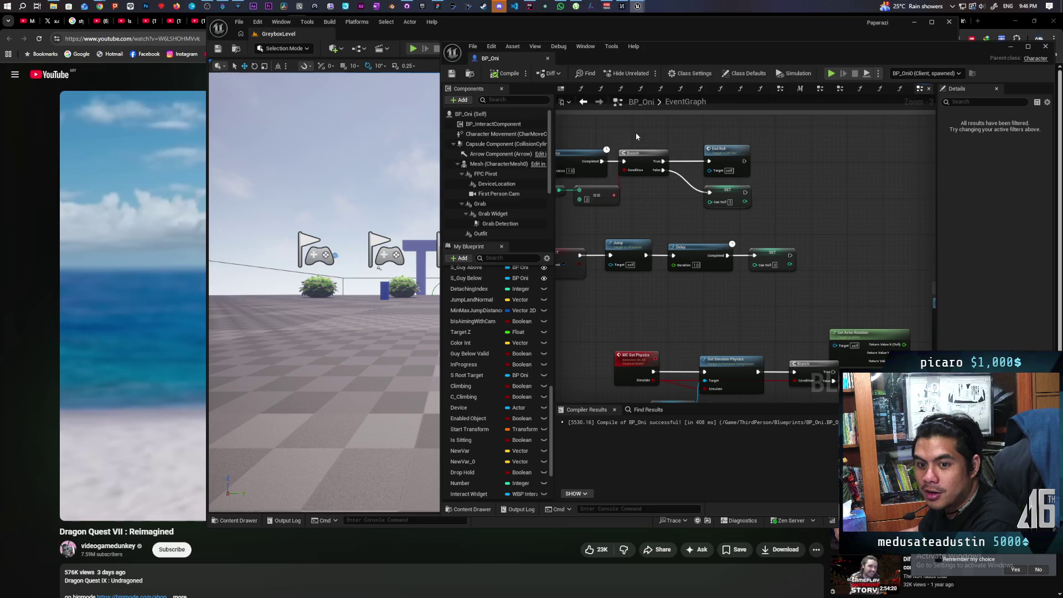
scroll(697, 227, down, 1)
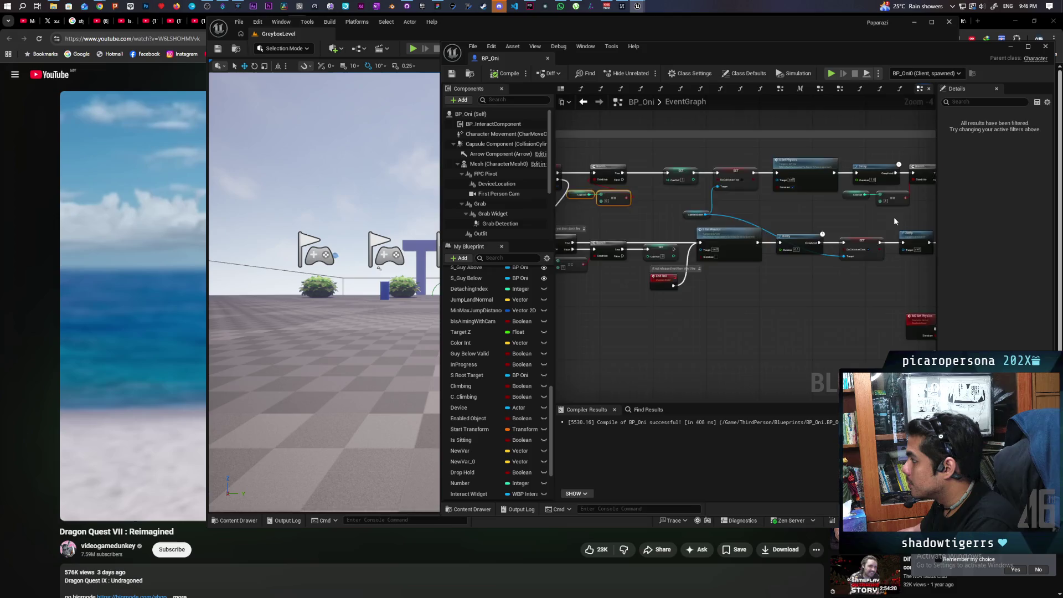
scroll(875, 216, down, 1)
drag(866, 211, 898, 203)
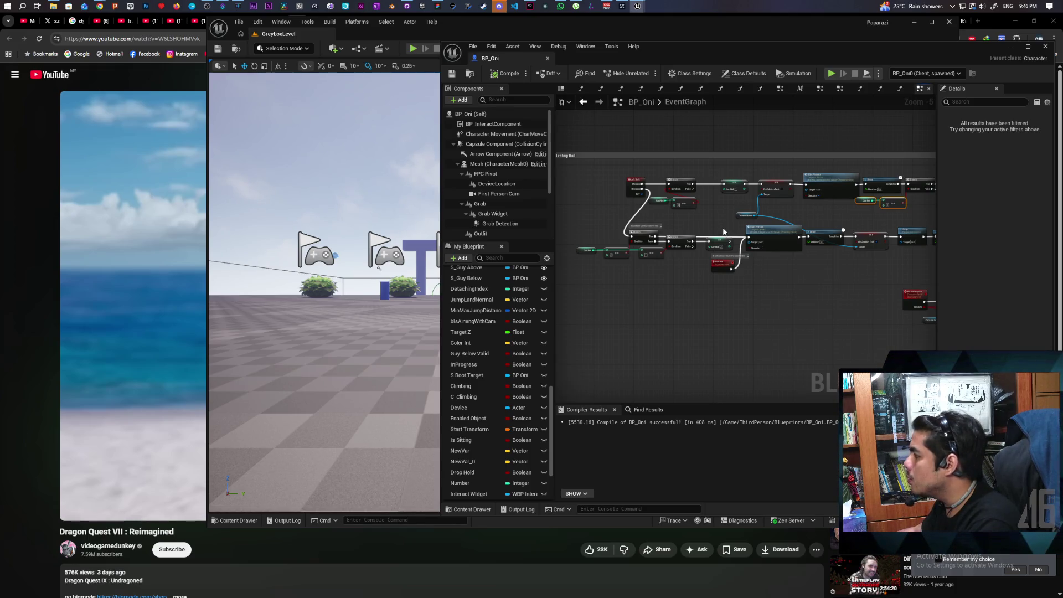
scroll(595, 214, up, 3)
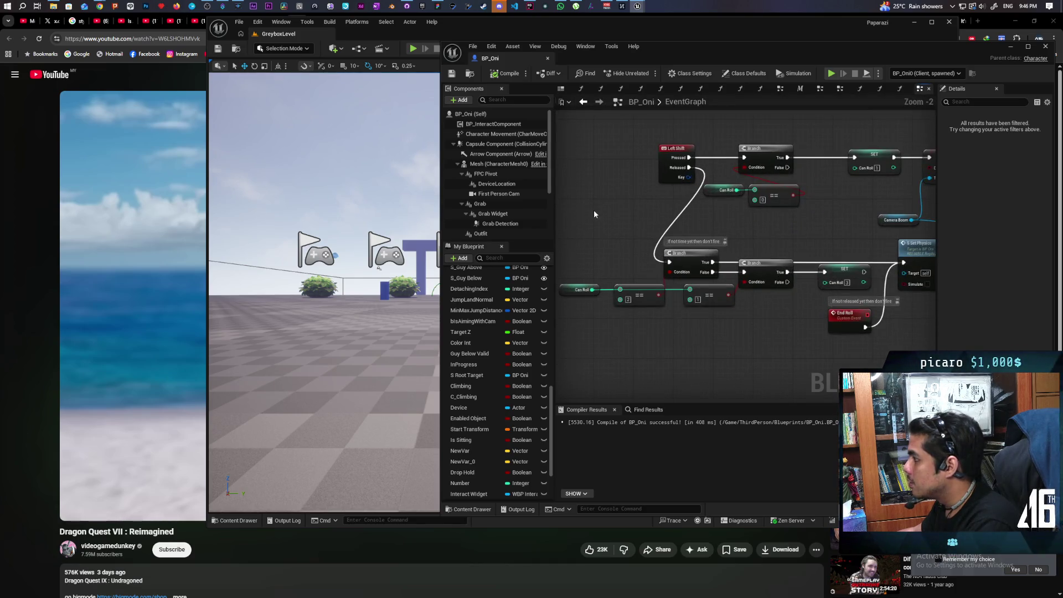
Drag the Left Shift input event further left within the Testing Roll group.
scroll(594, 215, down, 1)
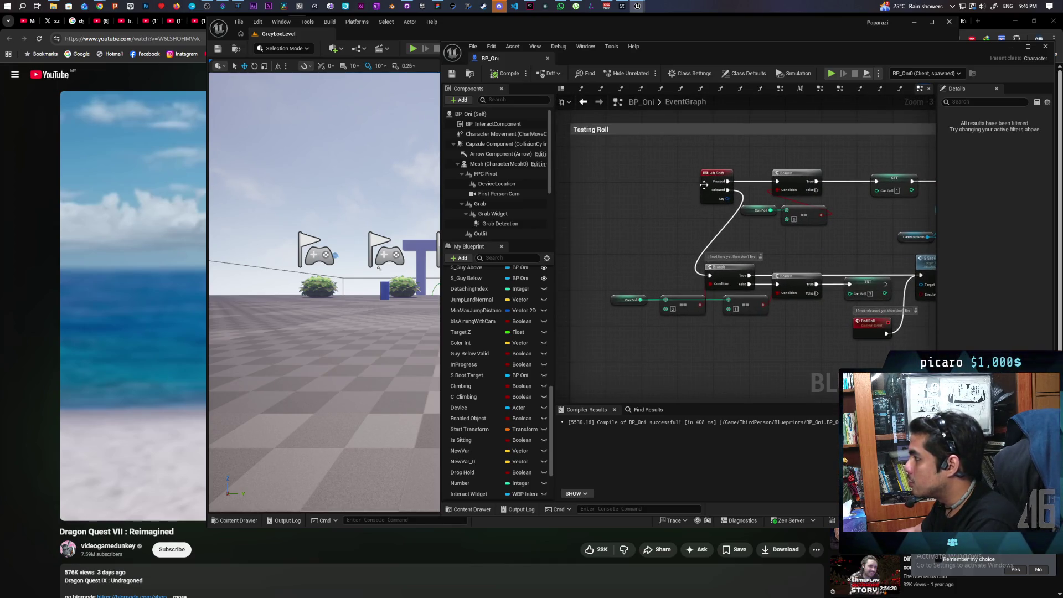
drag(704, 185, 618, 192)
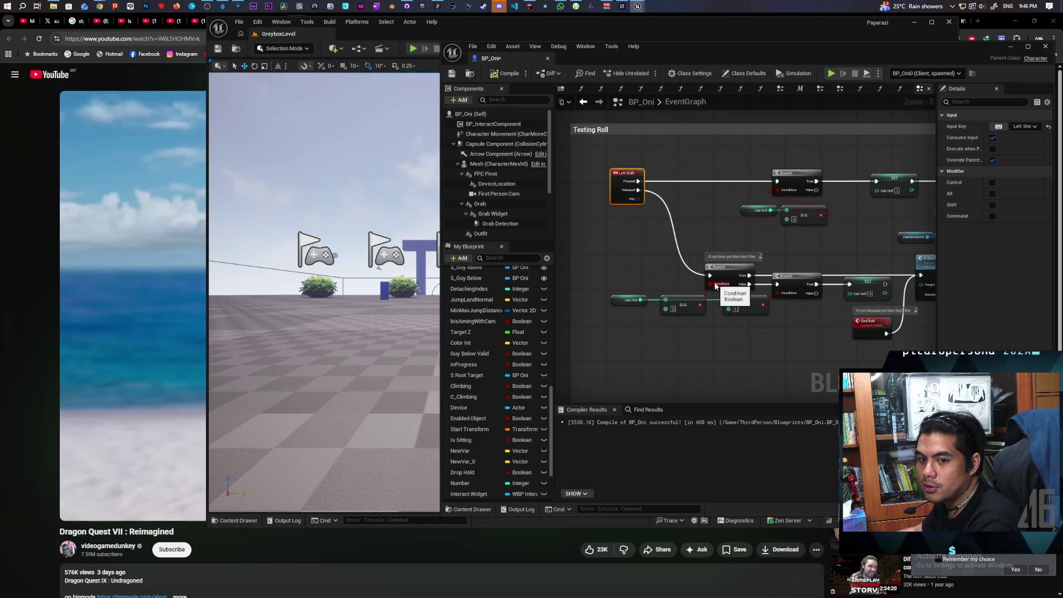
scroll(635, 249, down, 2)
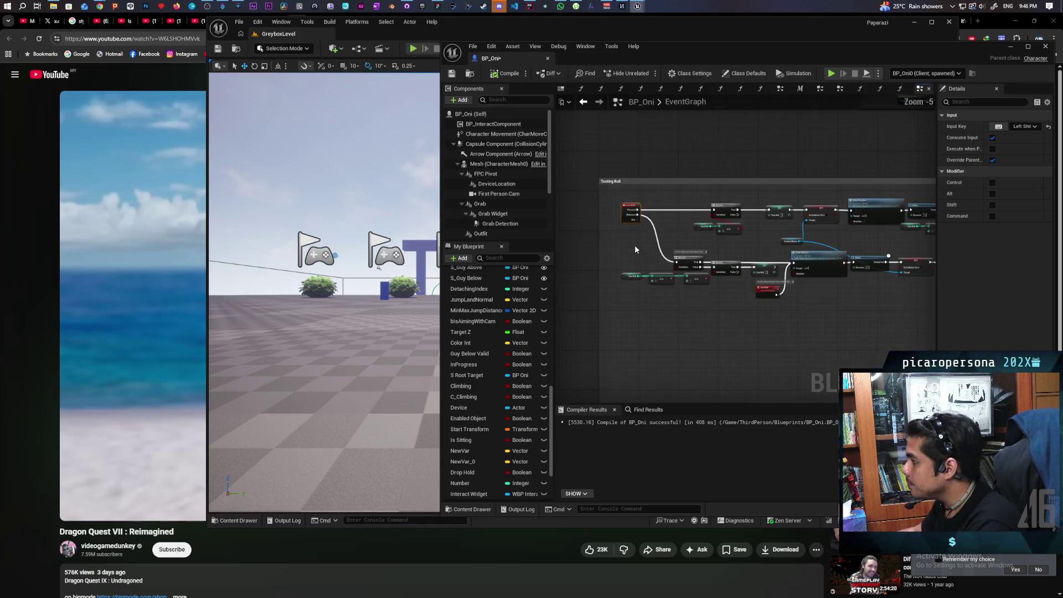
scroll(653, 260, up, 1)
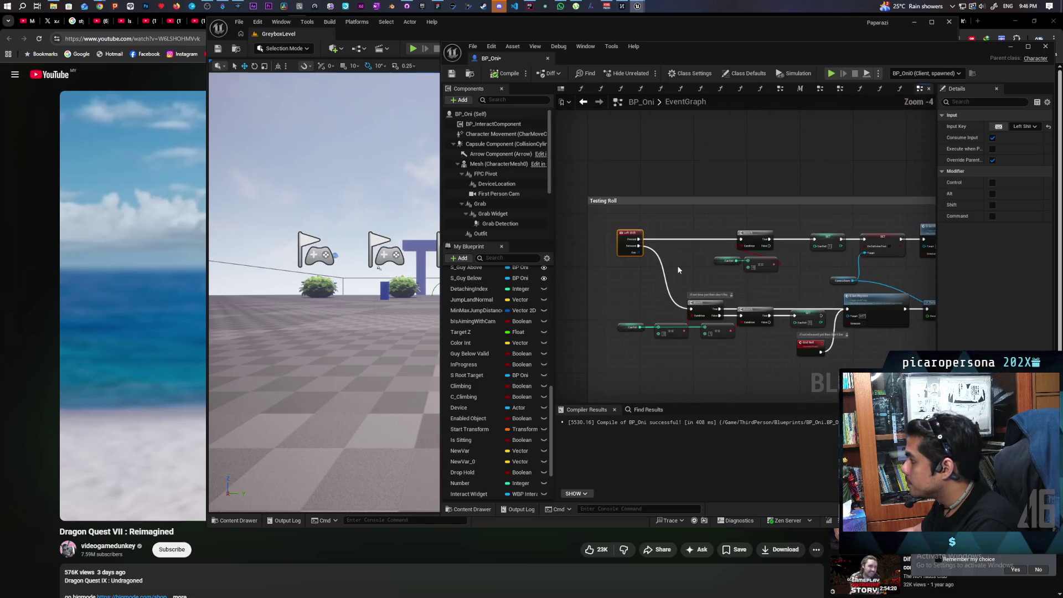
Select the CanFall, comparison and Branch nodes and shift the view so Testing Roll sits lower.
click(725, 227)
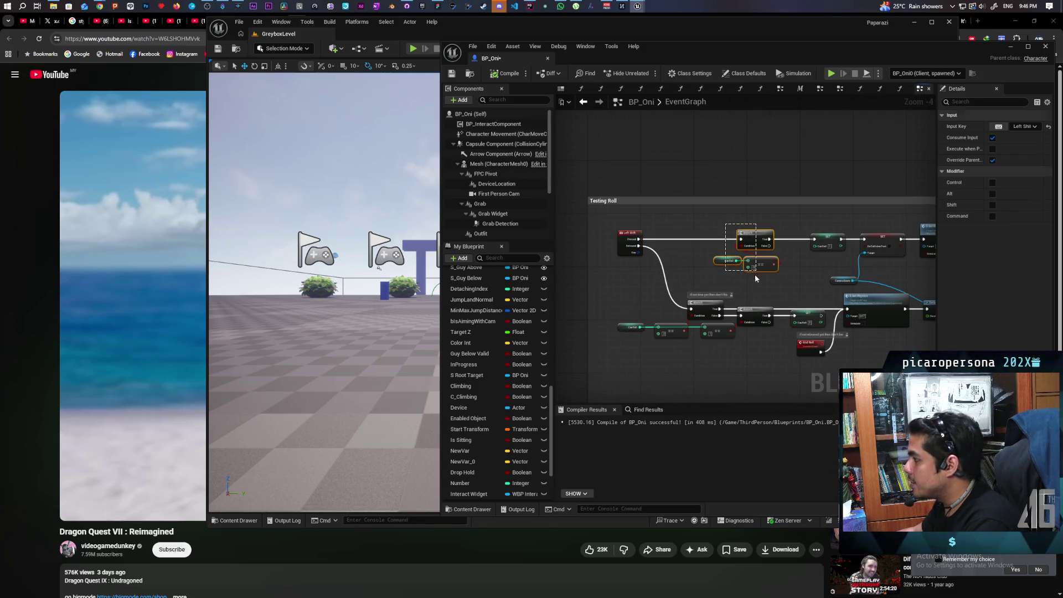
drag(702, 327, 750, 358)
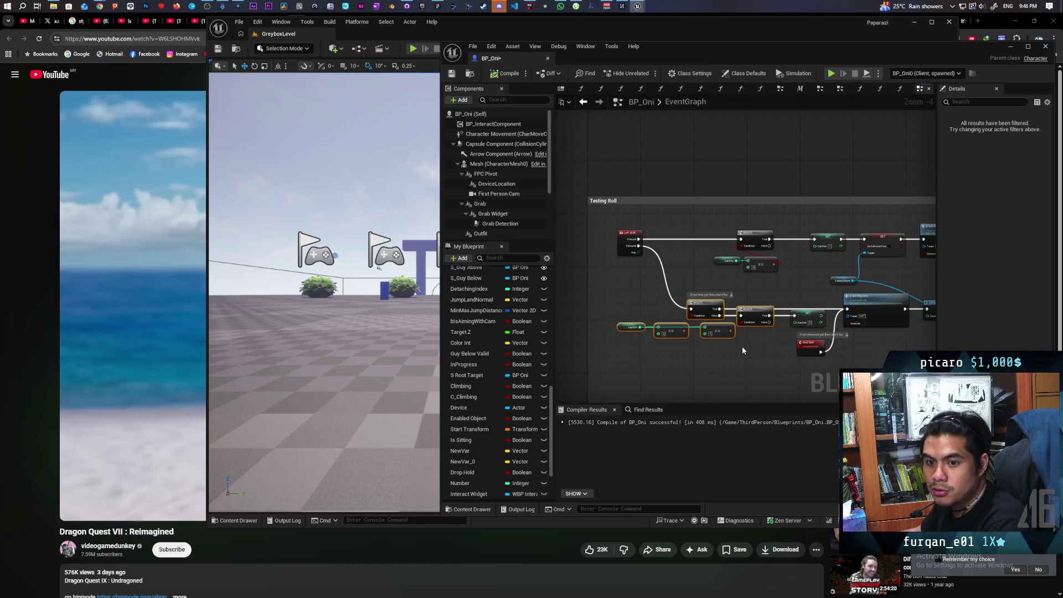
scroll(674, 326, up, 1)
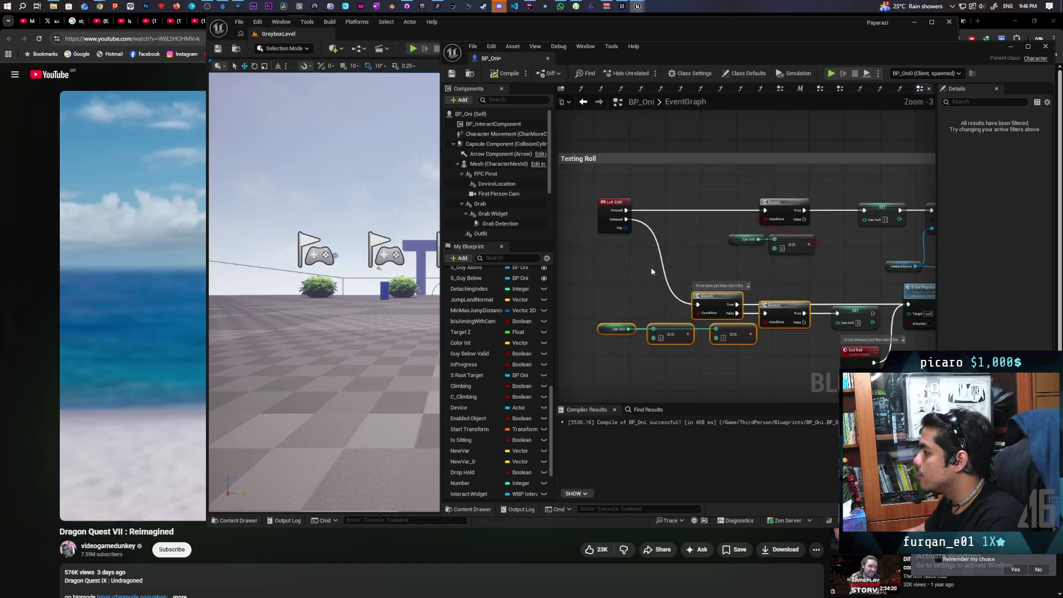
mouse_move(652, 272)
mouse_down()
mouse_move(646, 350)
mouse_move(664, 326)
mouse_up()
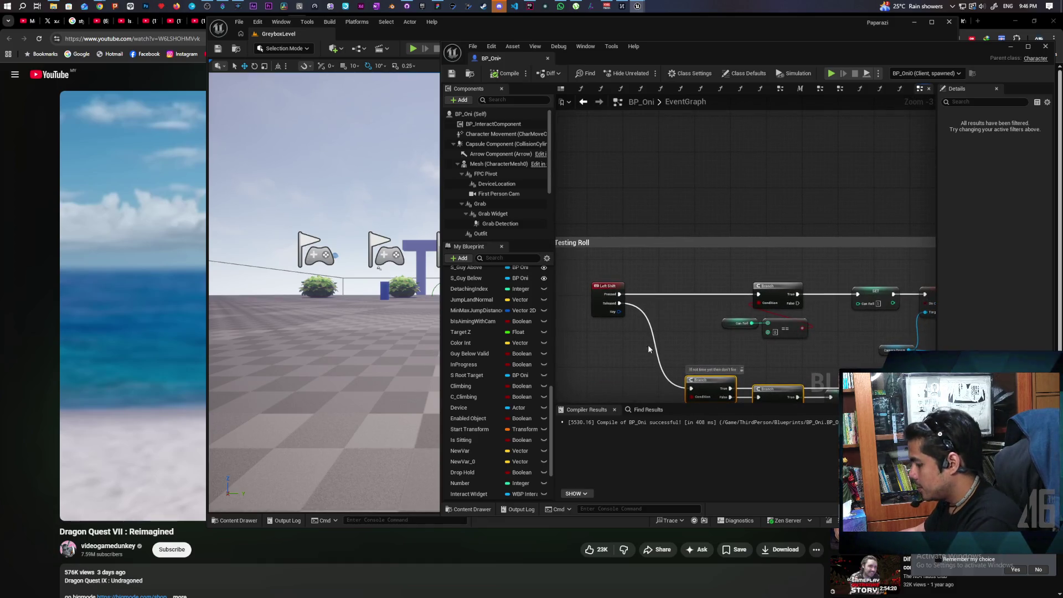
Add a Print String after Left Shift's Pressed pin with the message 'left shift'.
key(ctrl+v)
drag(620, 294, 660, 284)
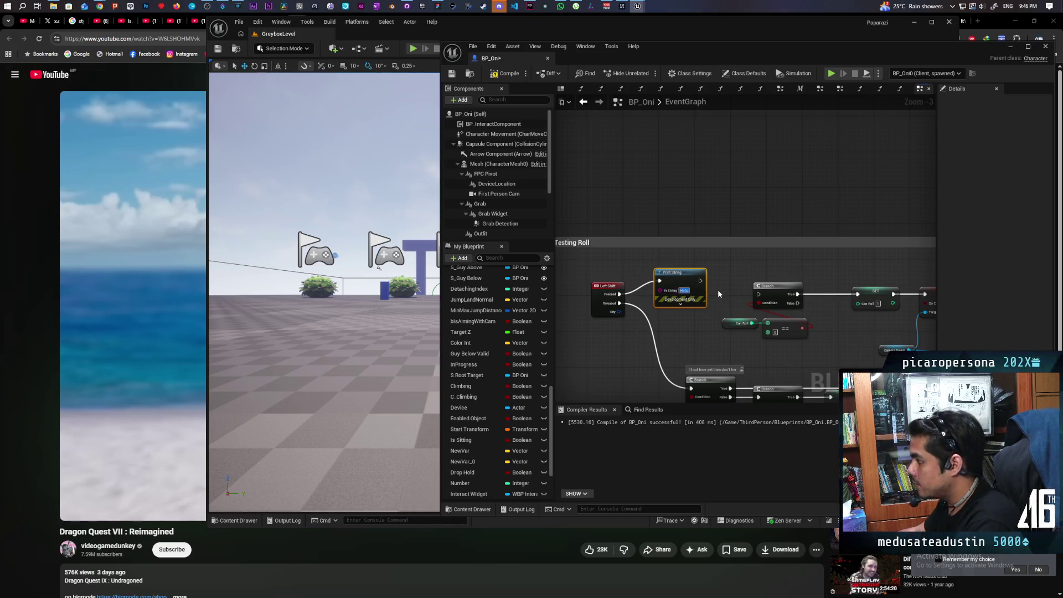
key(BackSpace)
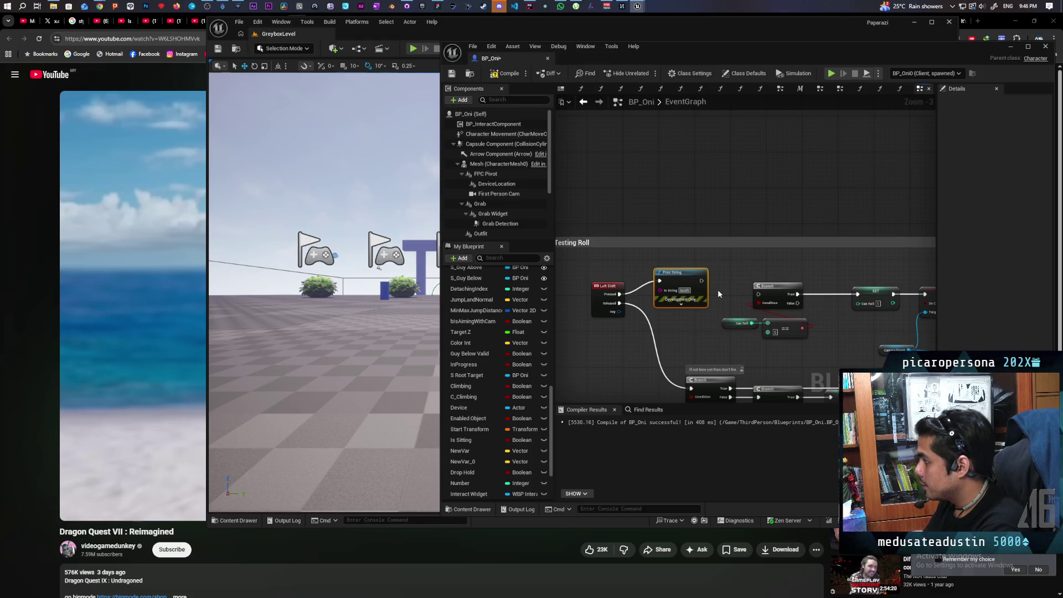
key(BackSpace)
text(eft s)
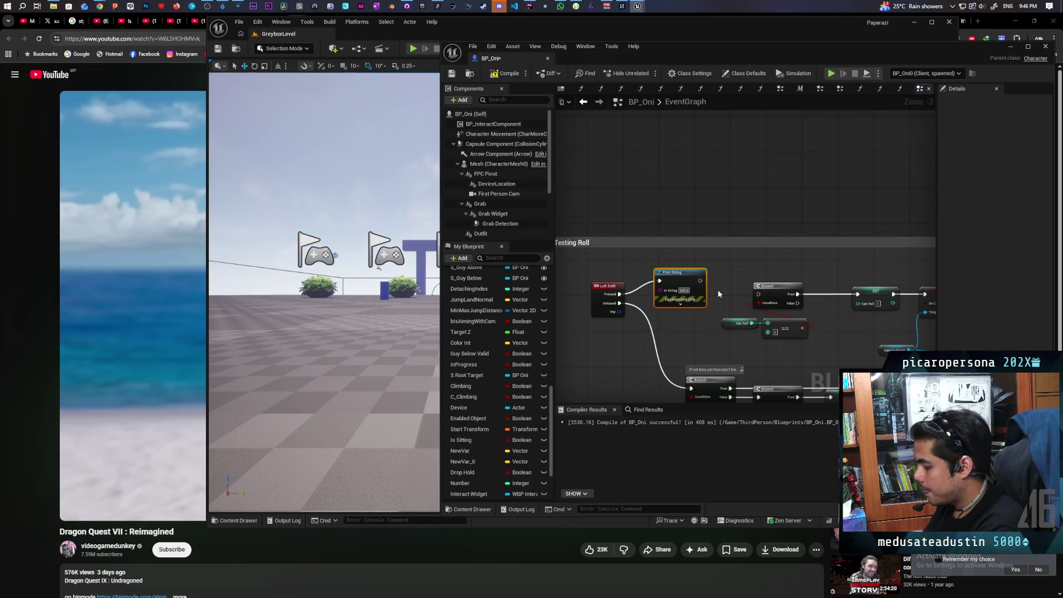
text(hift)
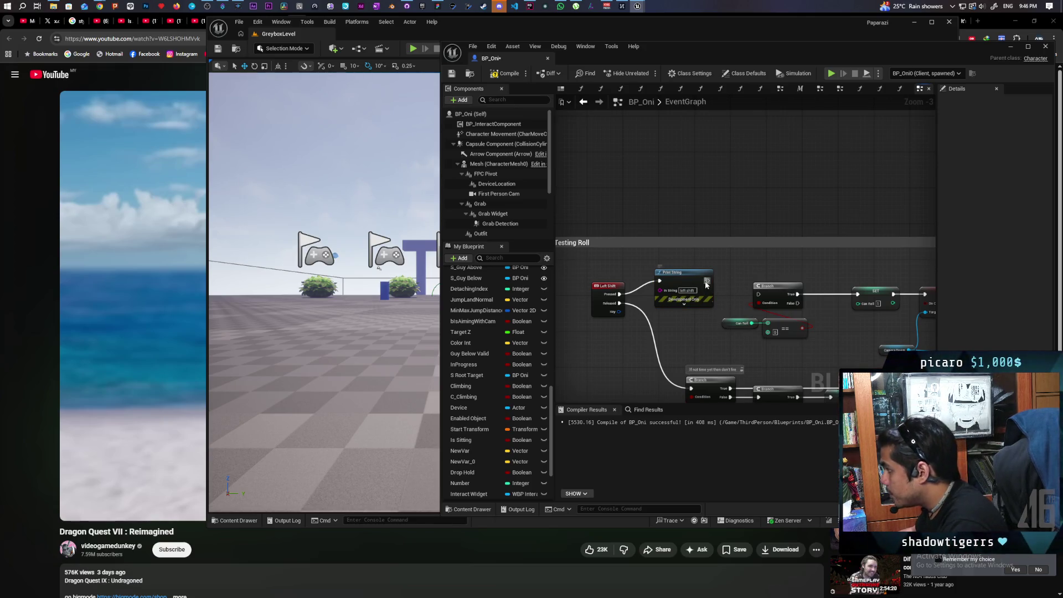
Wire that Print String into the first Branch, then compile and save BP_Oni.
drag(708, 281, 759, 295)
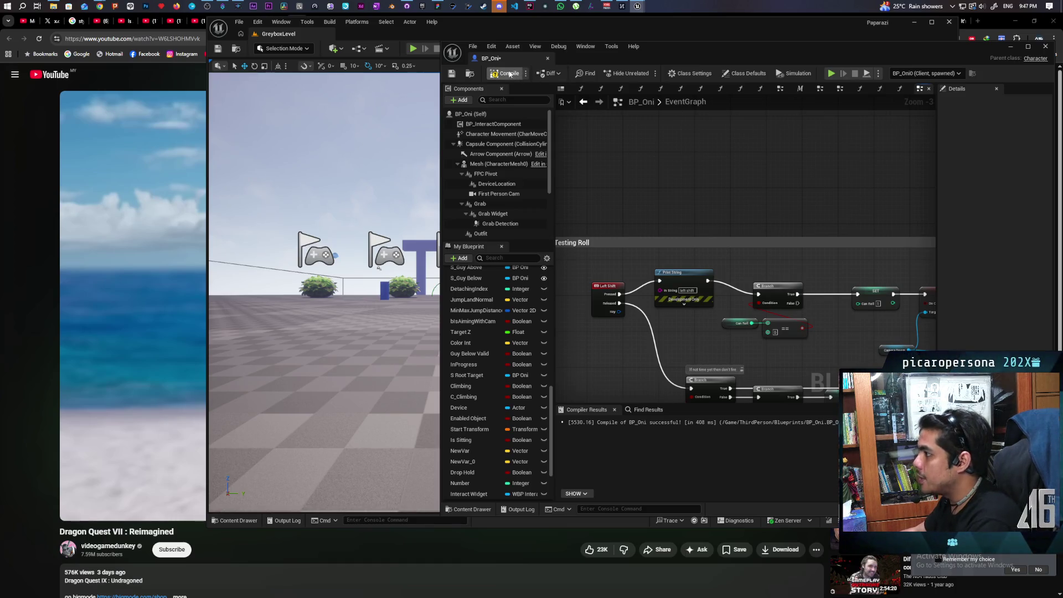
key(F7)
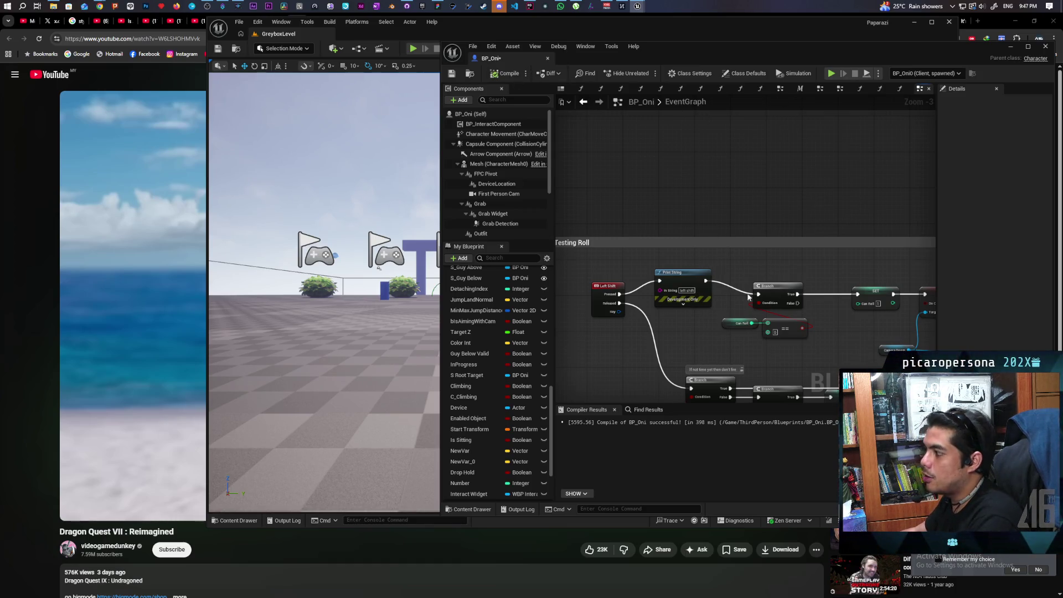
key(ctrl+s)
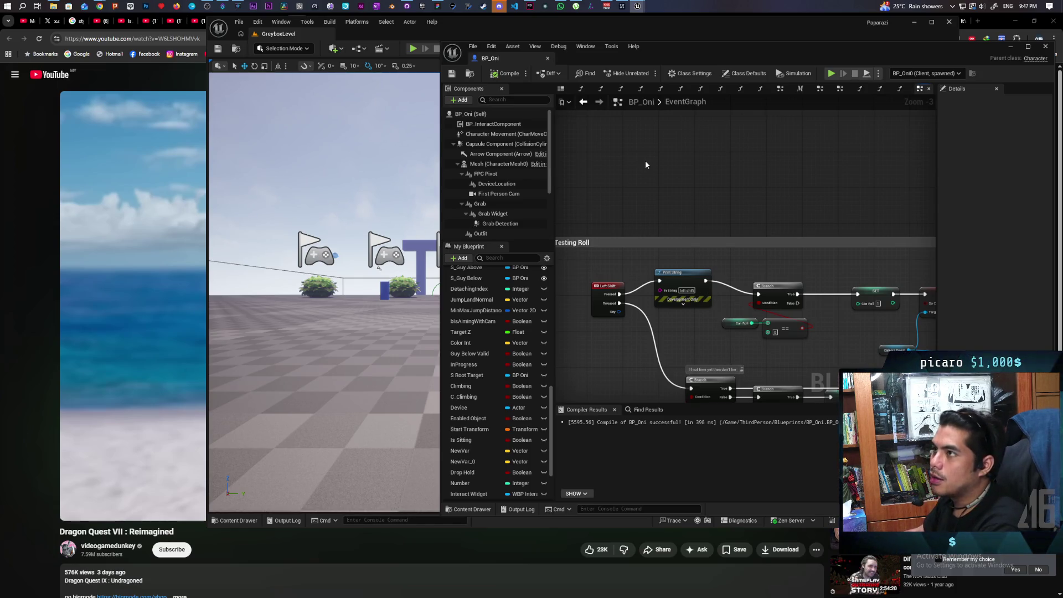
Look over the BP_Oni graph, then launch Play In Editor with two clients using Alt+P.
scroll(646, 164, down, 9)
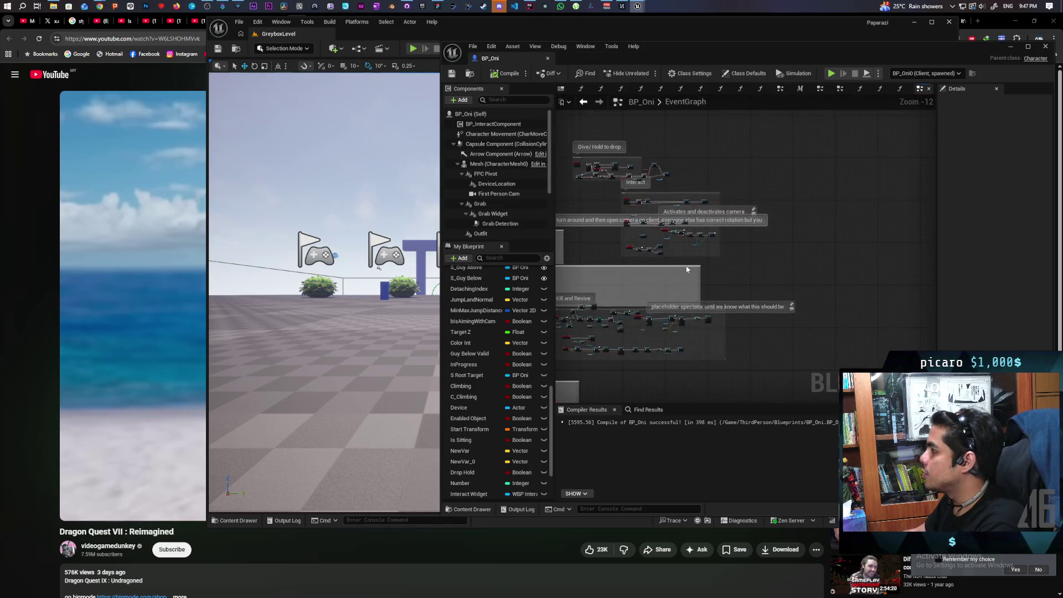
scroll(649, 280, up, 8)
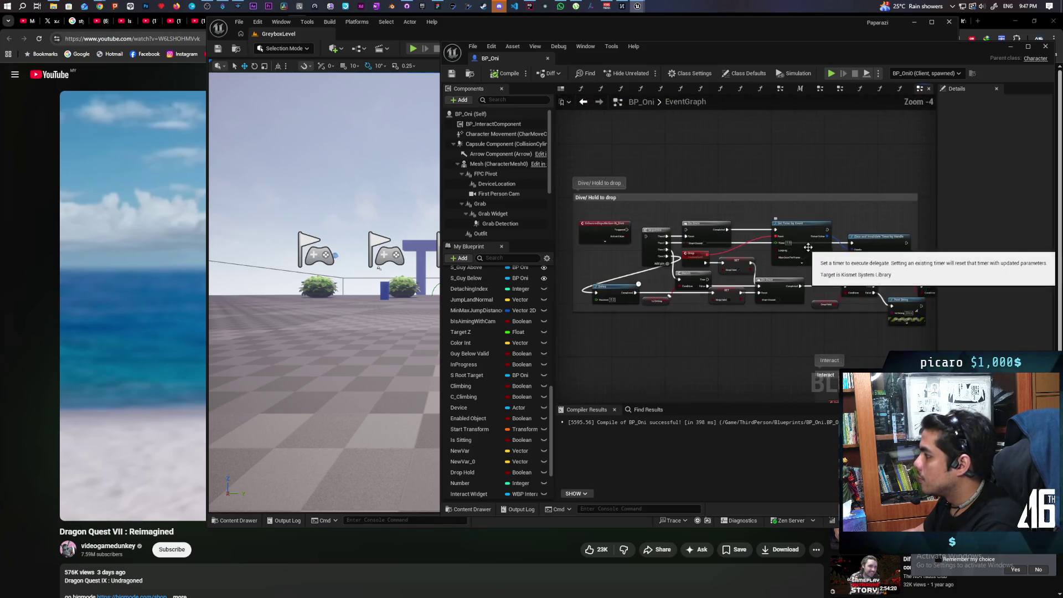
scroll(704, 262, up, 1)
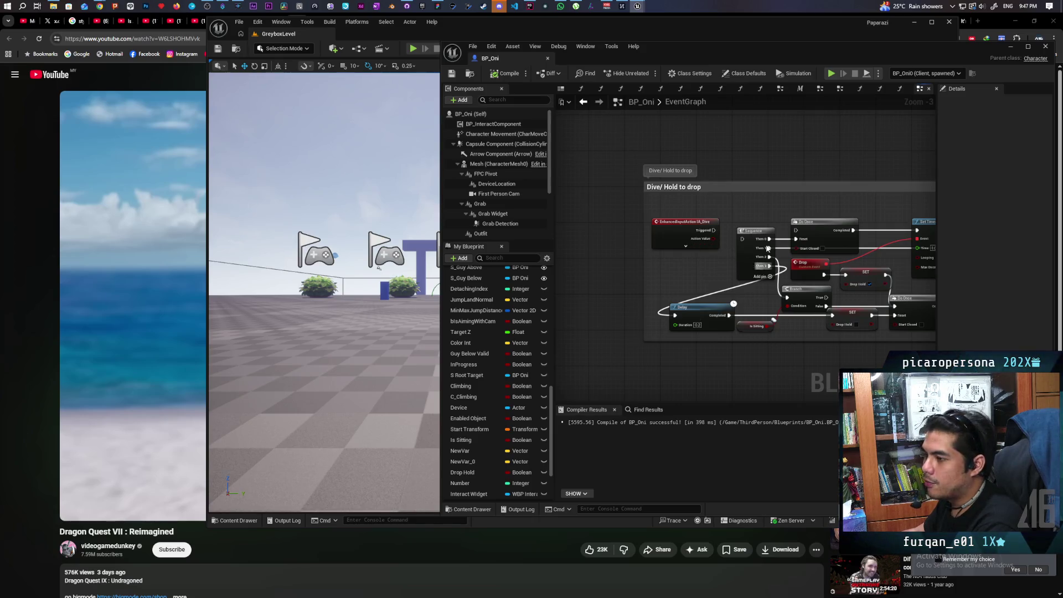
scroll(731, 258, down, 3)
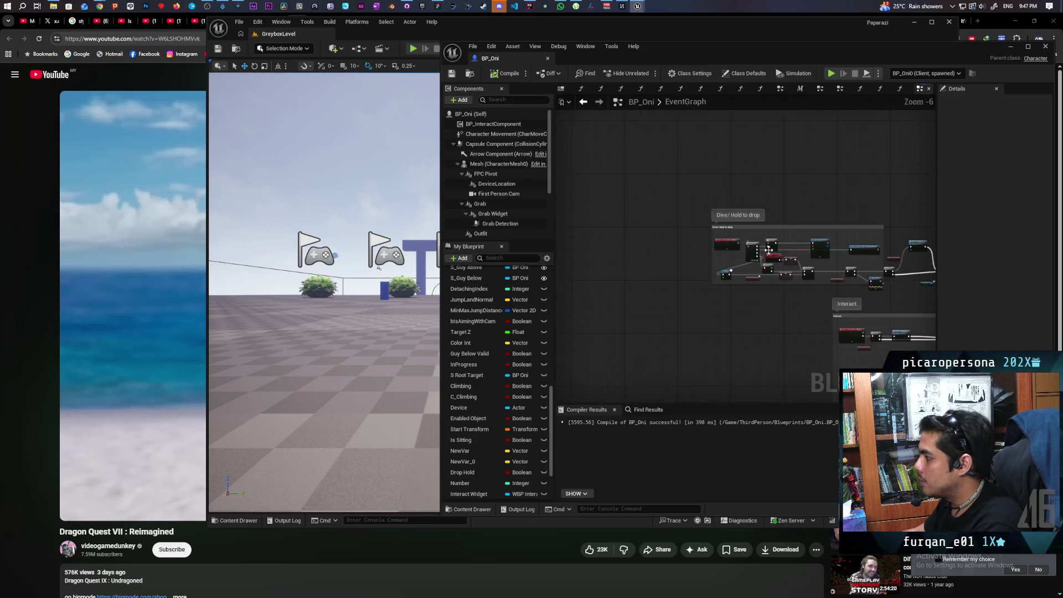
scroll(786, 274, down, 4)
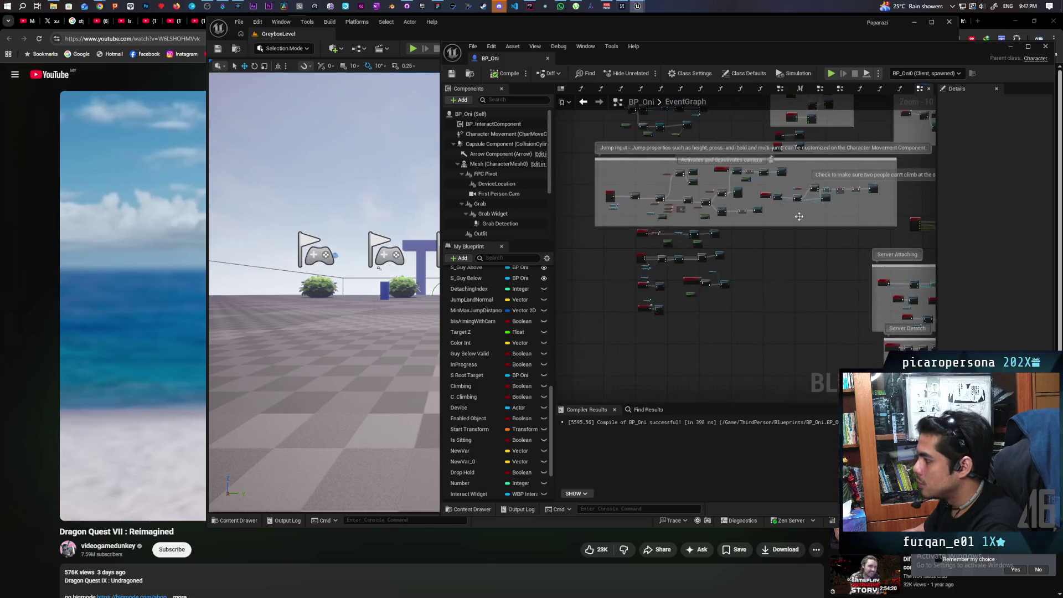
scroll(680, 248, up, 5)
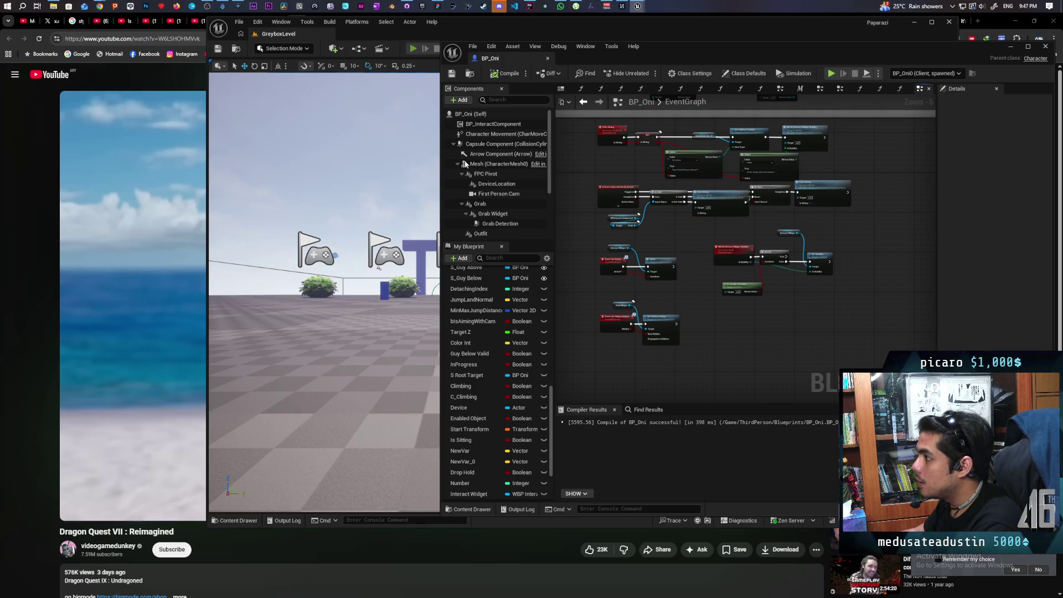
key(alt+p)
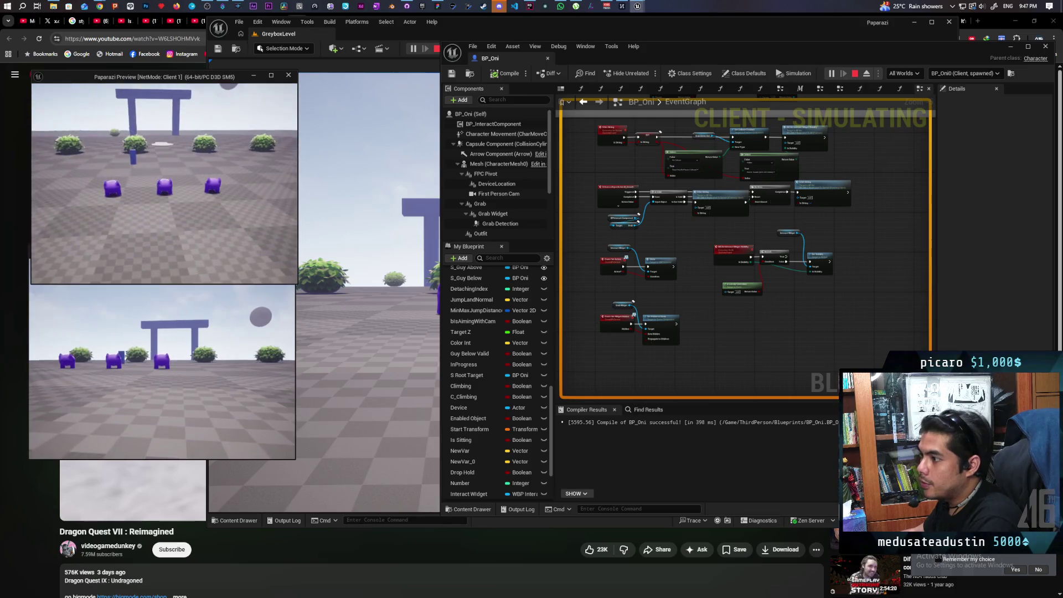
Trigger the roll input three times to check the 'Client 1: left shift' prints, then stop play.
key(shift)
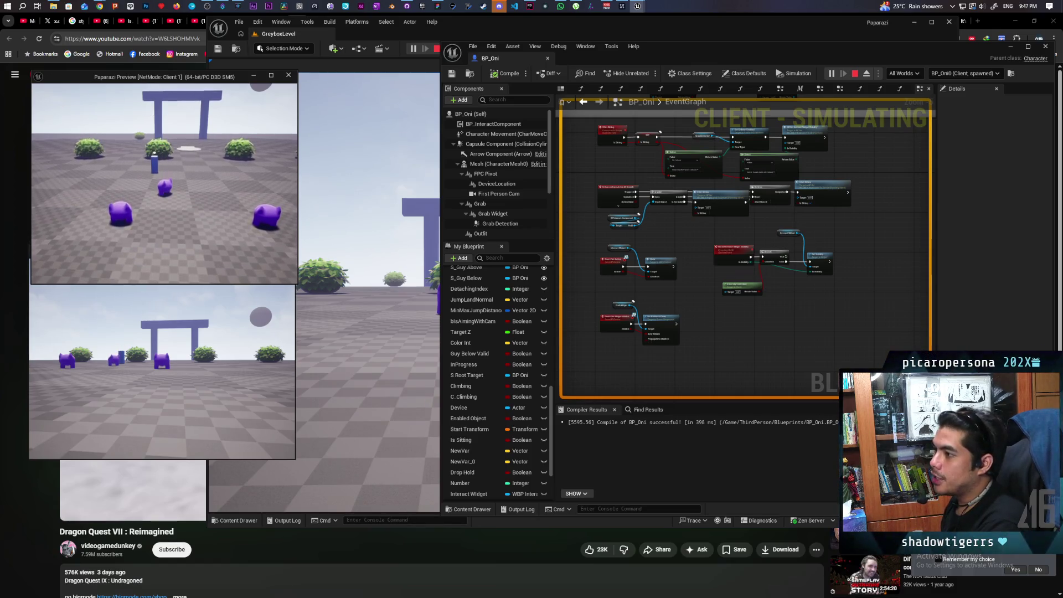
key(shift)
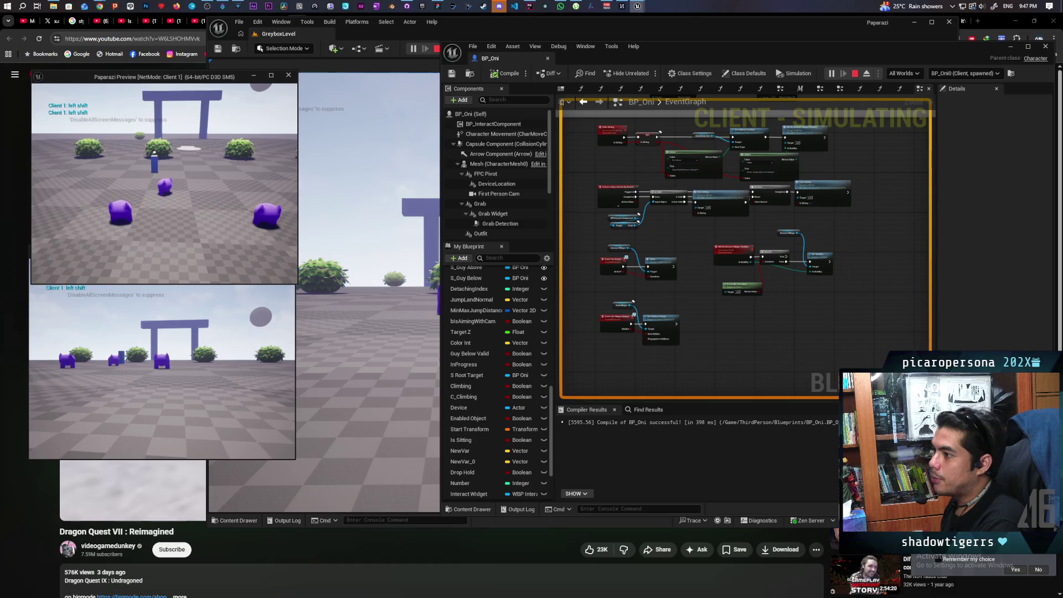
key(shift)
key(shift)
key(shift)
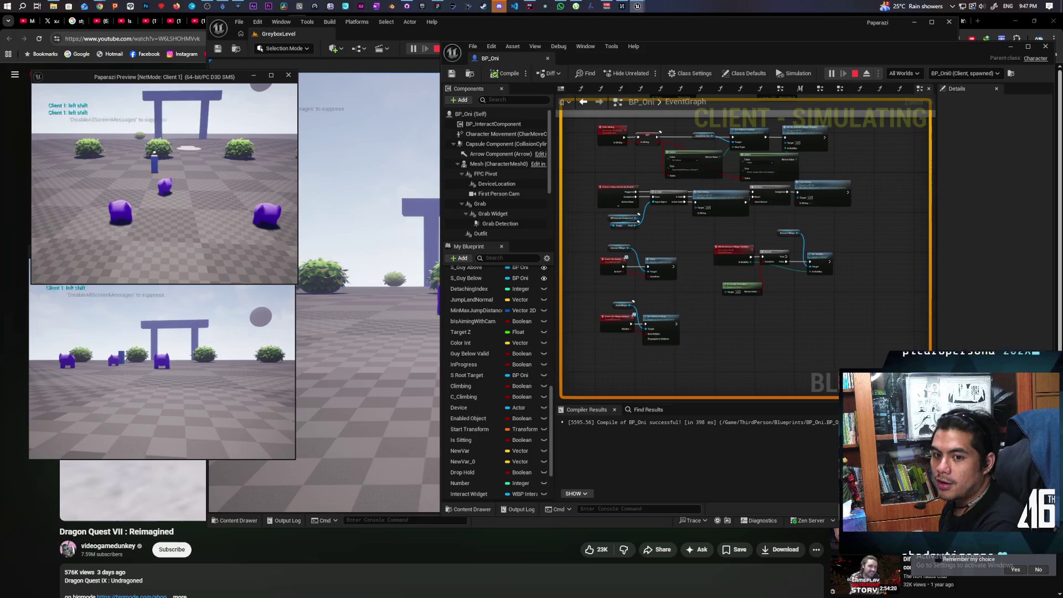
click(565, 188)
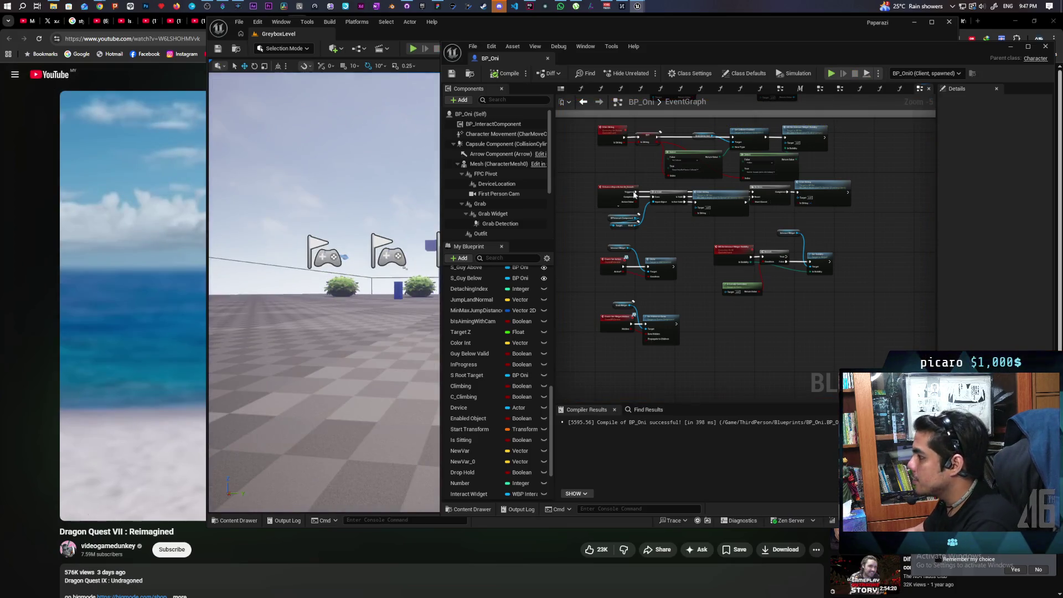
Wire Left Shift's Pressed straight to the Branch and delete the Print String debug node.
scroll(726, 273, up, 5)
scroll(726, 273, down, 5)
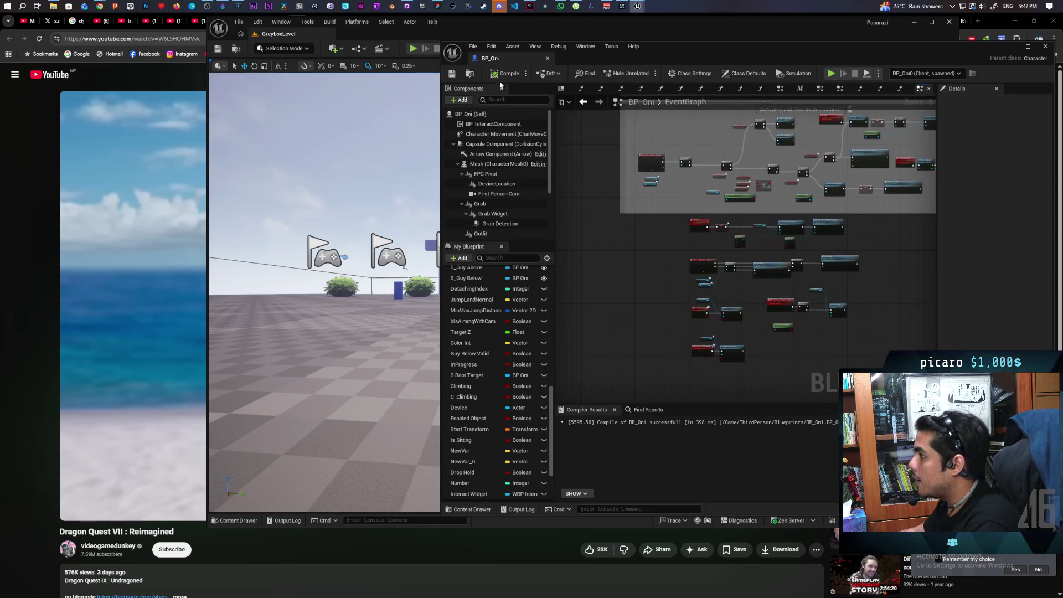
scroll(665, 266, up, 6)
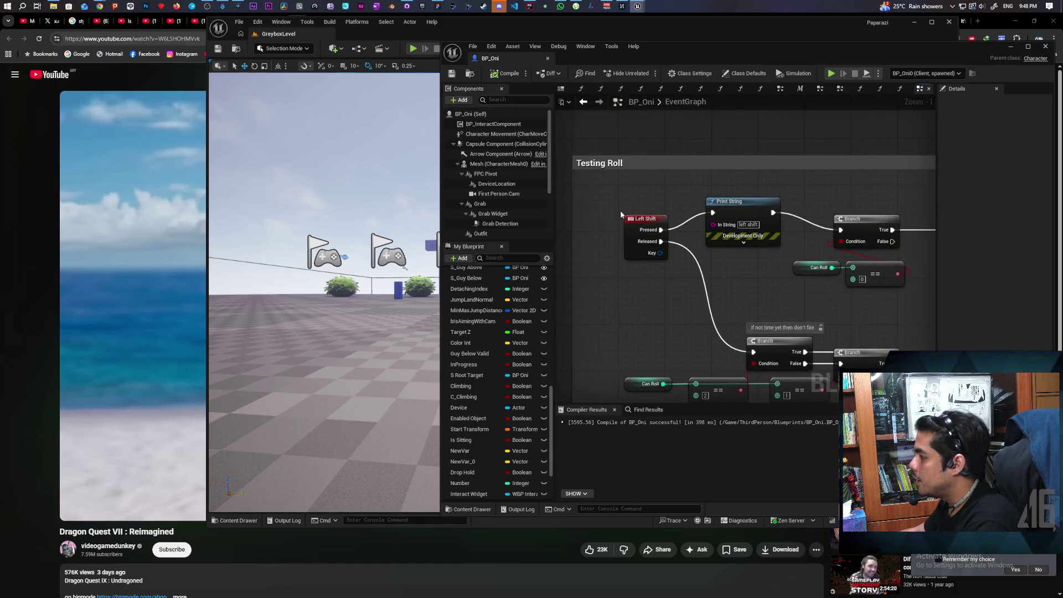
click(646, 222)
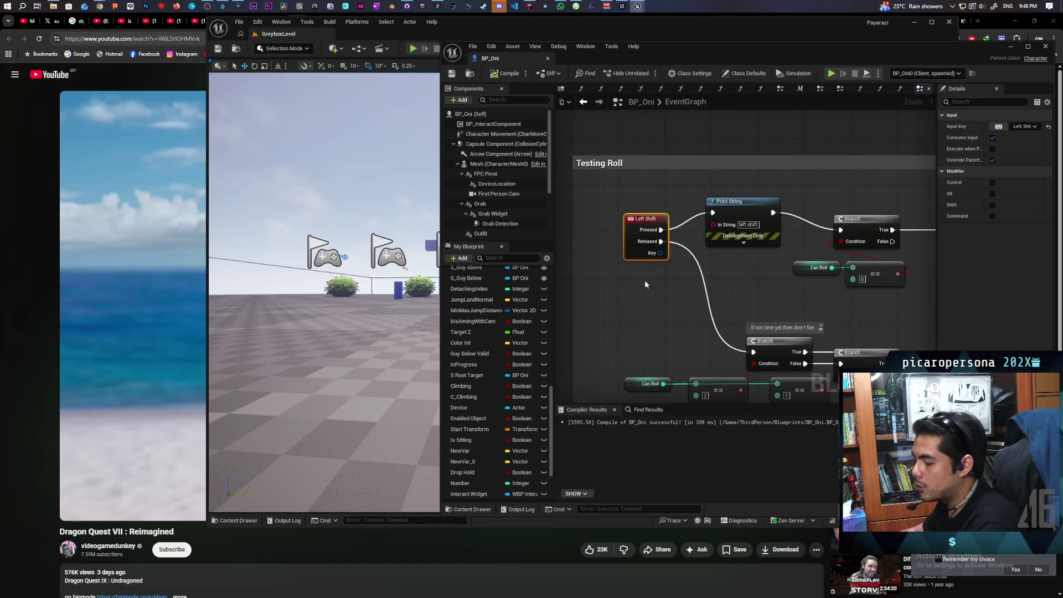
scroll(643, 277, down, 4)
scroll(640, 266, up, 2)
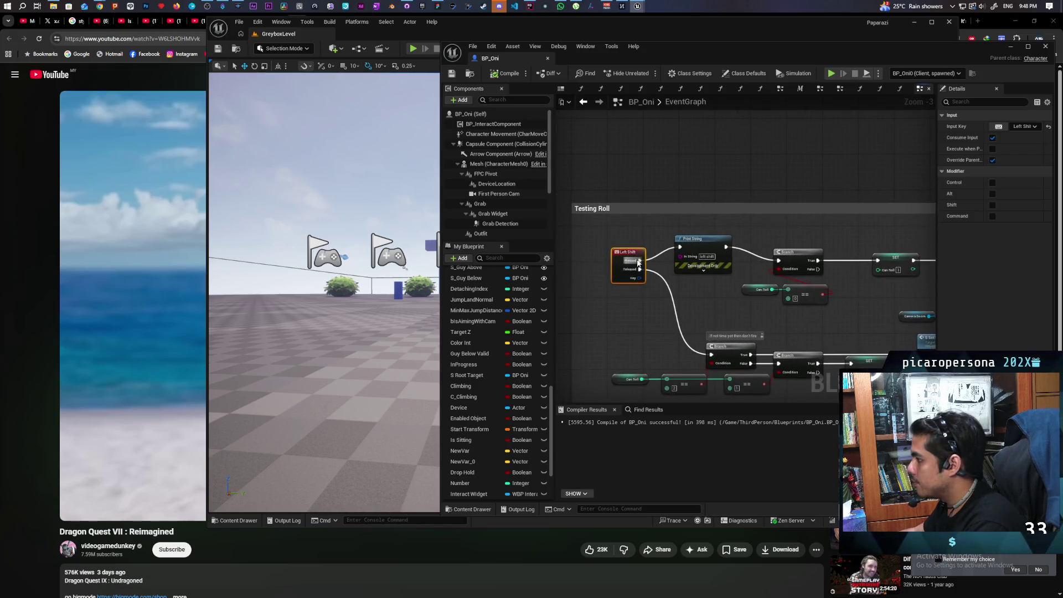
mouse_move(638, 263)
mouse_down()
mouse_move(706, 271)
mouse_move(778, 261)
mouse_up()
click(701, 266)
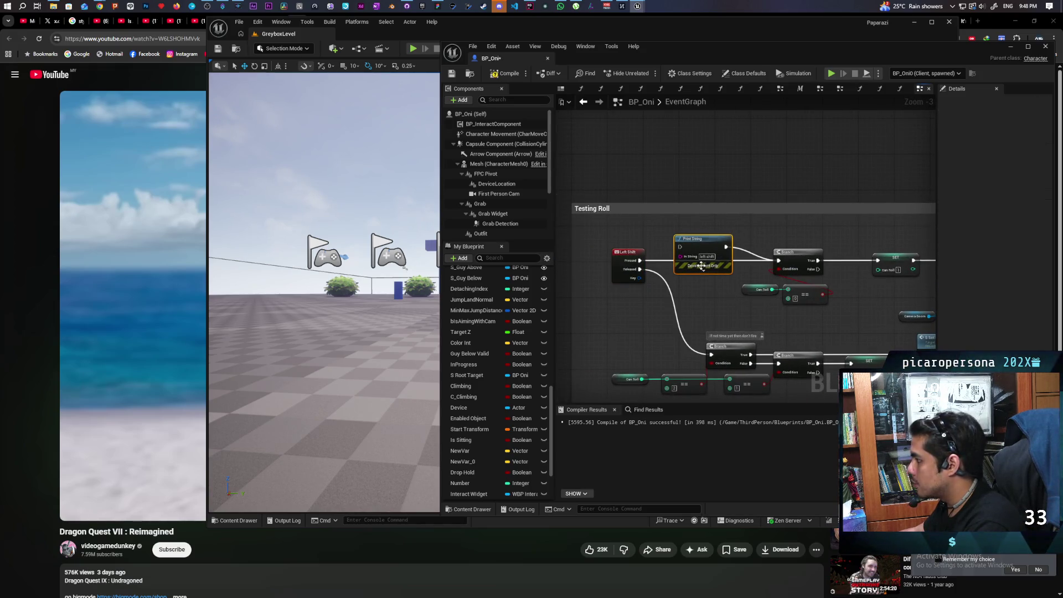
key(Delete)
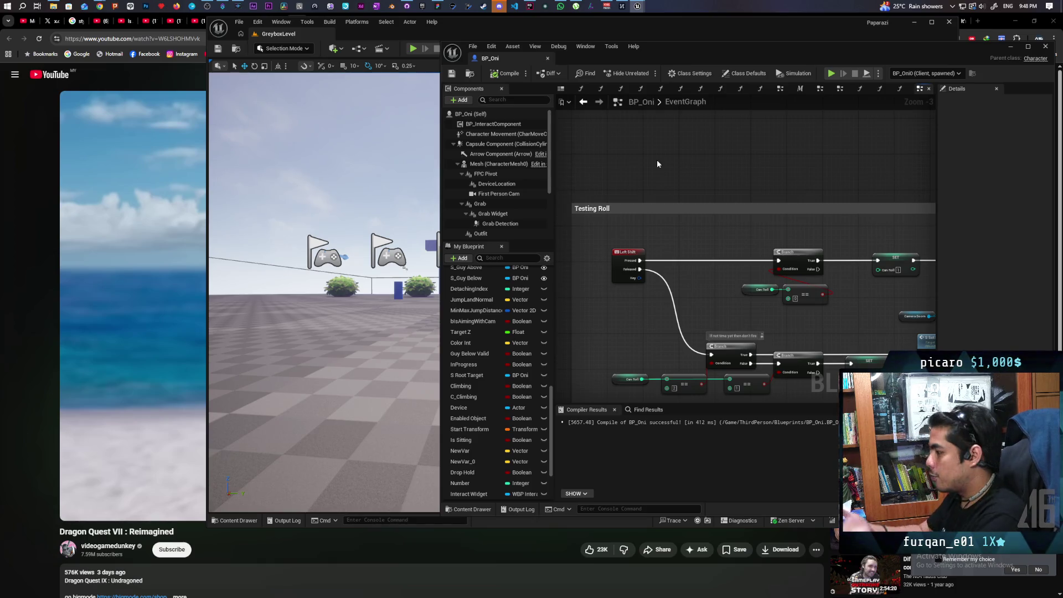
Start a new two-client play test.
scroll(658, 164, down, 6)
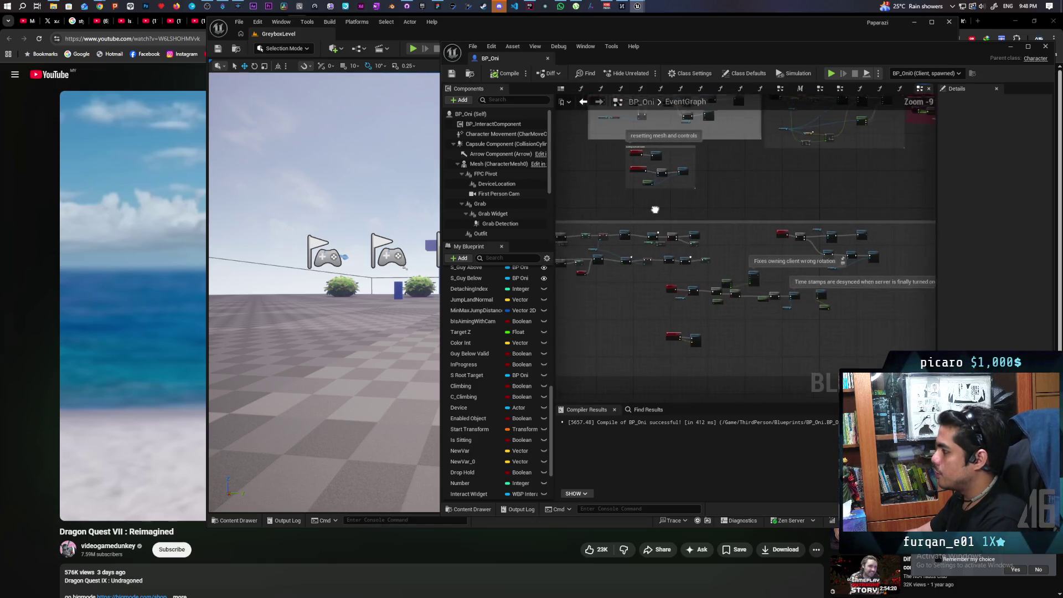
drag(655, 210, 711, 219)
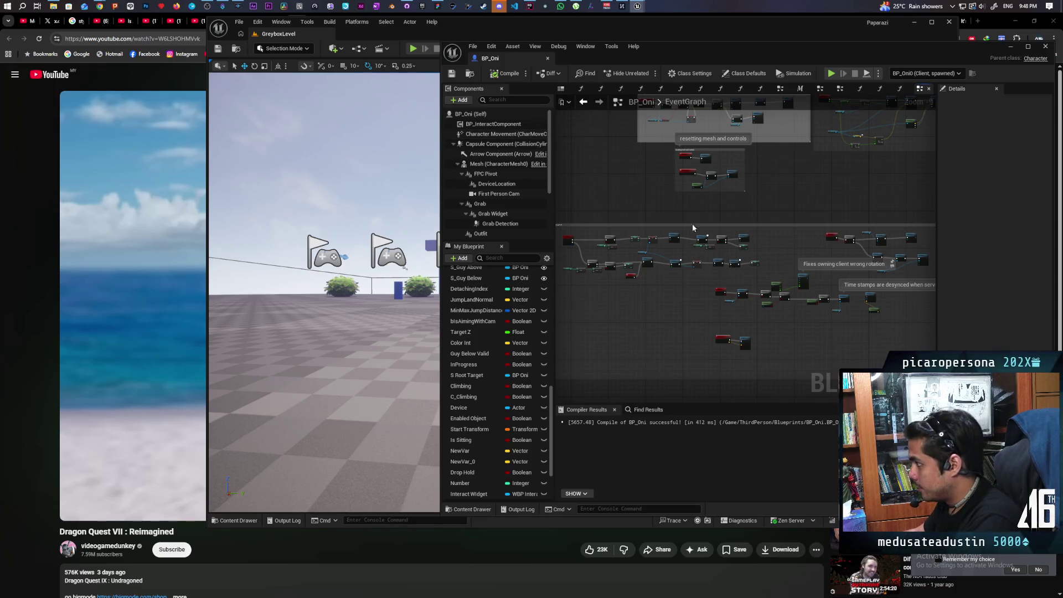
scroll(693, 228, up, 3)
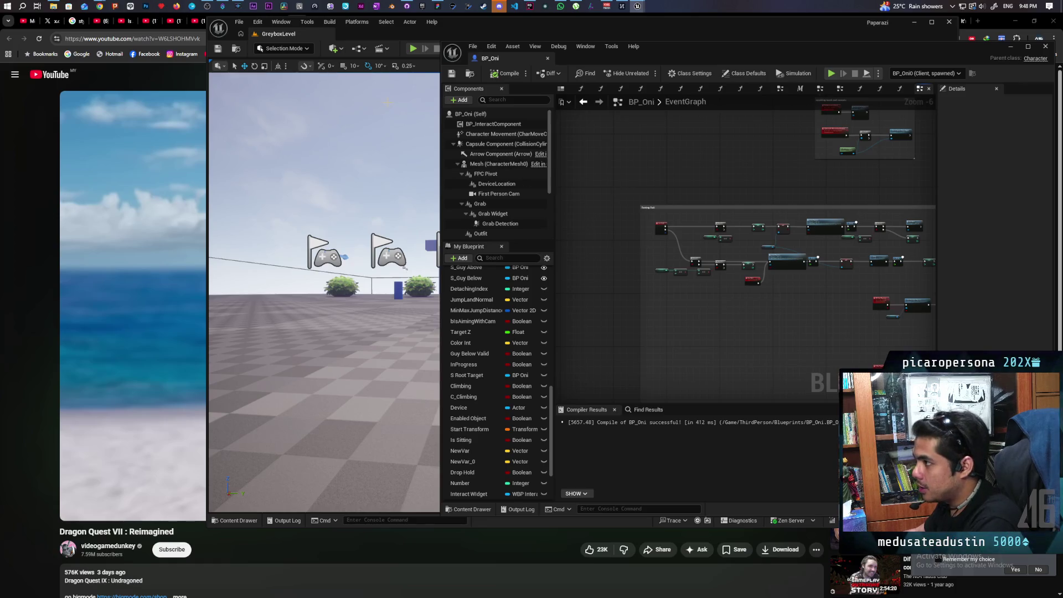
click(413, 48)
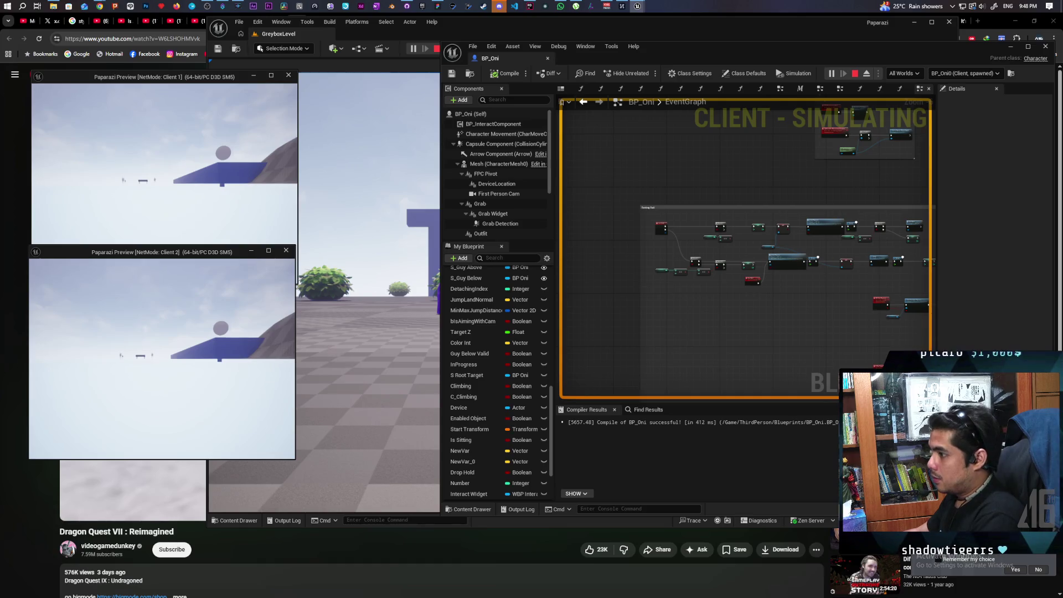
Stop the play session and dock the BP_Oni window into the level editor's tab bar.
click(564, 127)
key(Escape)
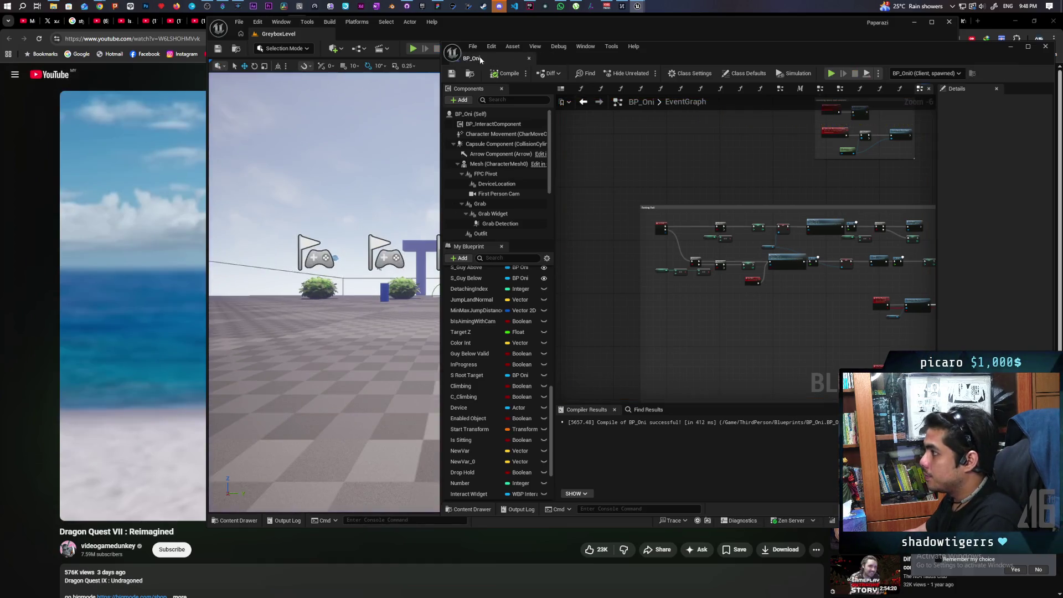
drag(479, 56, 393, 38)
Run and then stop another two-client play test from the GreyboxLevel viewport.
click(287, 33)
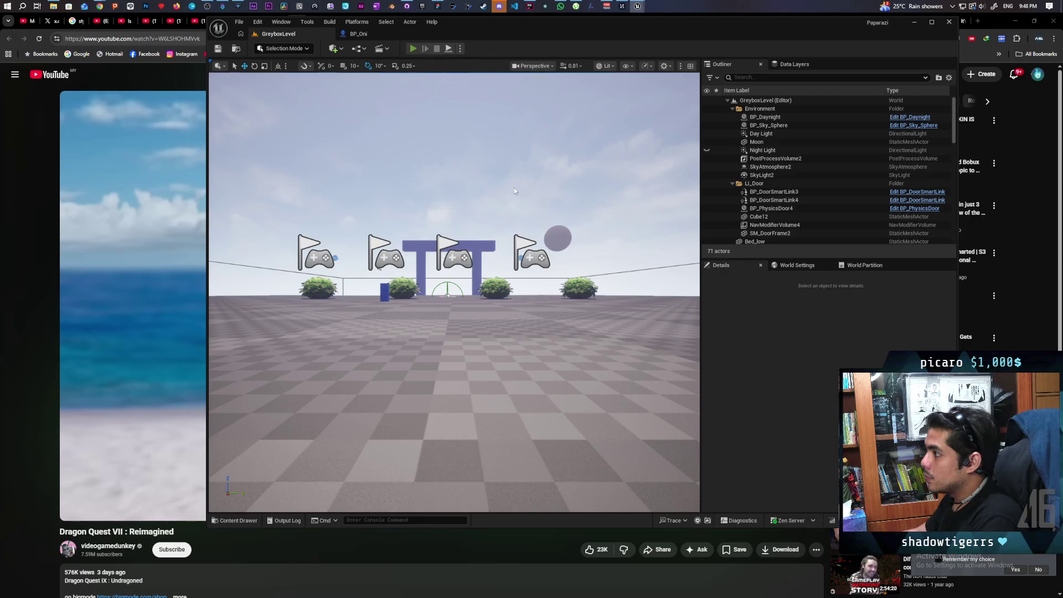
key(alt+p)
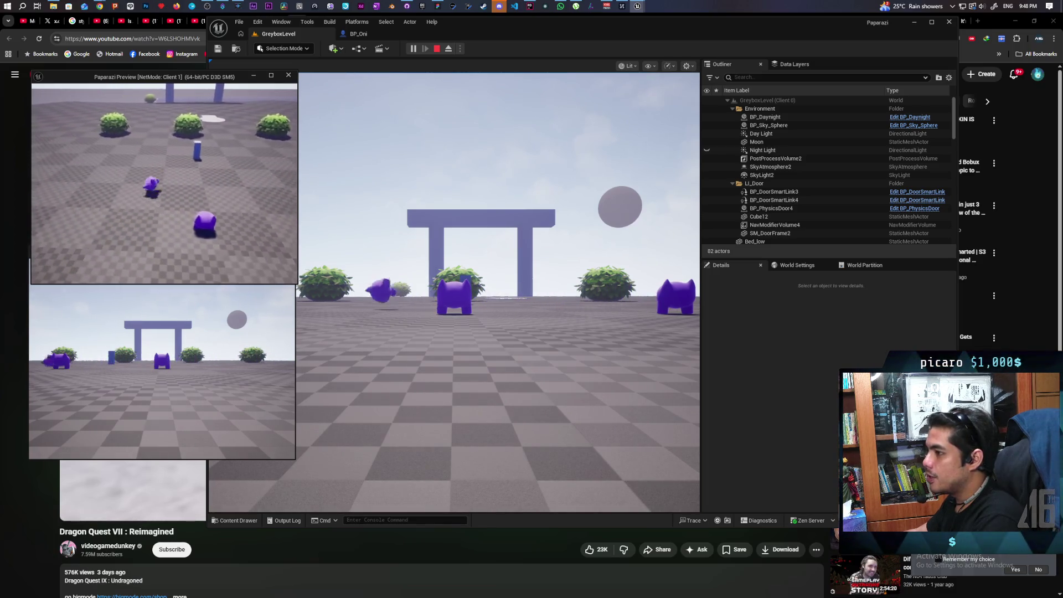
key(Escape)
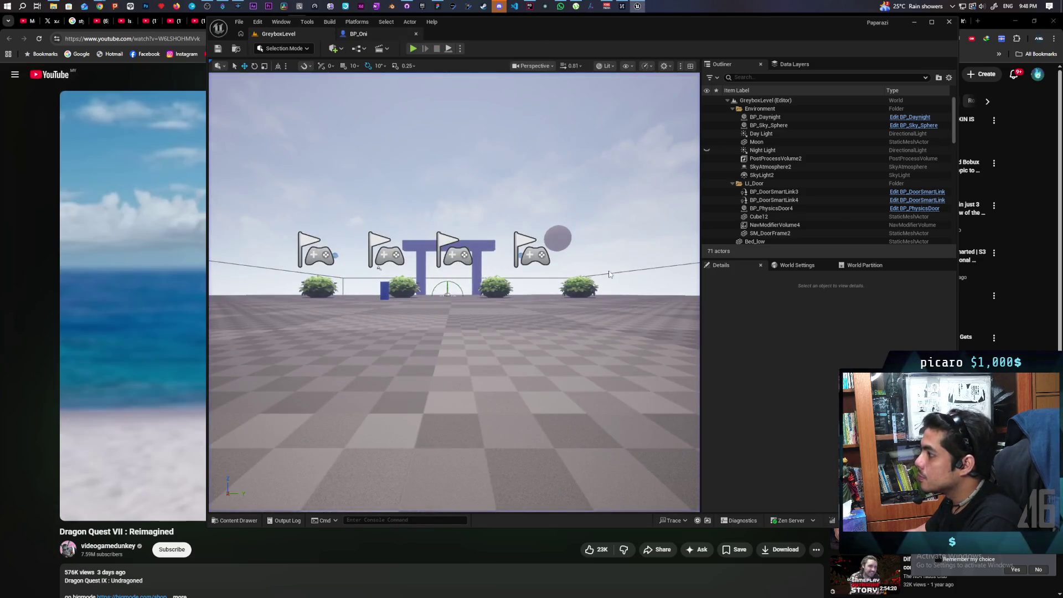
Set the Delay node's Duration to 1.0 in BP_Oni, then return to the GreyboxLevel viewport.
click(358, 34)
scroll(663, 261, up, 4)
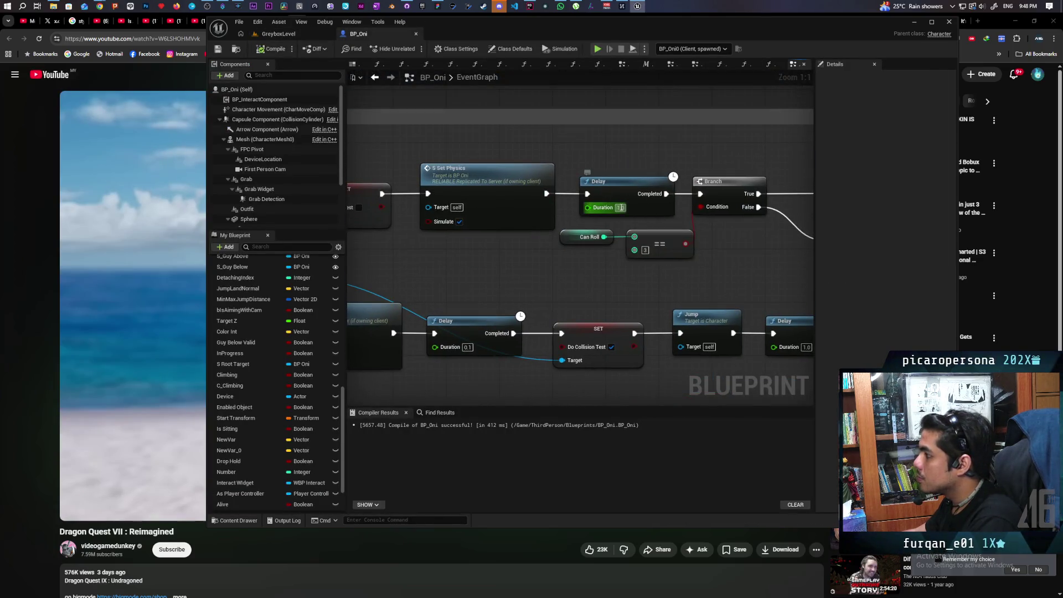
key(Return)
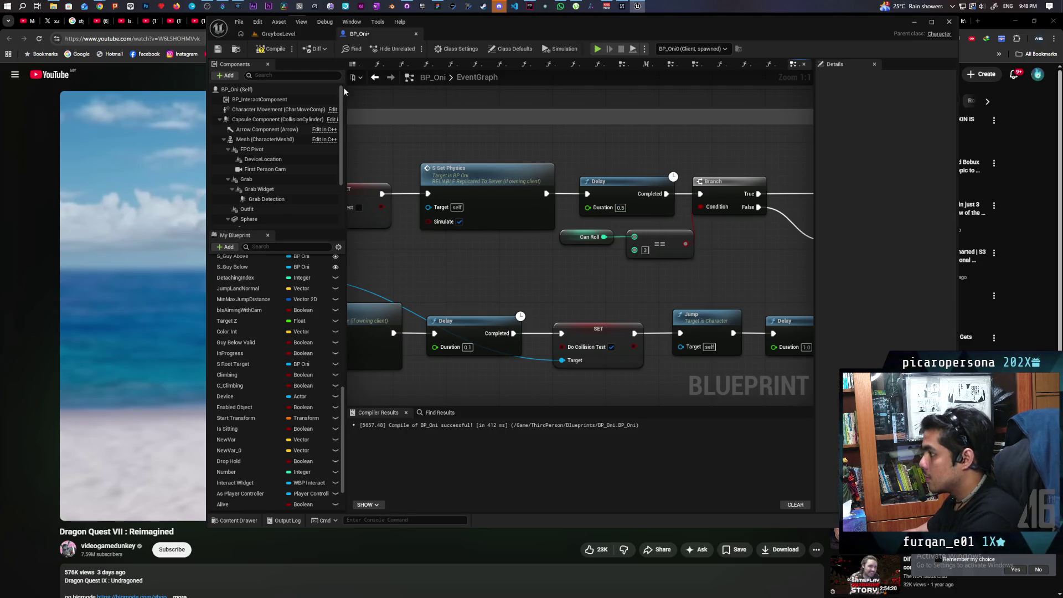
click(293, 34)
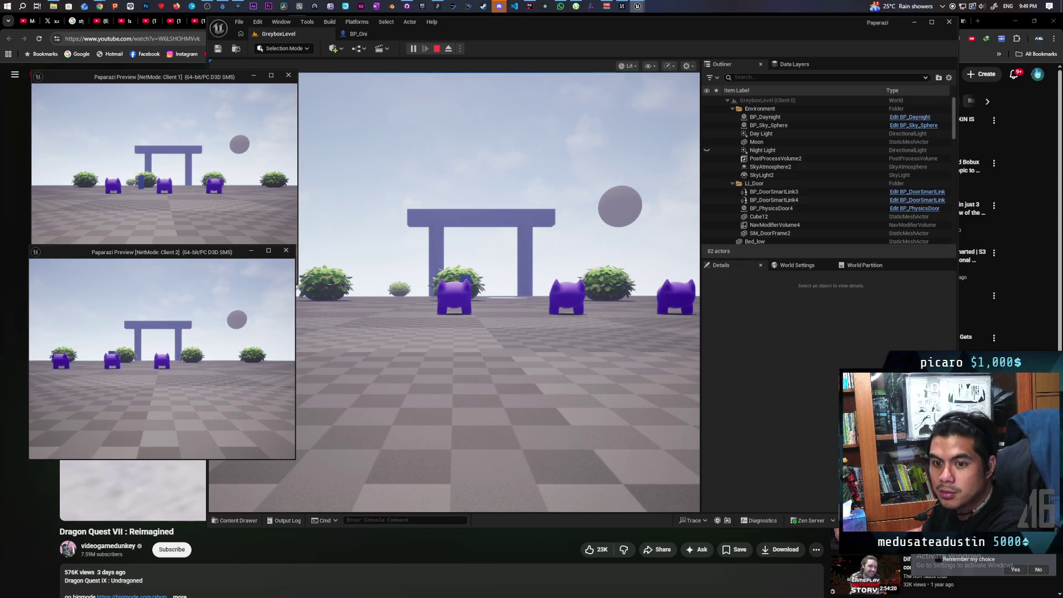
Strafe Client 1's character left and right with WASD to test movement.
key(w)
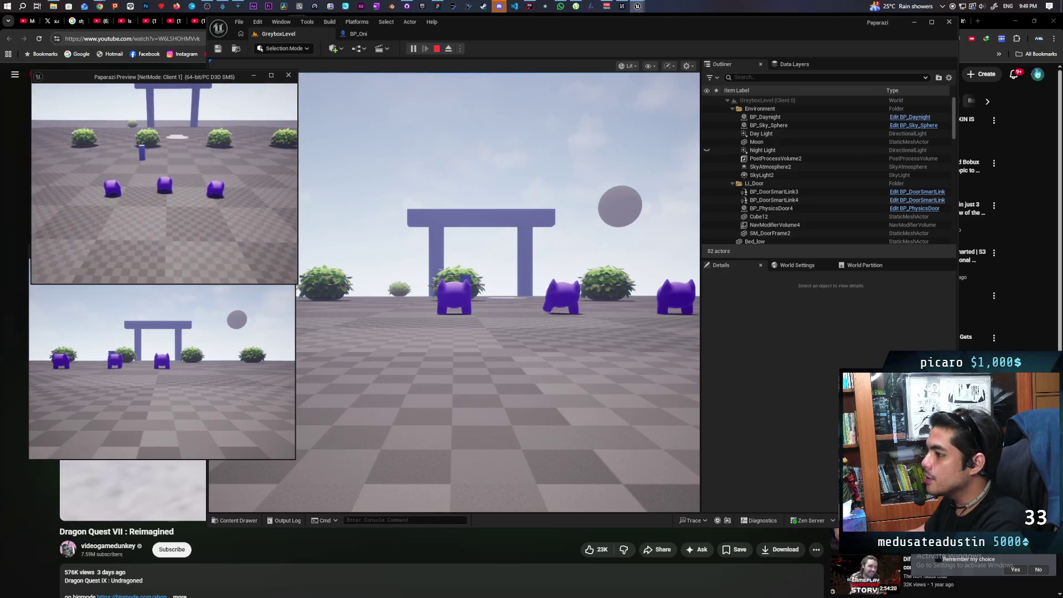
key(a)
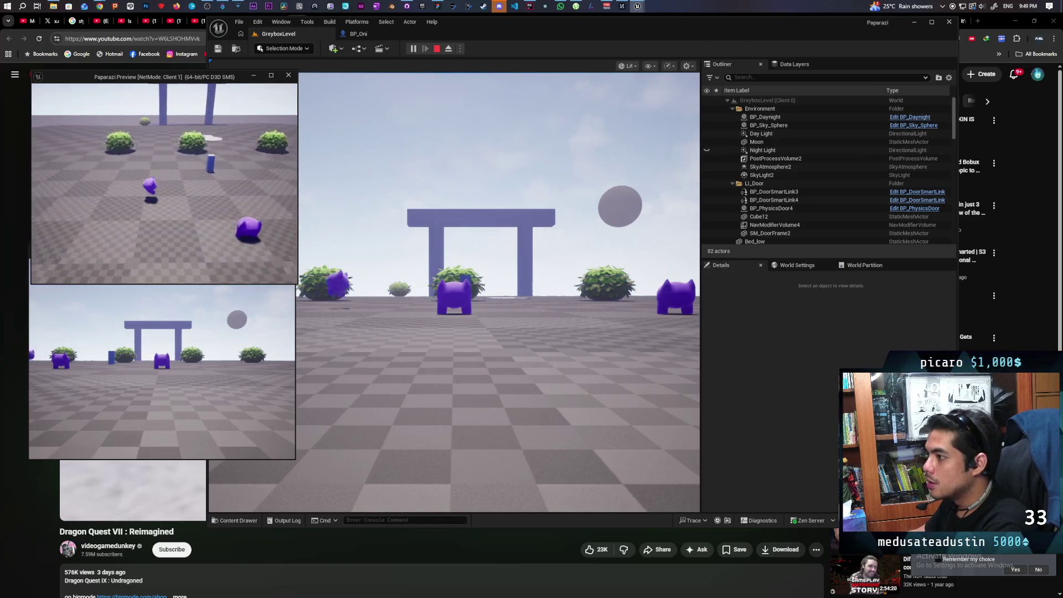
key(d)
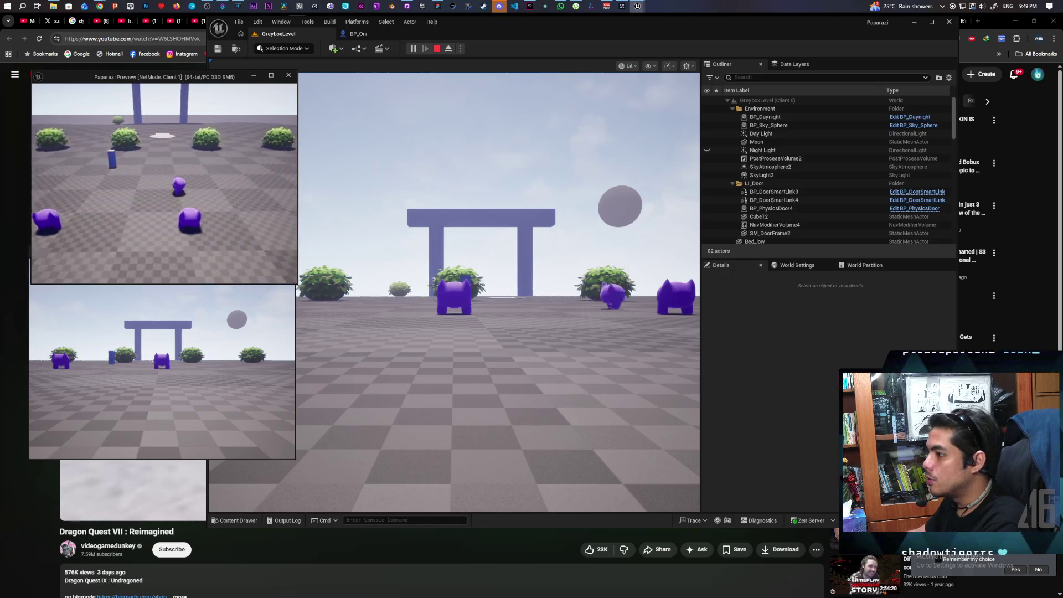
key(a)
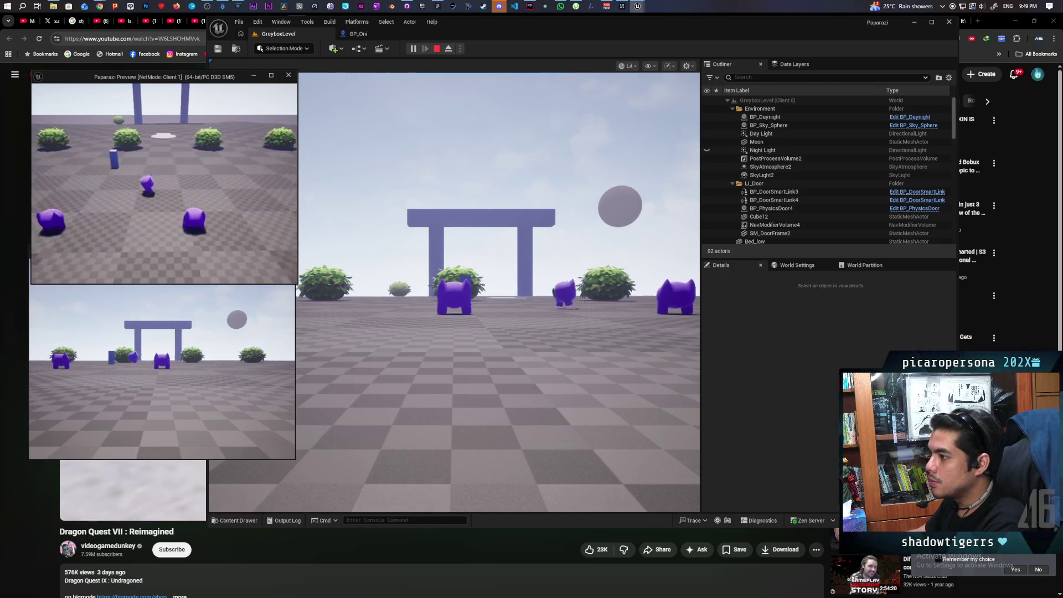
key(a)
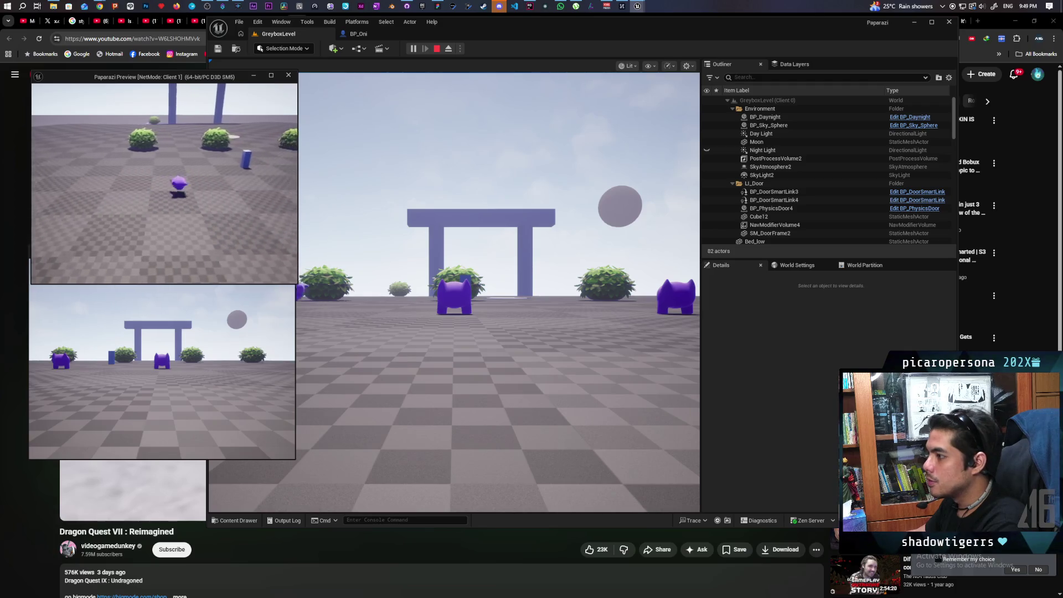
key(d)
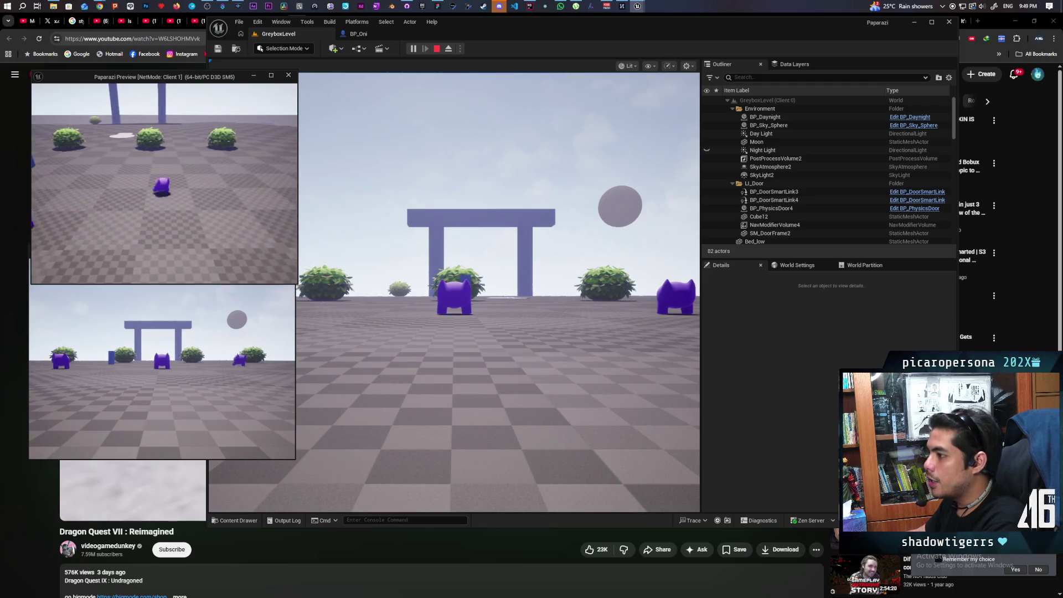
key(s)
key(d)
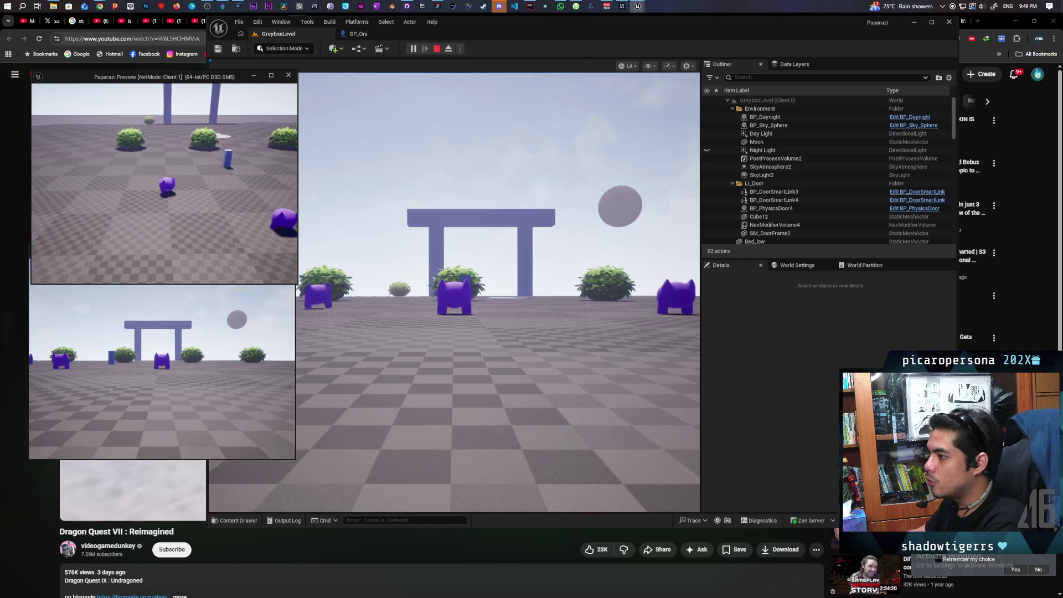
key(d)
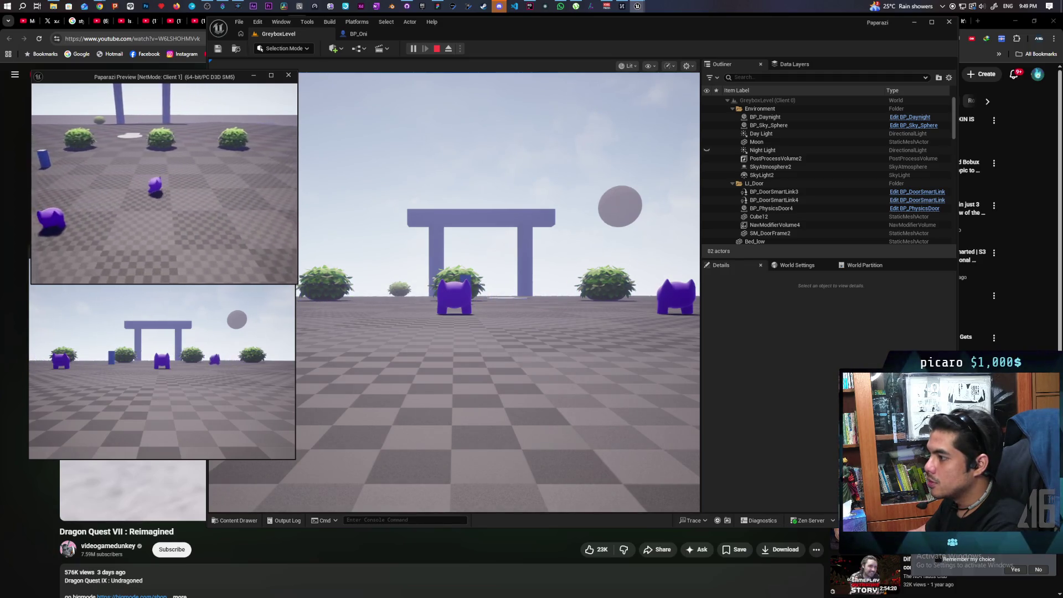
key(a)
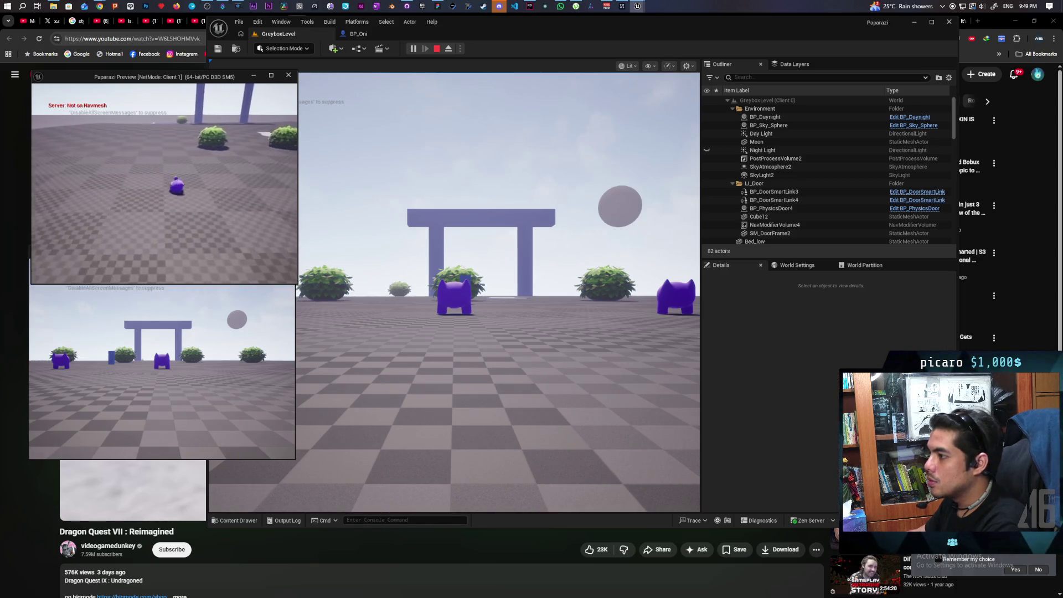
key(d)
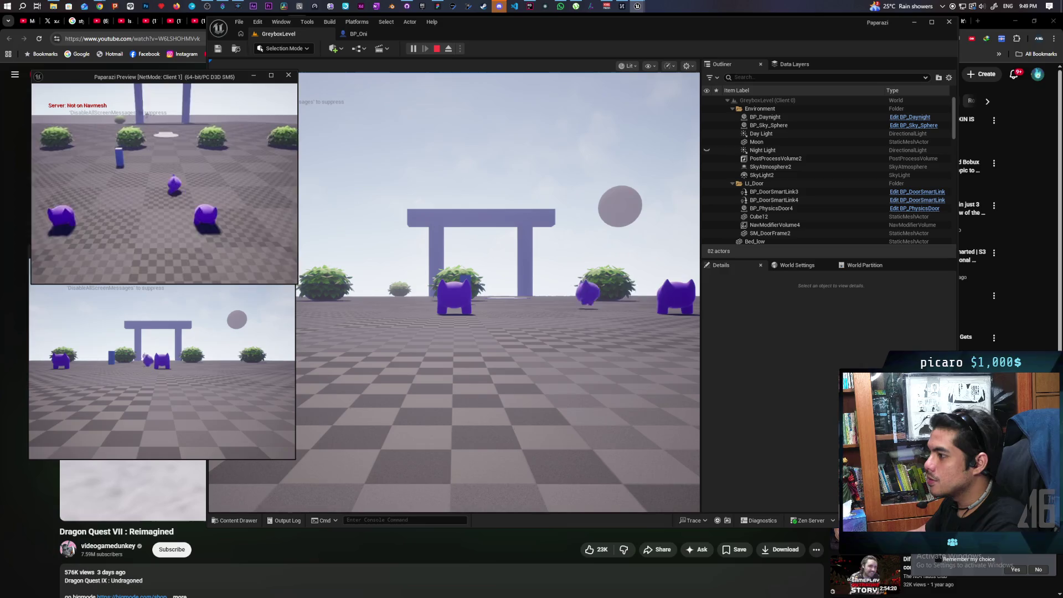
key(a)
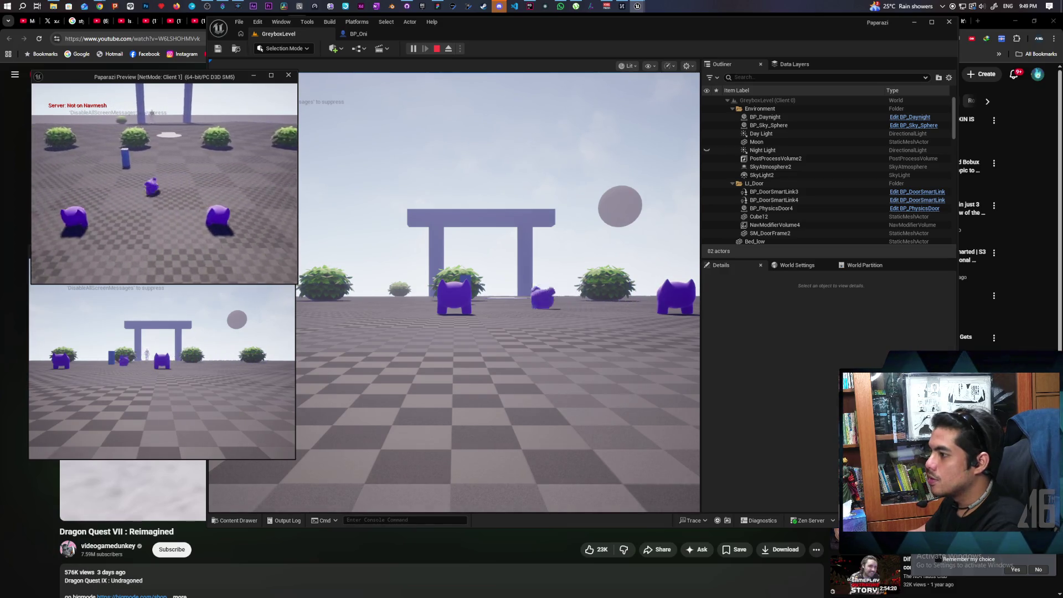
Turn Client 1's view and walk forward past the blue cylinder toward the pillars.
key(d)
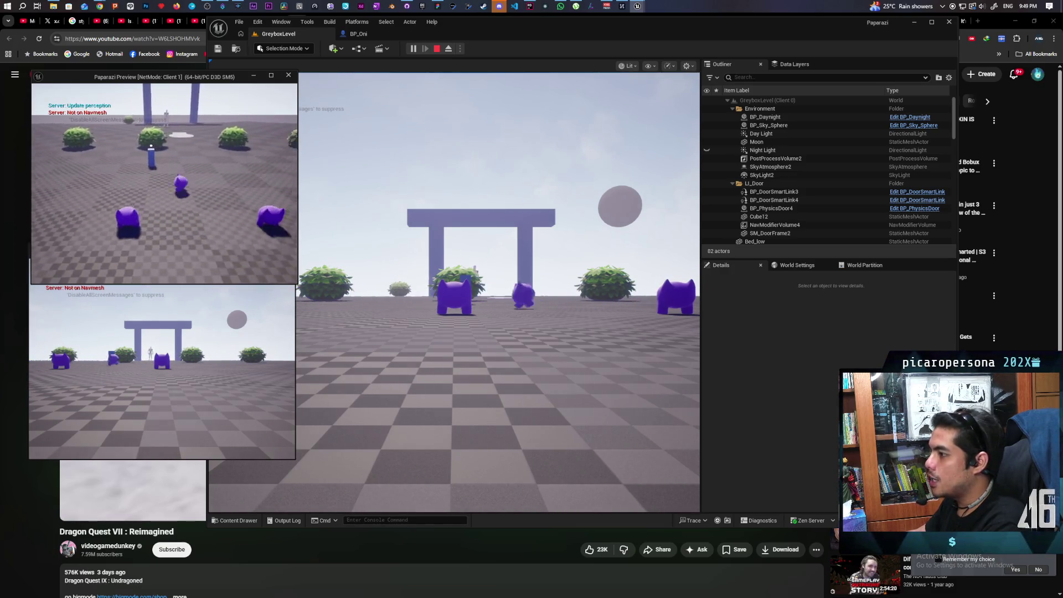
key(a)
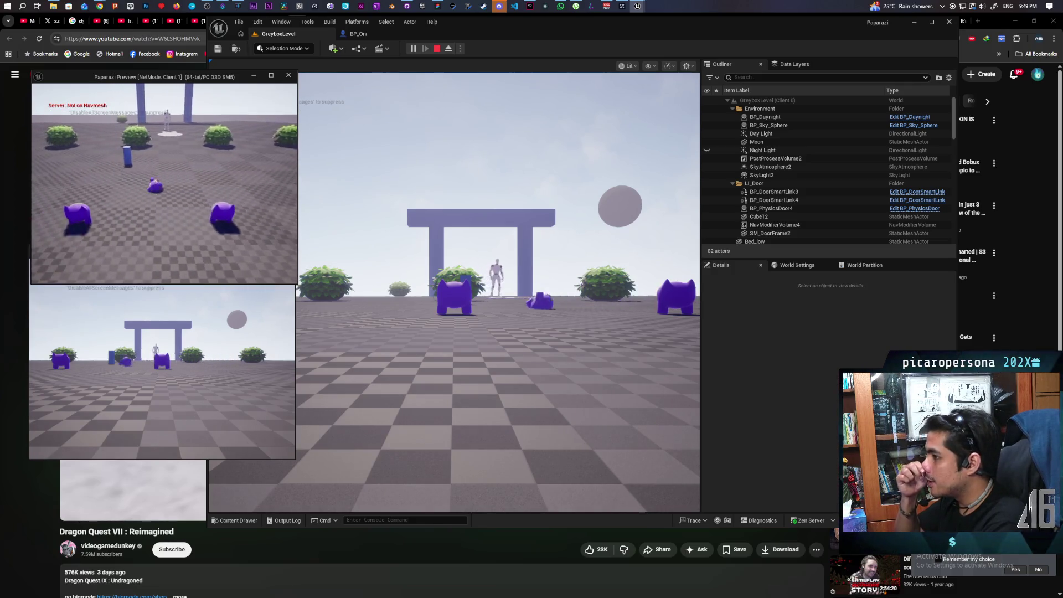
key(d)
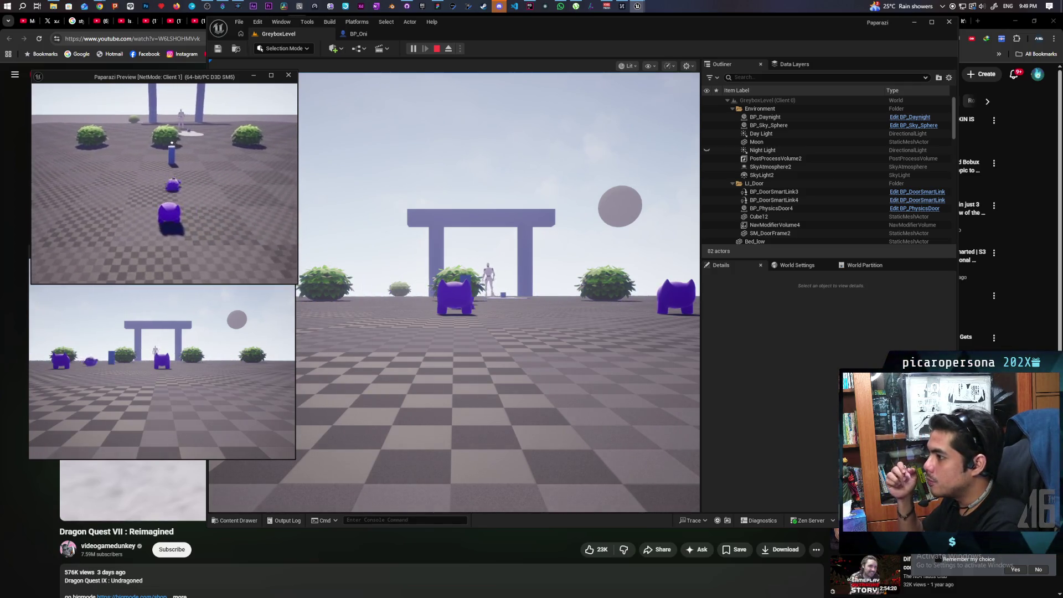
key(w)
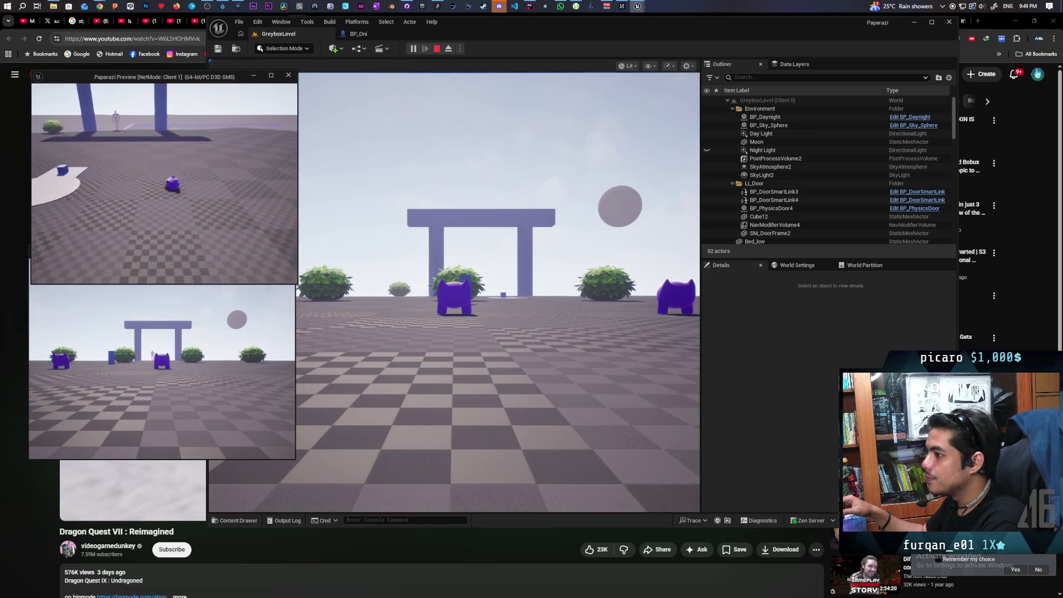
key(w)
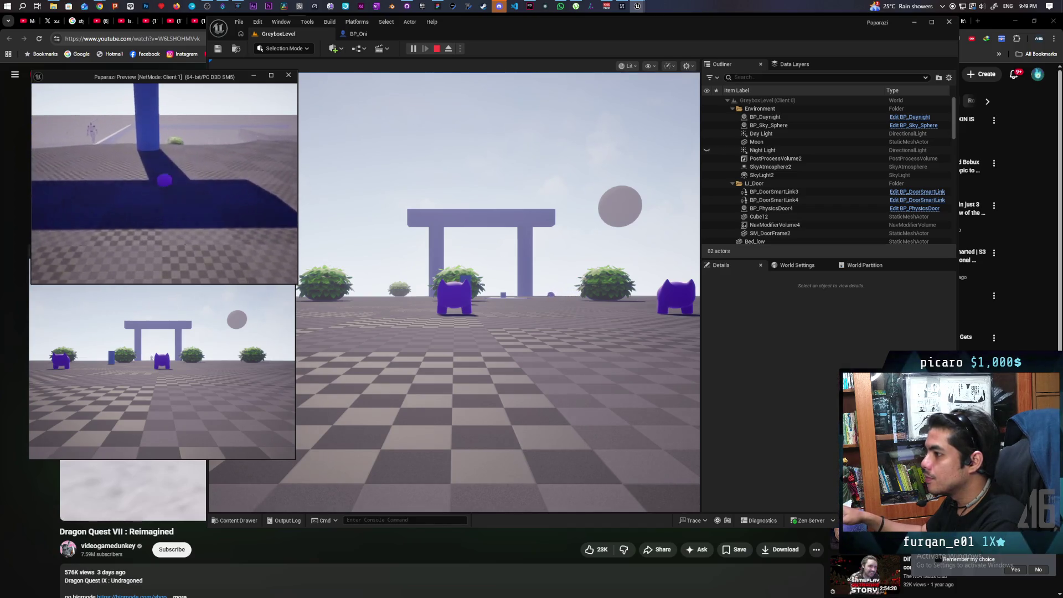
key(w)
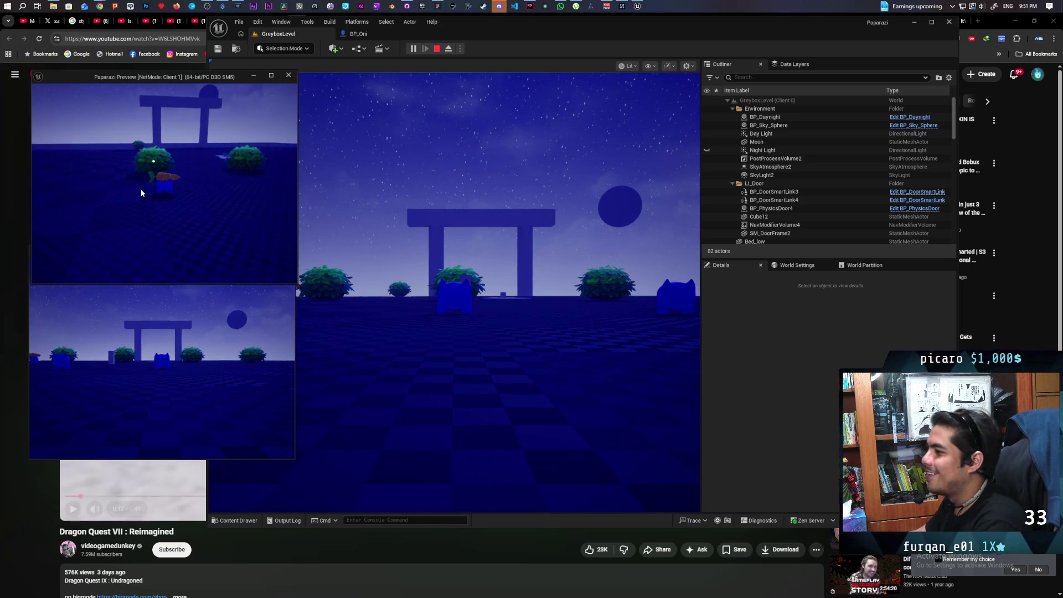
End the two-client play session and bring up GitHub Desktop showing the BP_Oni change.
key(Escape)
click(409, 7)
text(cleaned up roll timing logic)
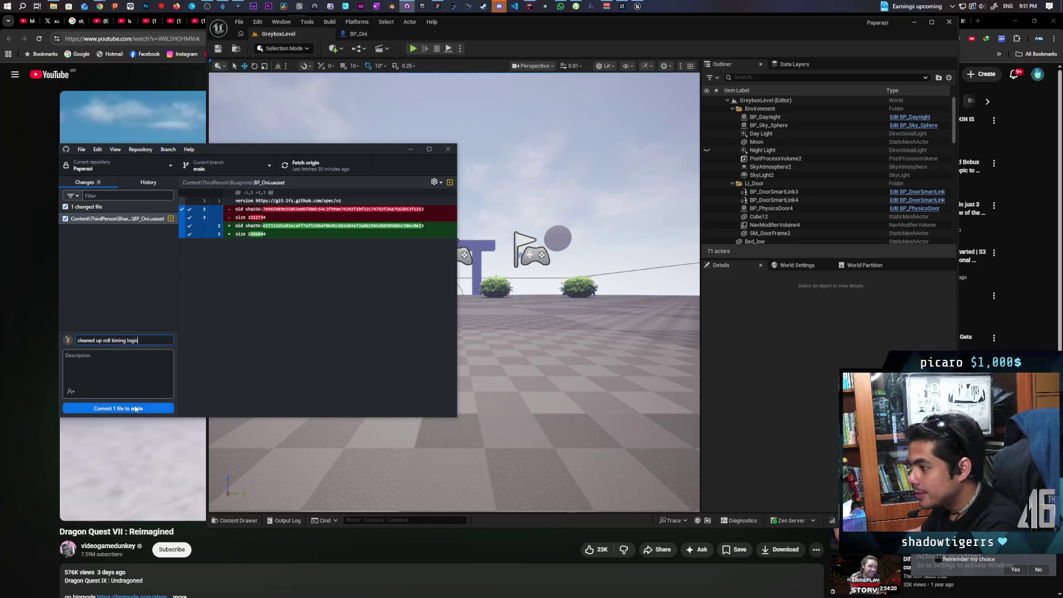
Commit BP_Oni.uasset to main as 'cleaned up roll timing logic' and return to BP_Oni's graph.
click(135, 409)
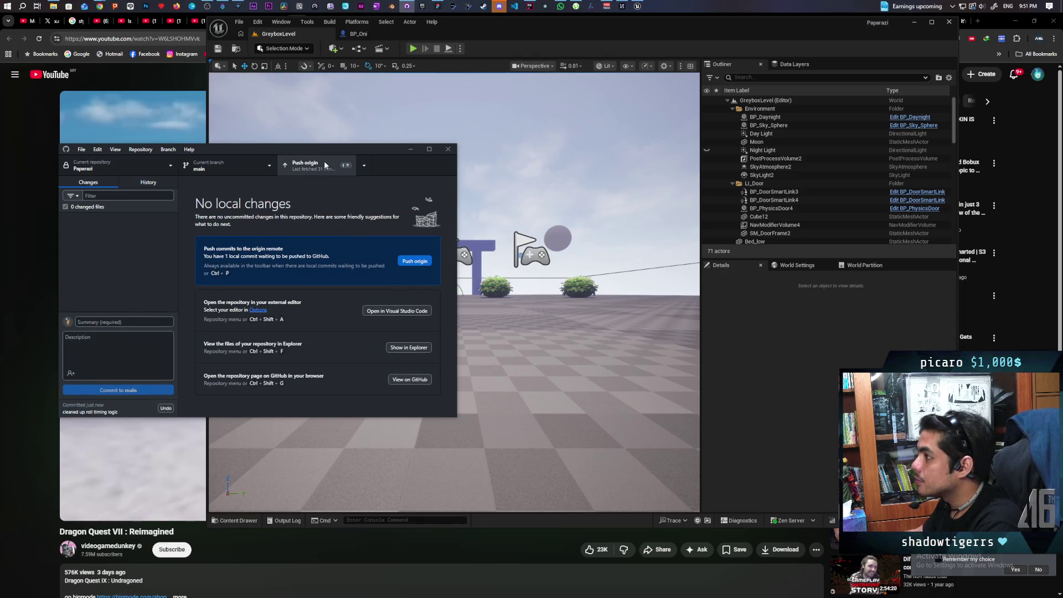
click(359, 34)
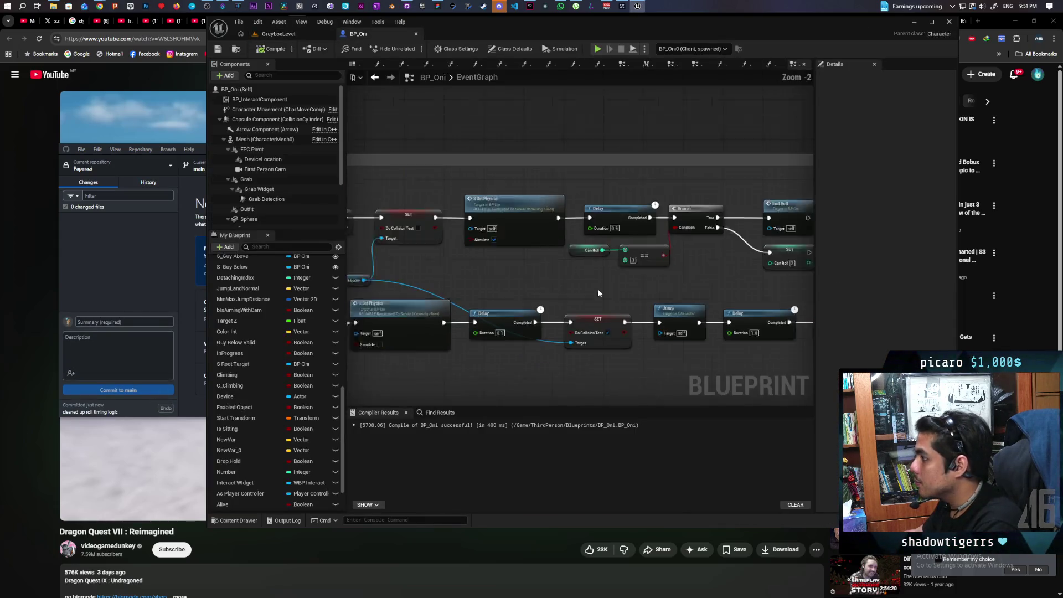
Delete both Set Actor Rotation nodes from BP_Oni's graph.
scroll(411, 144, up, 1)
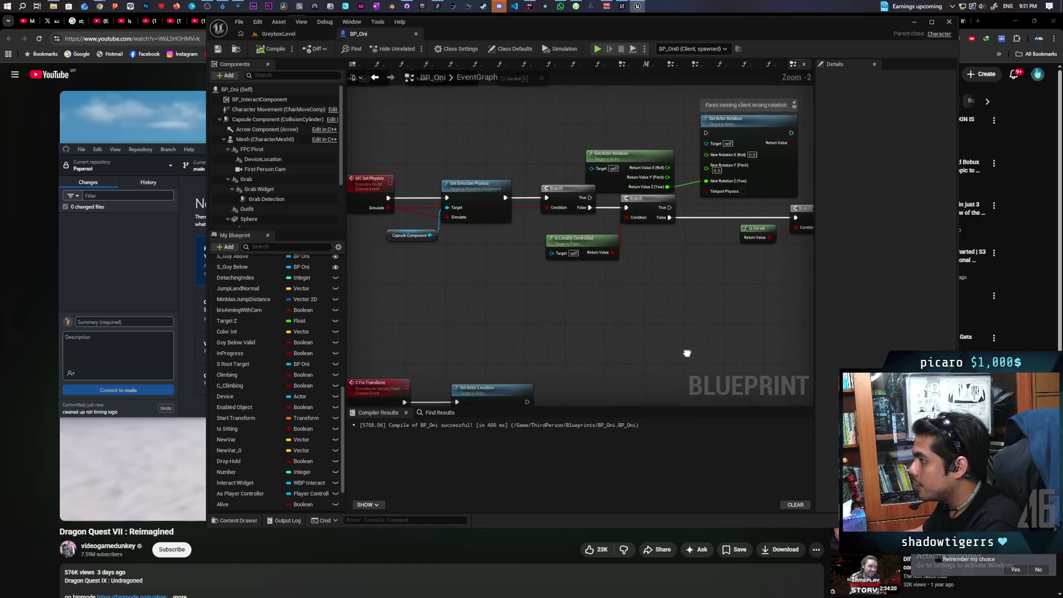
mouse_move(434, 260)
mouse_down()
mouse_move(712, 272)
mouse_move(698, 310)
mouse_up()
scroll(624, 265, down, 3)
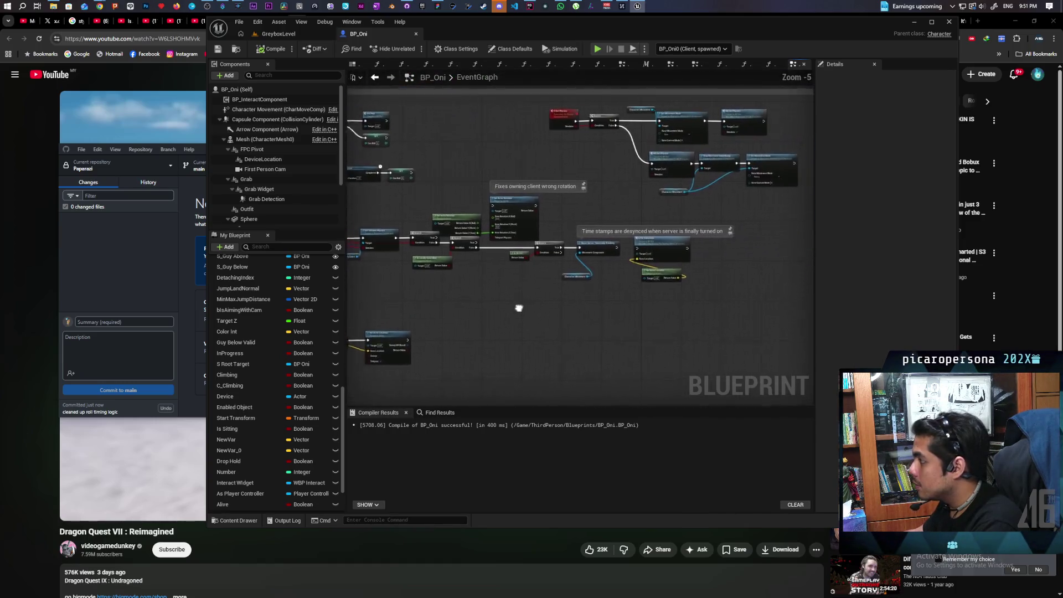
drag(618, 294, 618, 290)
scroll(618, 290, up, 2)
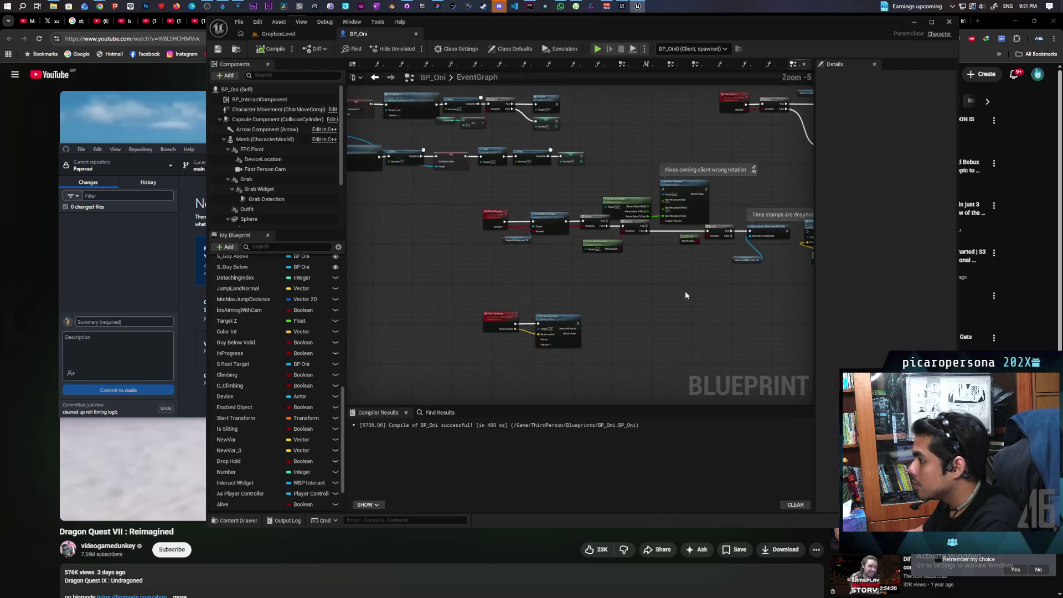
scroll(615, 300, down, 1)
drag(622, 323, 496, 335)
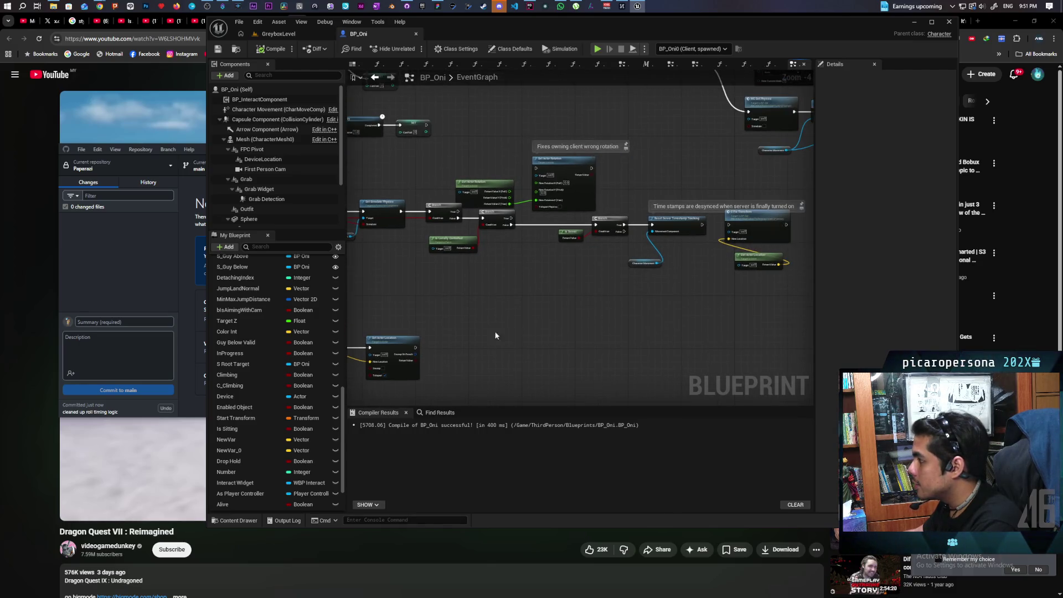
drag(529, 286, 612, 308)
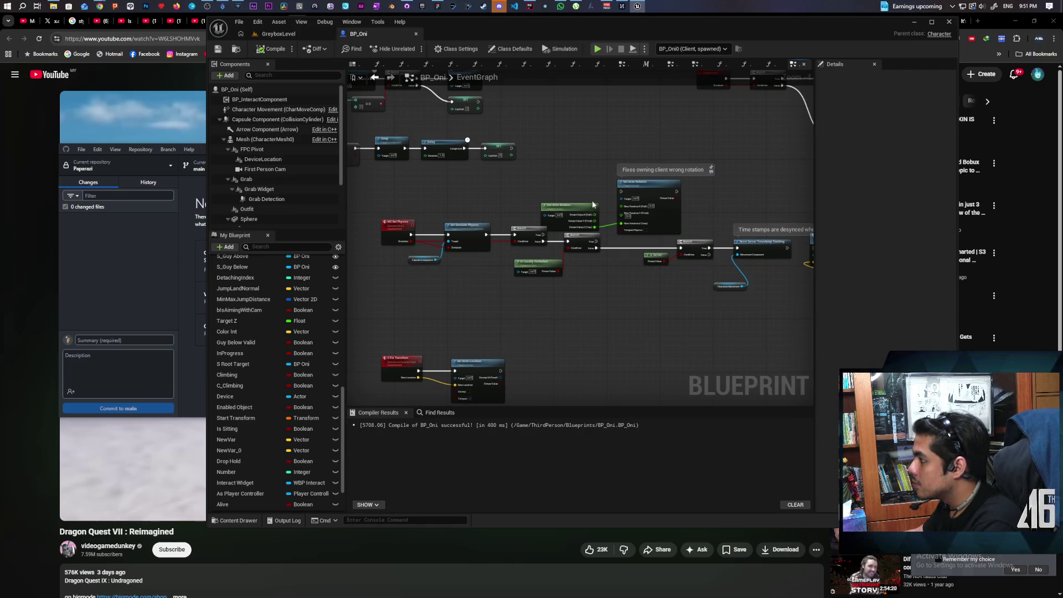
drag(581, 192, 646, 227)
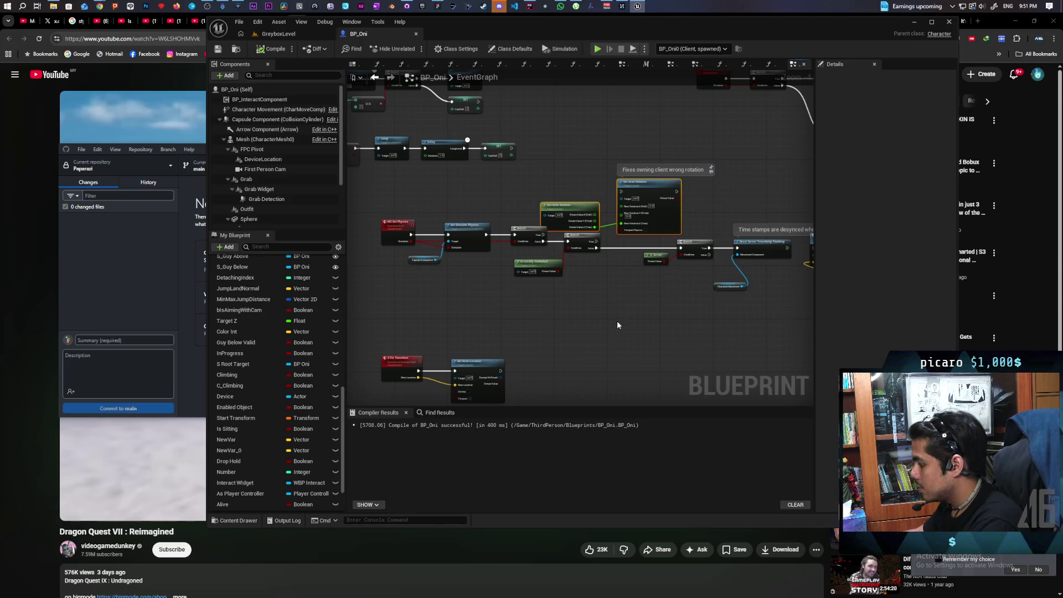
key(Delete)
Remove another pair of nodes in the middle of the graph.
drag(630, 337, 519, 283)
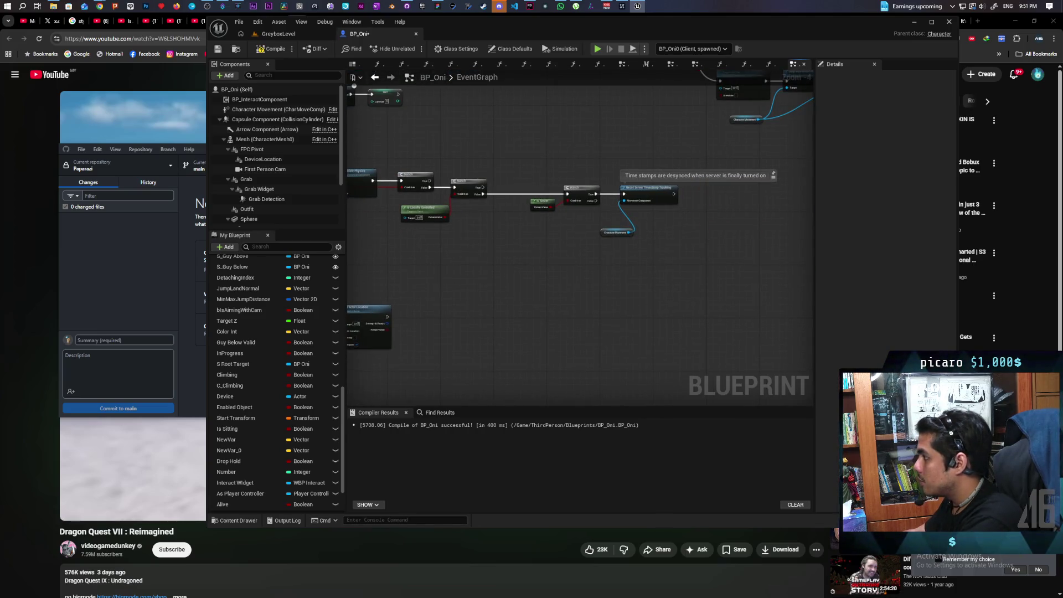
drag(415, 316, 631, 268)
click(617, 288)
key(Delete)
right_click(551, 333)
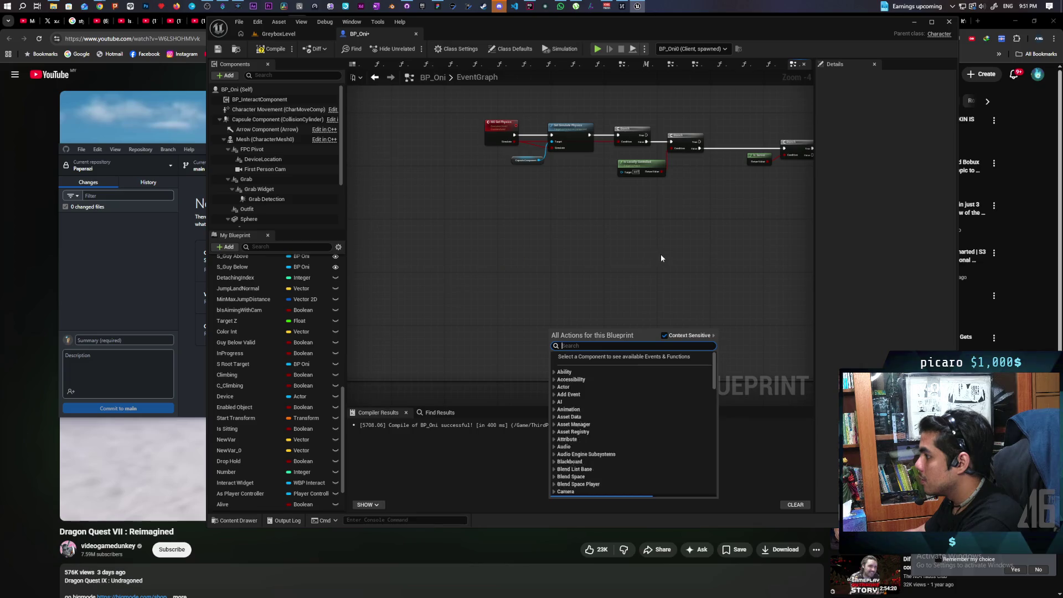
click(661, 258)
Connect the first Branch's False to the next Branch, deleting the middle Branch and Is Locally Controlled.
drag(695, 254, 602, 288)
drag(489, 303, 609, 303)
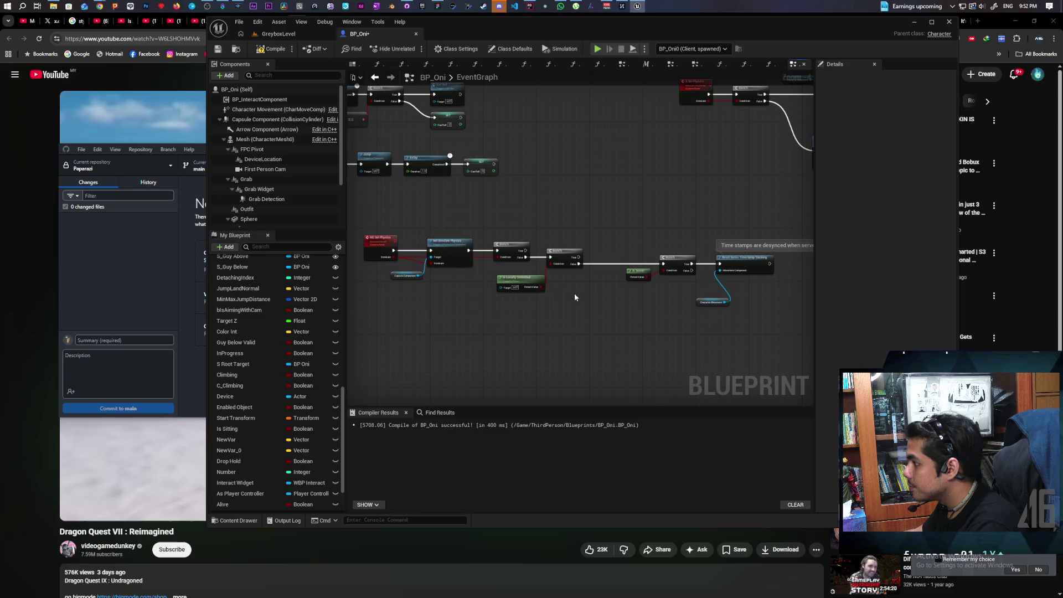
scroll(567, 294, up, 1)
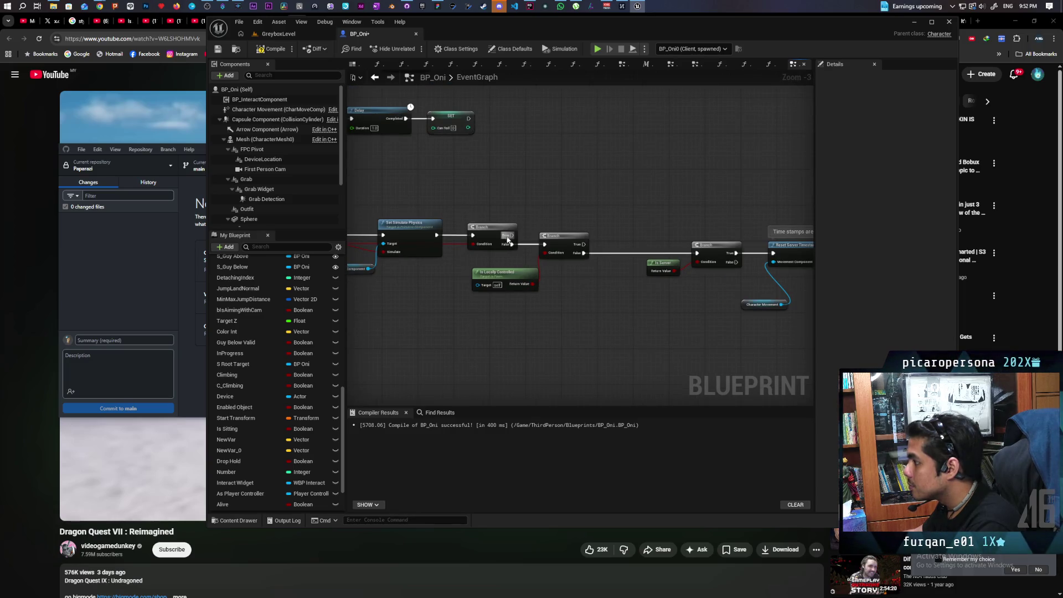
drag(499, 257, 406, 275)
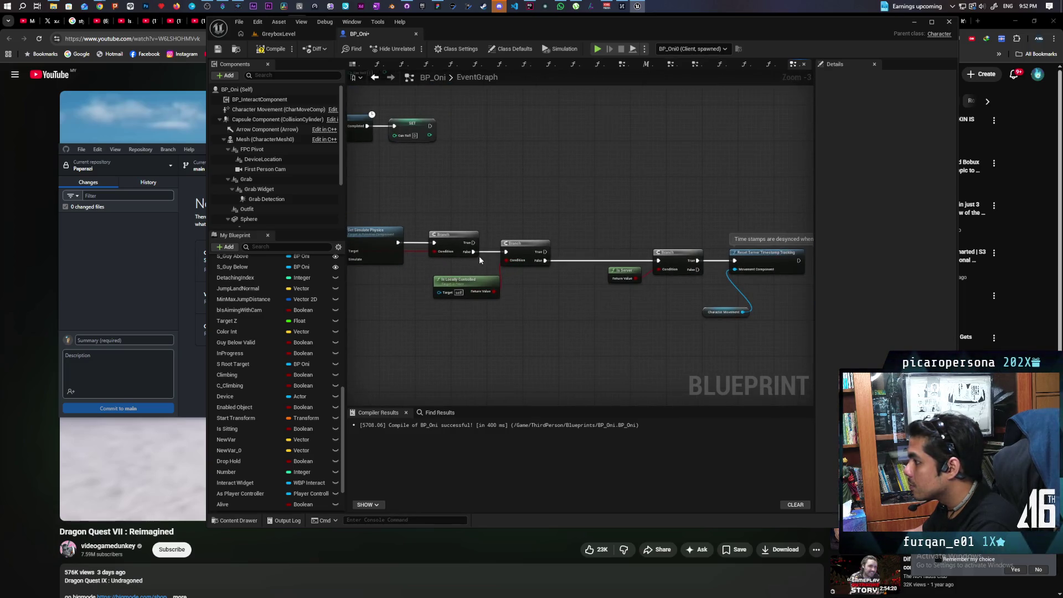
mouse_move(474, 252)
mouse_down()
mouse_move(556, 240)
mouse_move(658, 260)
mouse_up()
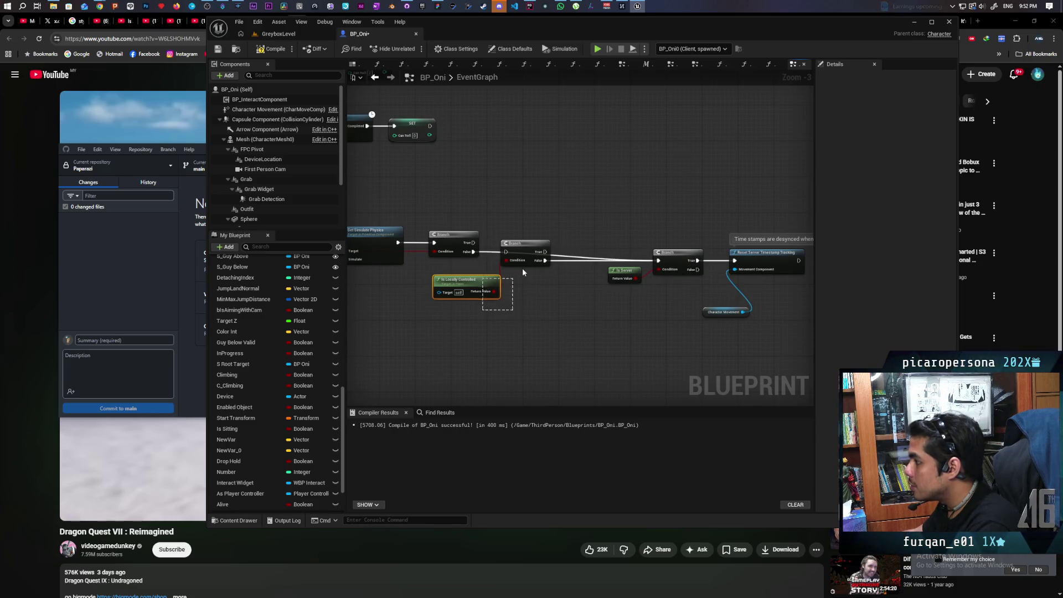
drag(522, 272, 524, 264)
key(Delete)
Shift the Branch, Is Server and timestamp reset nodes left to close the gap.
scroll(584, 318, down, 2)
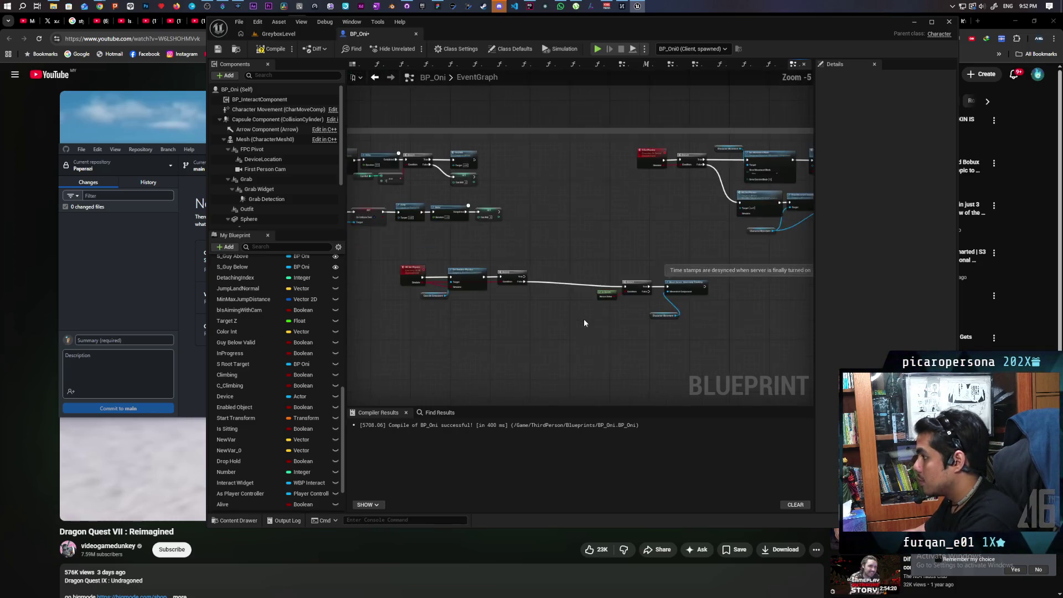
scroll(584, 323, up, 2)
drag(748, 360, 554, 249)
mouse_move(712, 280)
mouse_down()
mouse_move(525, 263)
mouse_move(573, 271)
mouse_up()
click(465, 305)
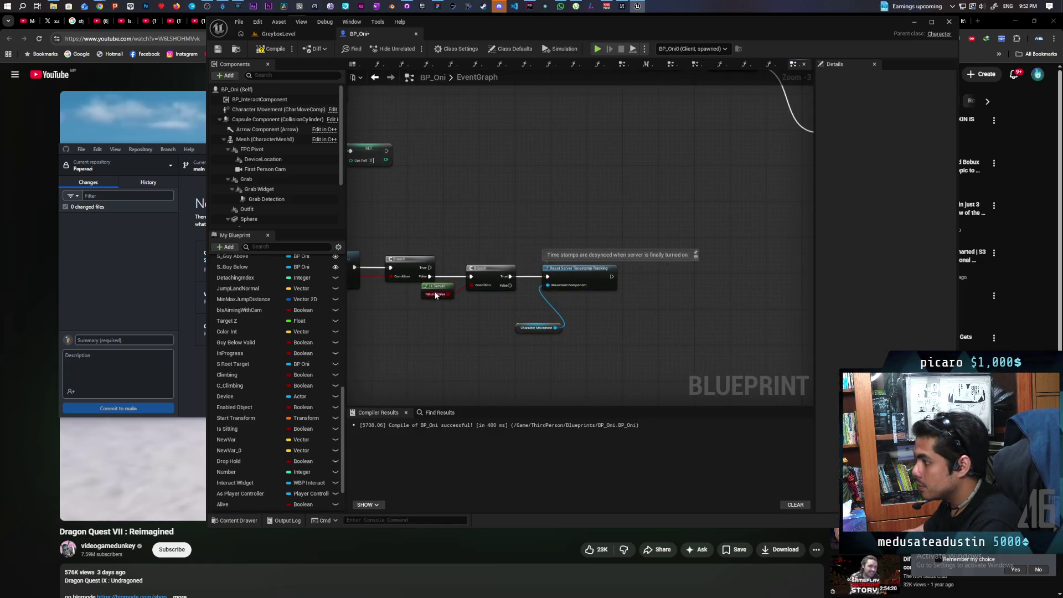
drag(439, 300, 457, 308)
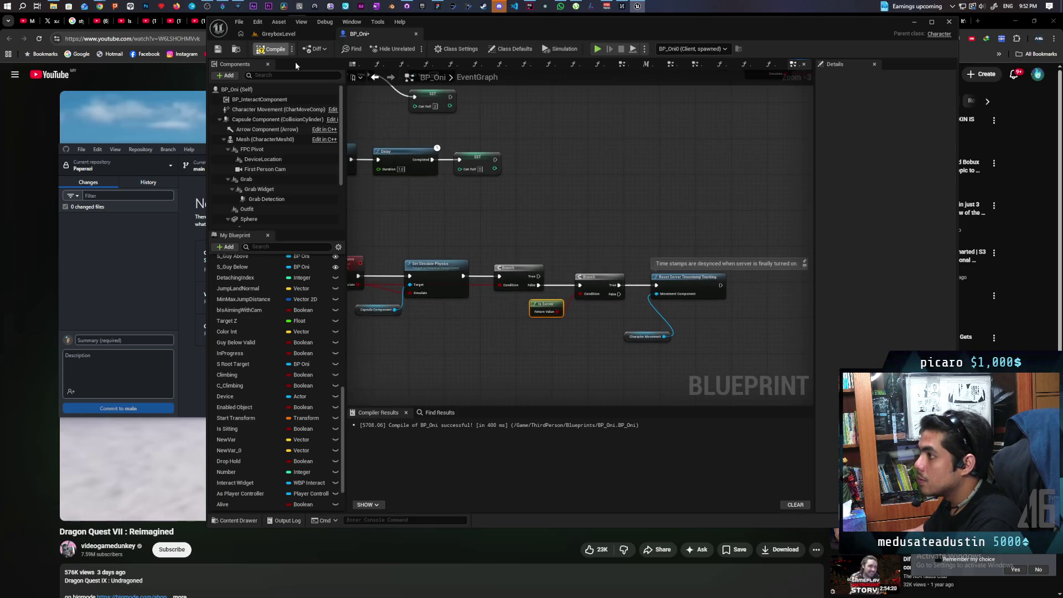
Save BP_Oni and commit the updated BP_Oni.uasset to main as 'Update BP_Oni.uasset'.
key(ctrl+s)
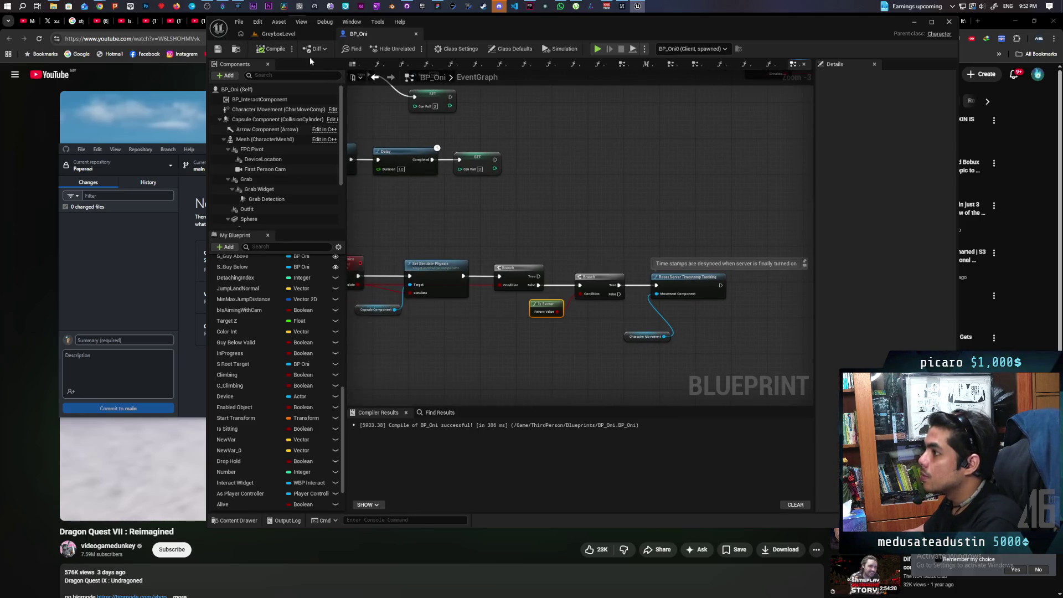
click(109, 267)
click(133, 408)
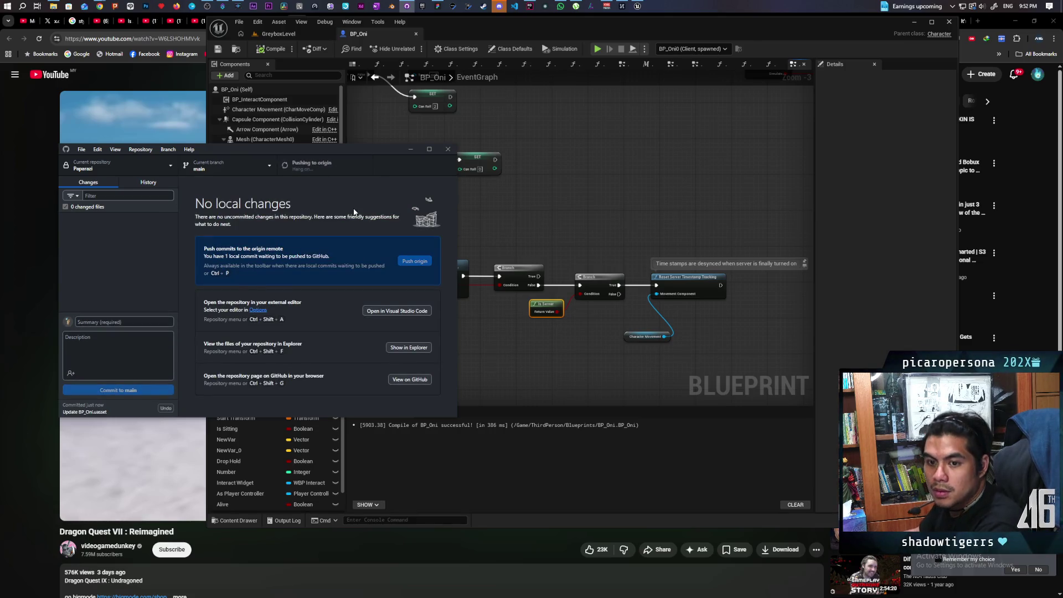
Switch to the Chrome window showing the Dragon Quest VII: Reimagined YouTube video.
mouse_move(99, 5)
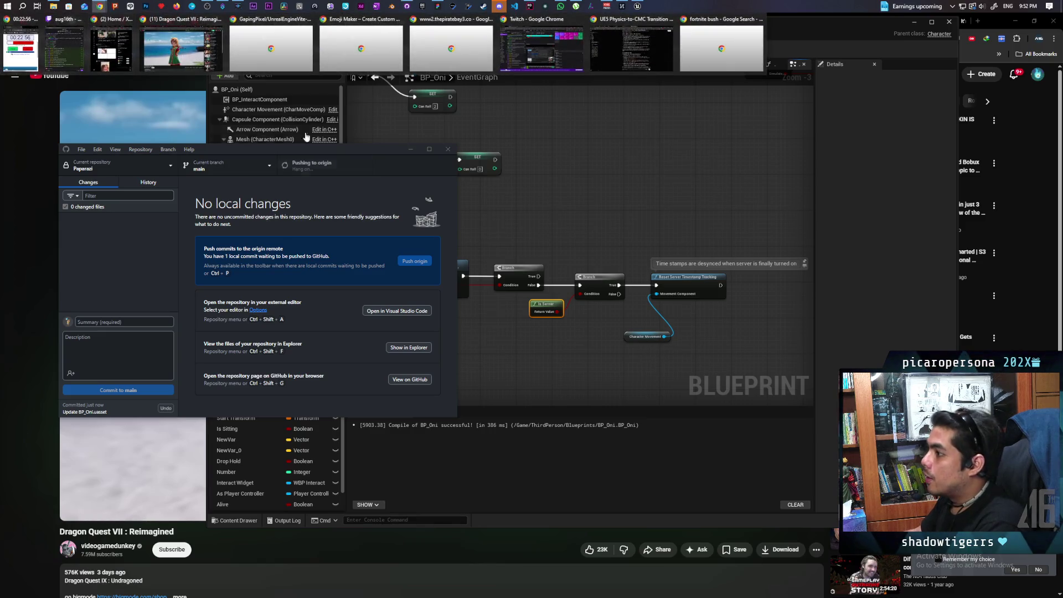
click(180, 50)
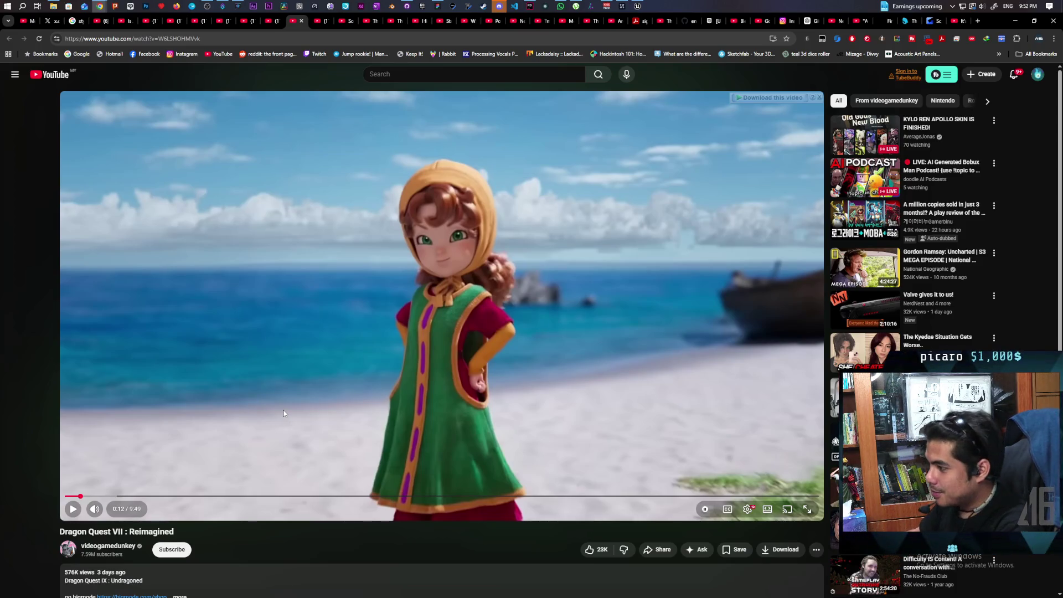
Resume playback of the Dragon Quest VII: Reimagined video.
click(284, 413)
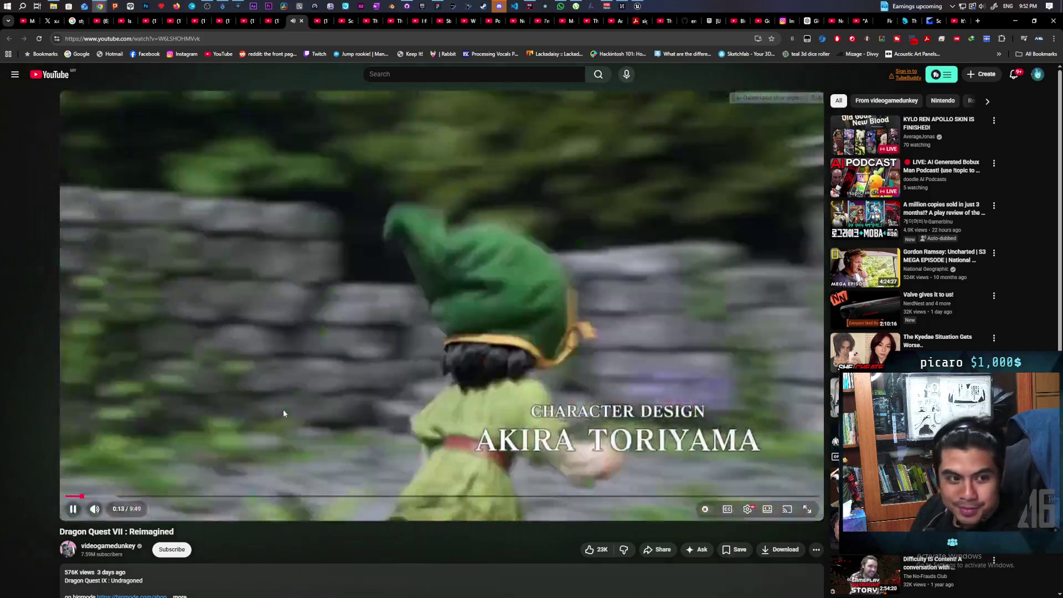